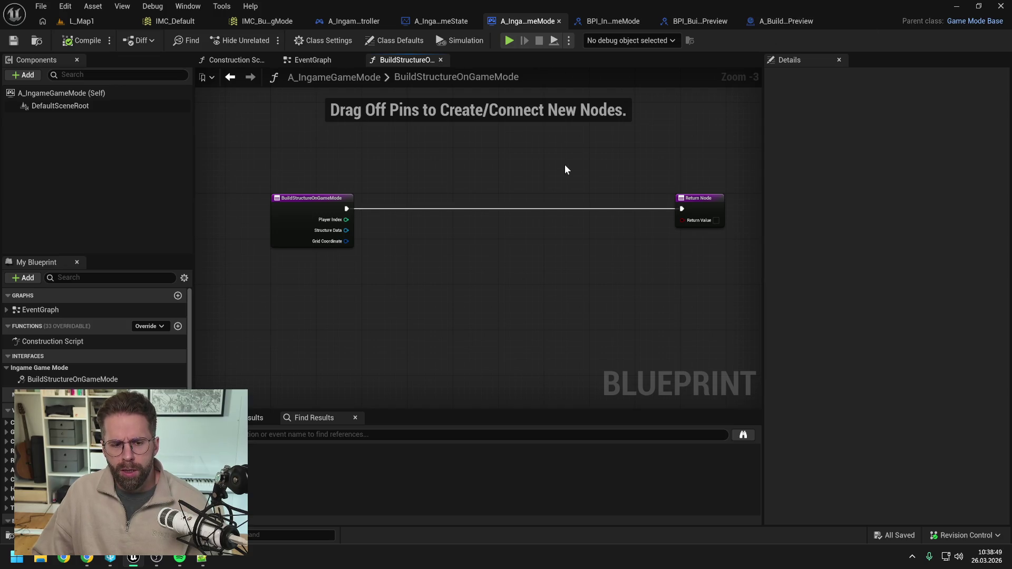
Bring up Notepad++ with Daily.txt and place it on the right beside the BuildStructureOnGameMode graph
left_click(202, 558)
mouse_move(486, 66)
left_mouse_down()
mouse_move(745, 75)
mouse_move(804, 112)
left_mouse_up()
left_click_drag(666, 173, 575, 164)
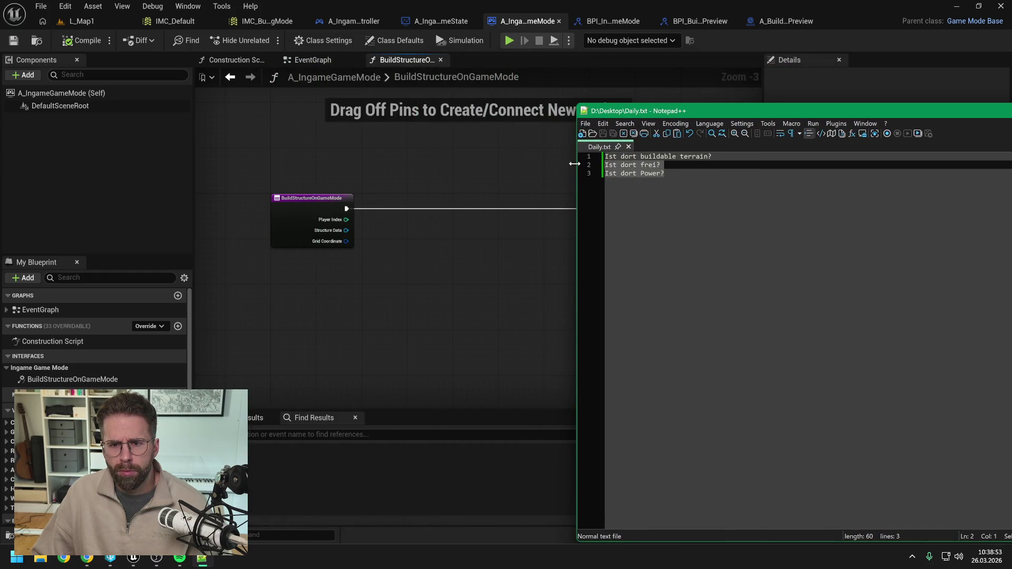
left_click(617, 189)
Replace the old notes with the lines 'Alle GridTiles' and 'Sind alle GridTiles frei'
key("ctrl+a")
key("Delete")
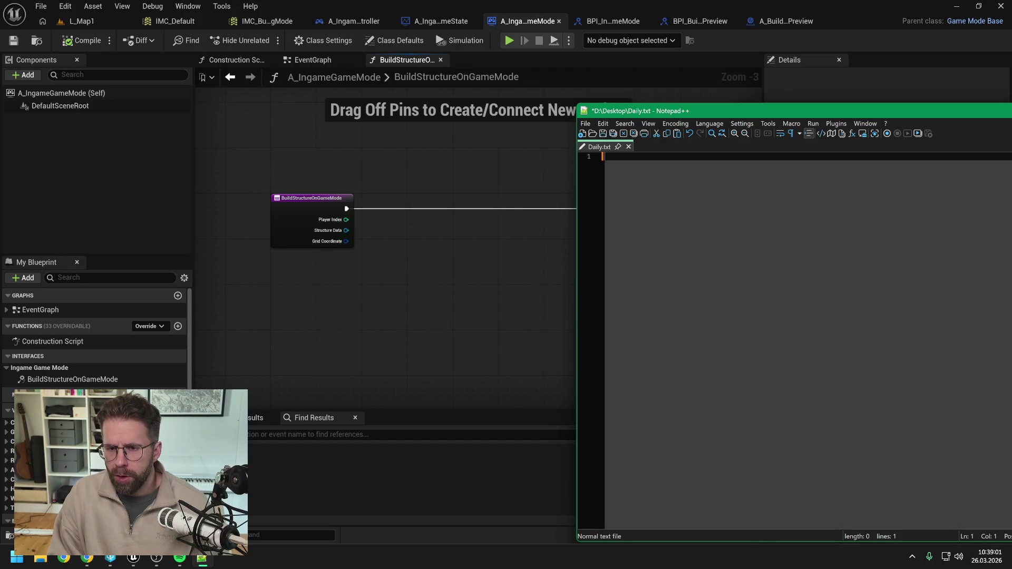
type("Alle")
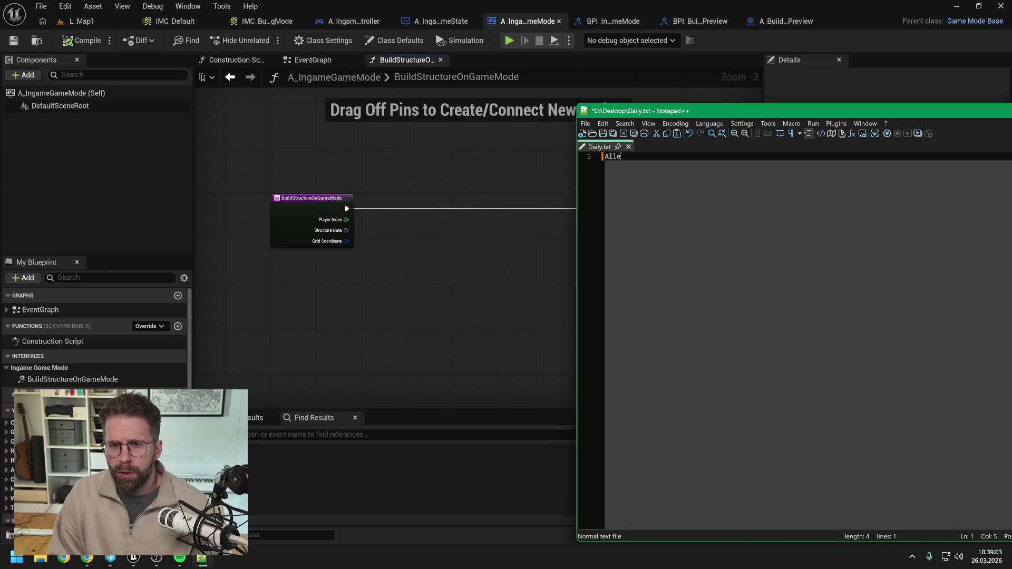
type(" Grid")
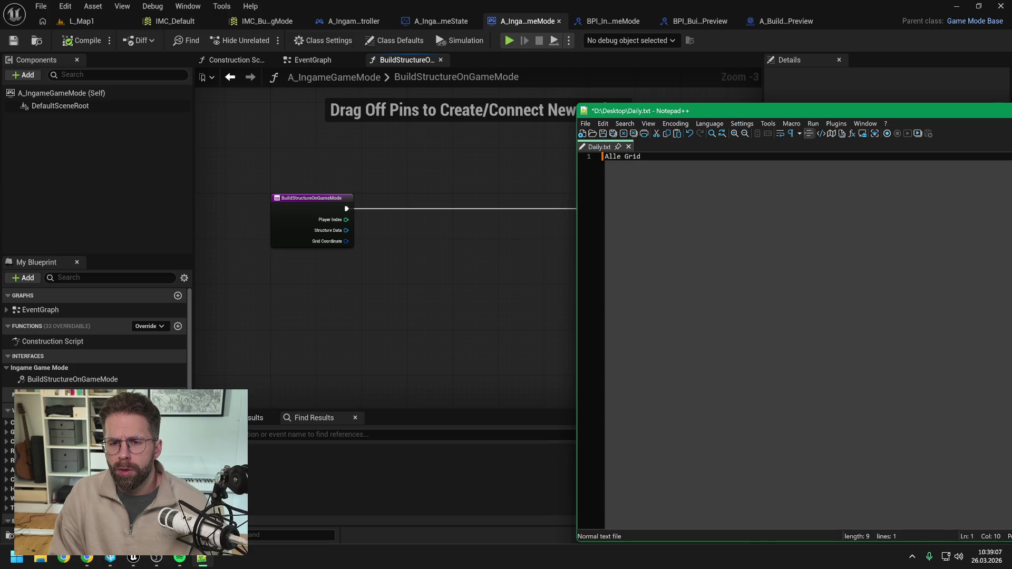
type("Tiles")
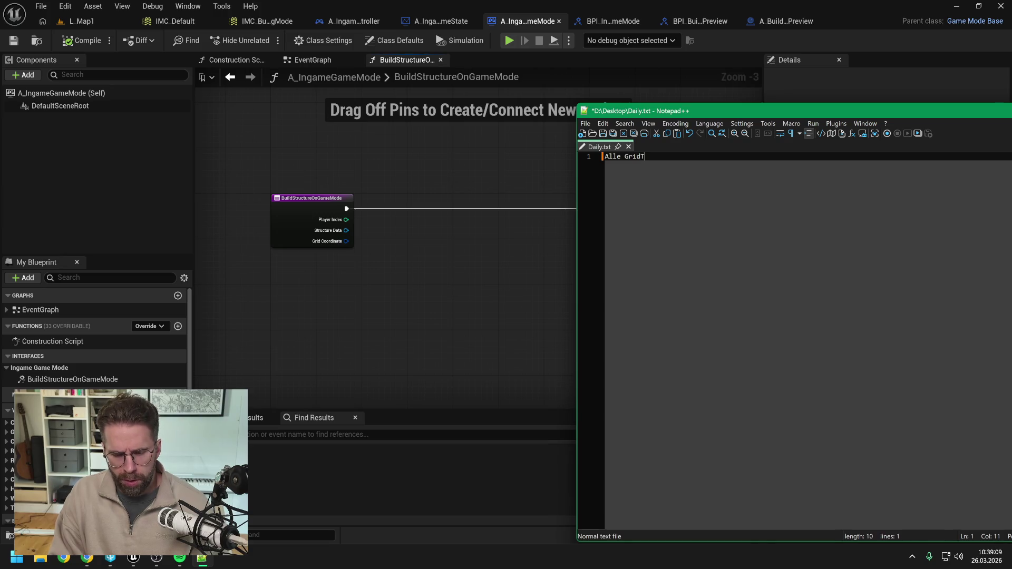
key("Return")
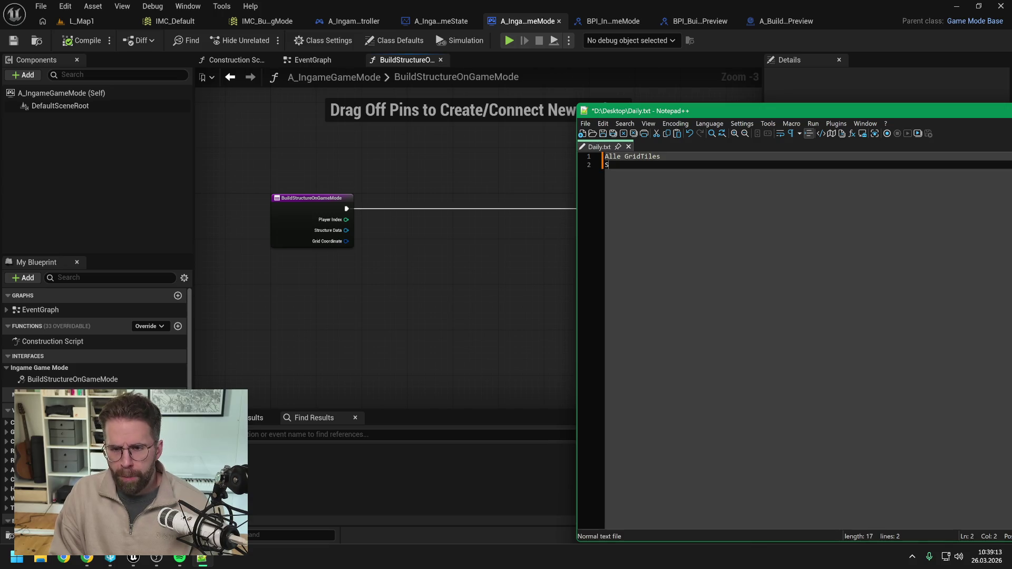
type("ind alle ")
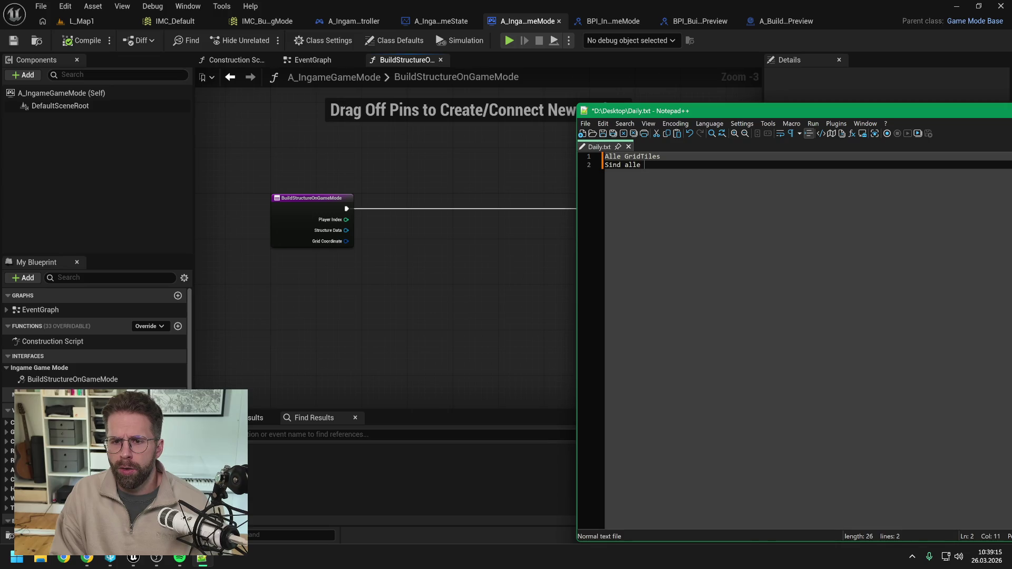
type("GridT")
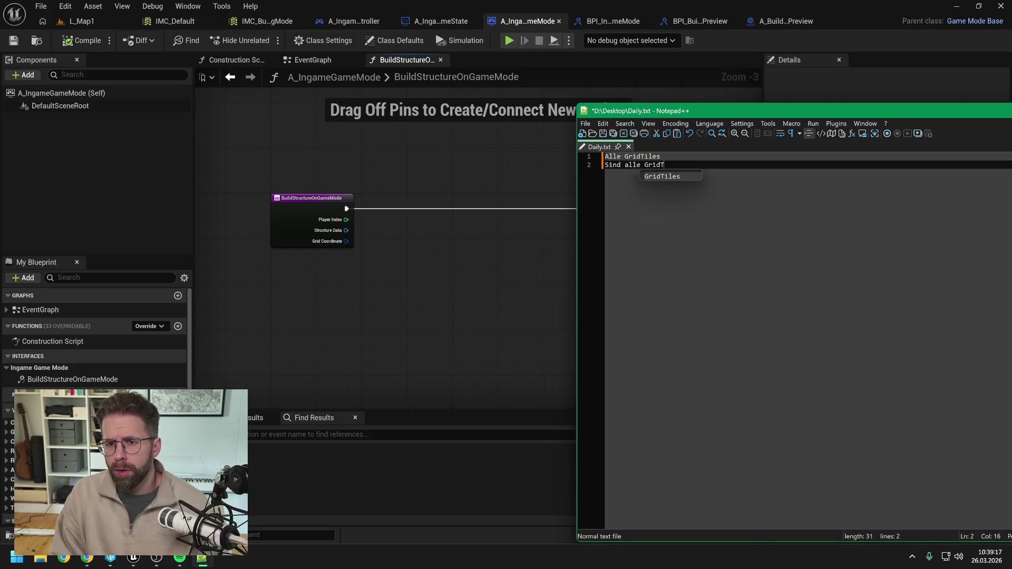
type("iles")
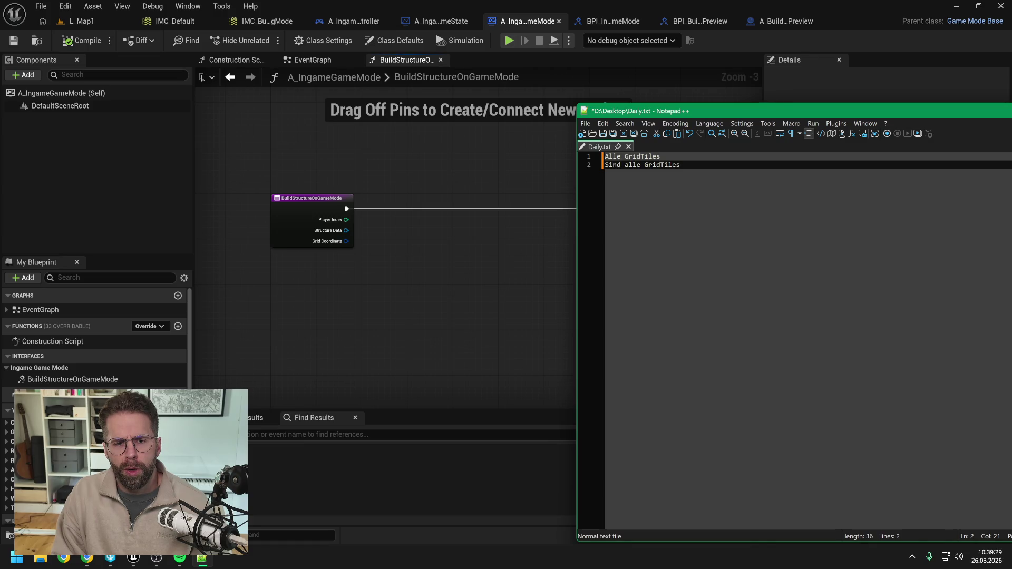
type("frei")
key("Return")
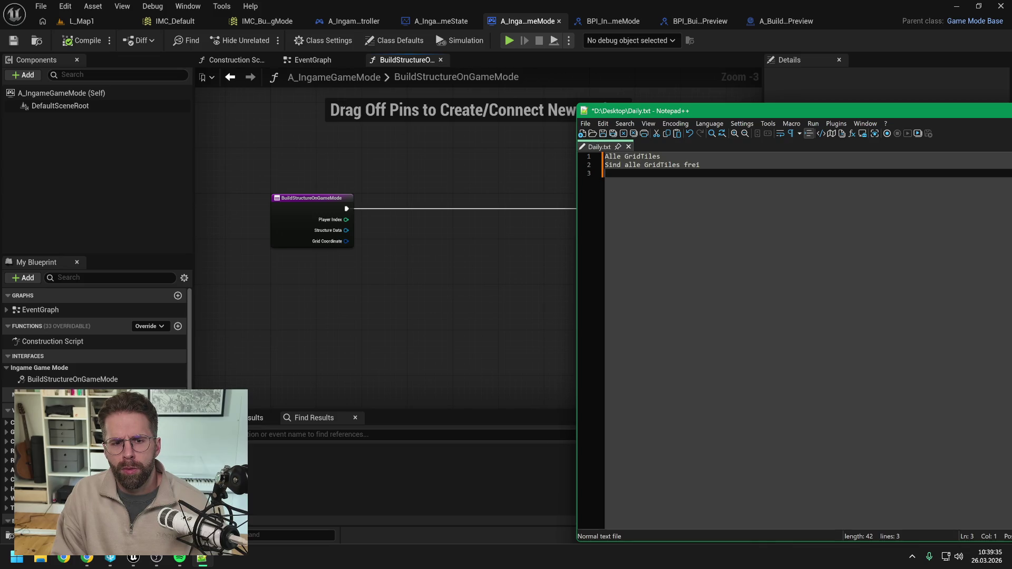
Add the line 'Haben alle GridTiles Power', save Daily.txt and move the window aside
type("S")
key("BackSpace")
key("BackSpace")
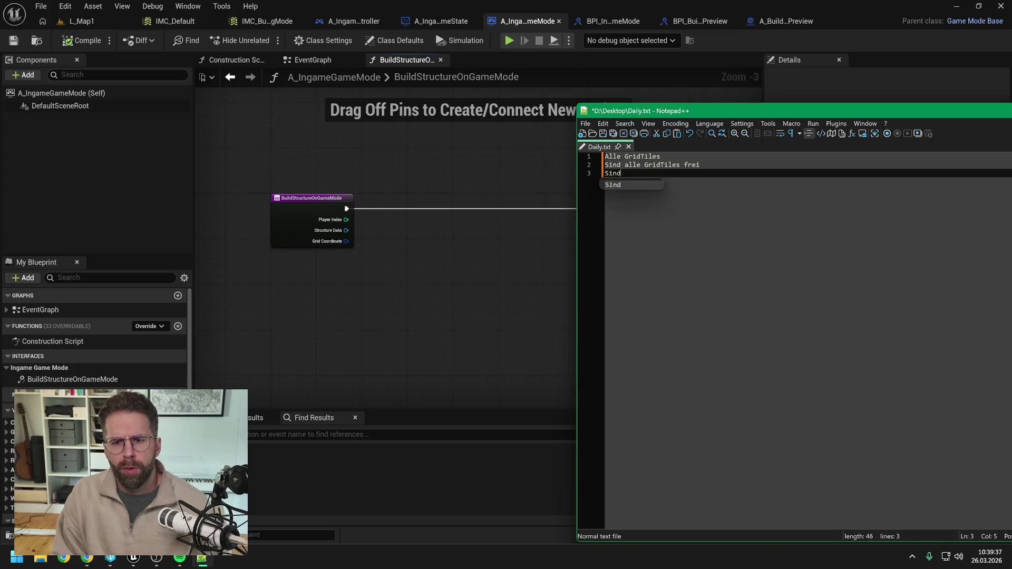
type("Haben alle Grit")
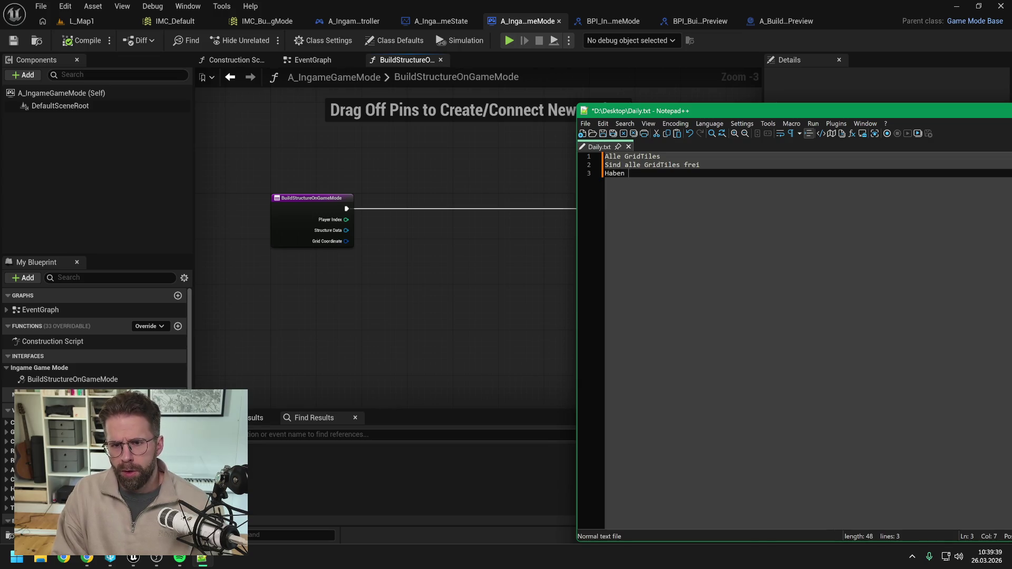
key("BackSpace")
type("dTiles Power")
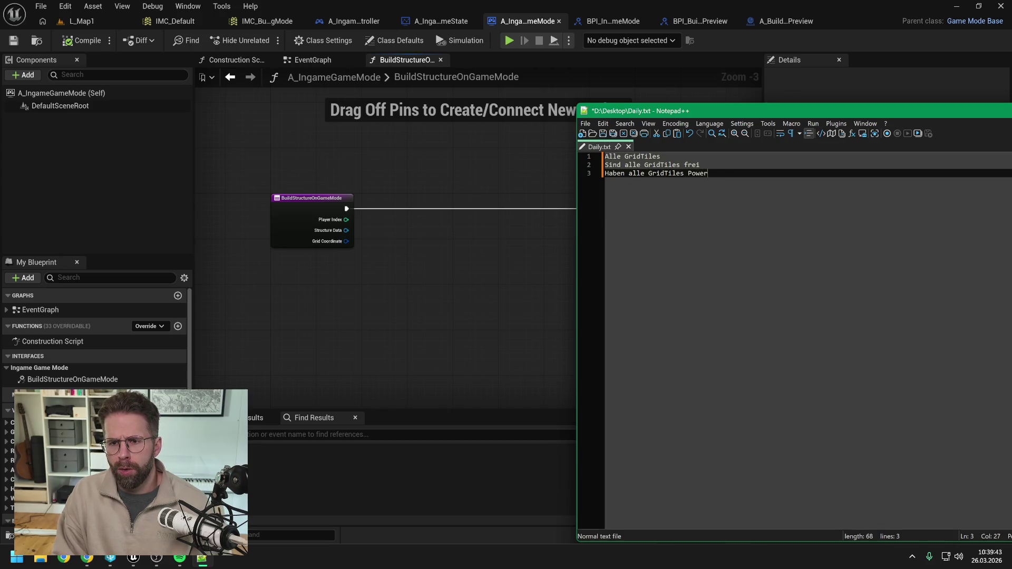
key("ctrl+s")
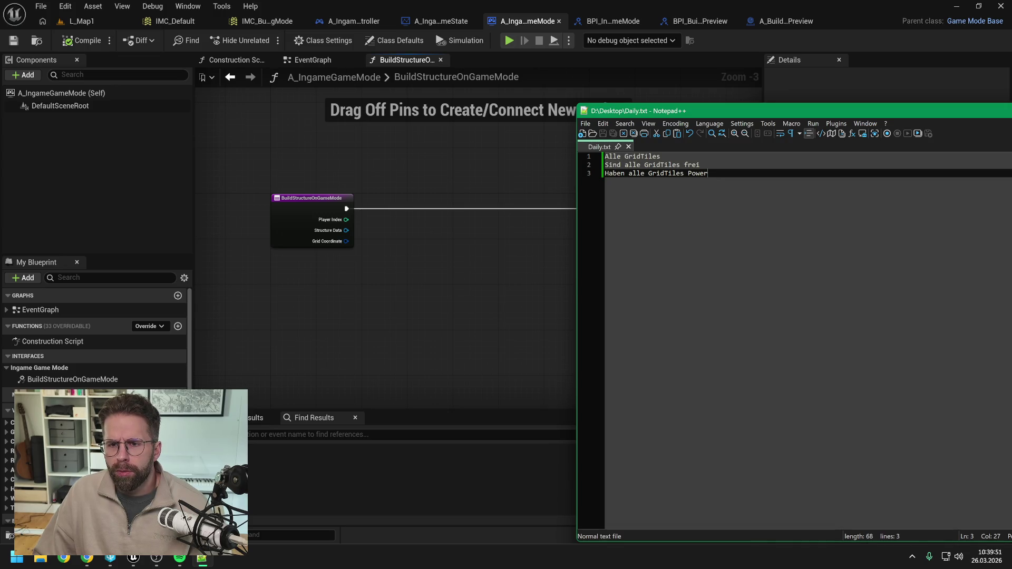
left_click_drag(697, 113, 1009, 106)
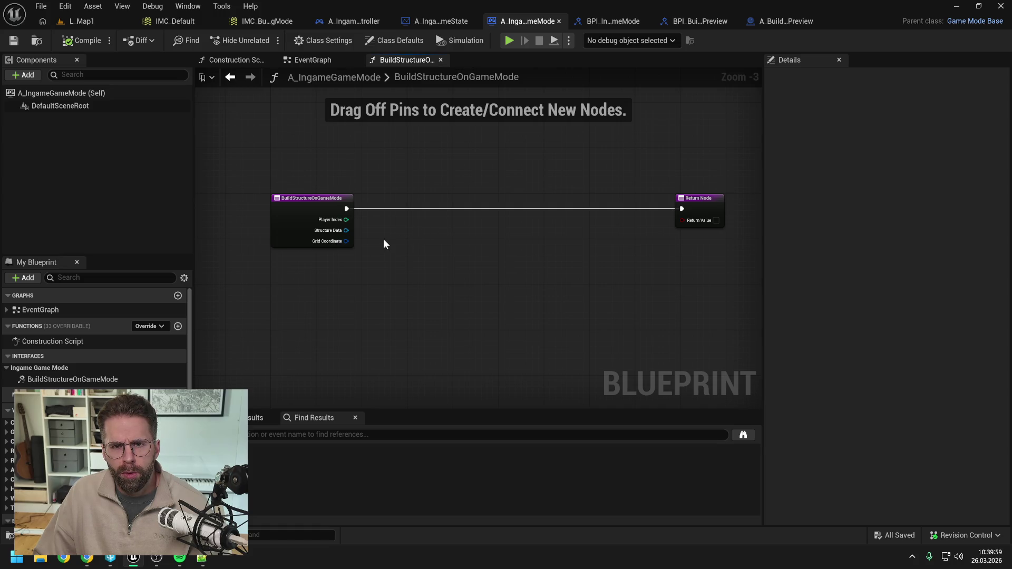
left_click_drag(346, 241, 405, 258)
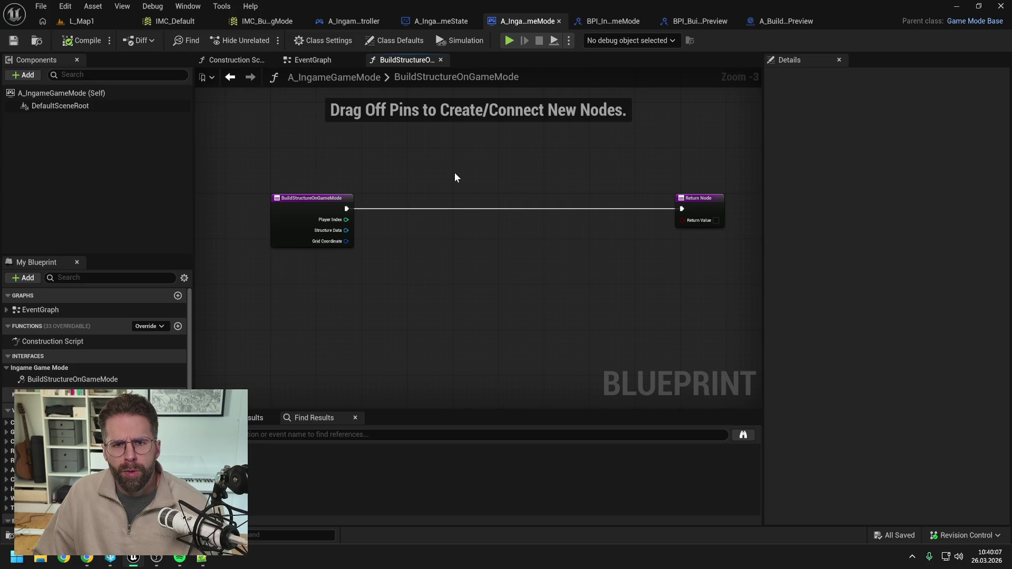
From L_Map1, search the Content Browser for 'power' assets
left_click(82, 20)
key("ctrl+space")
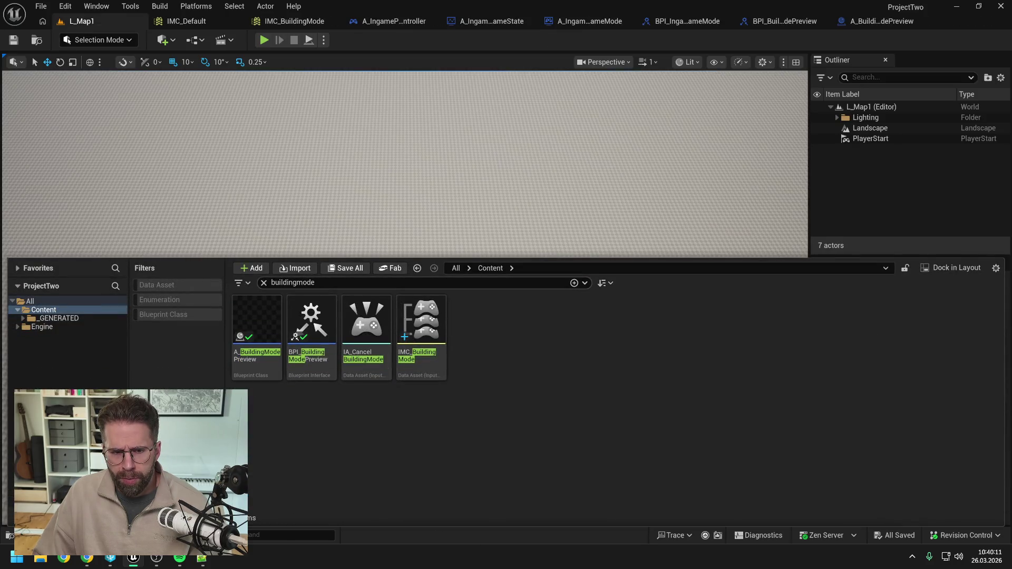
left_click(295, 283)
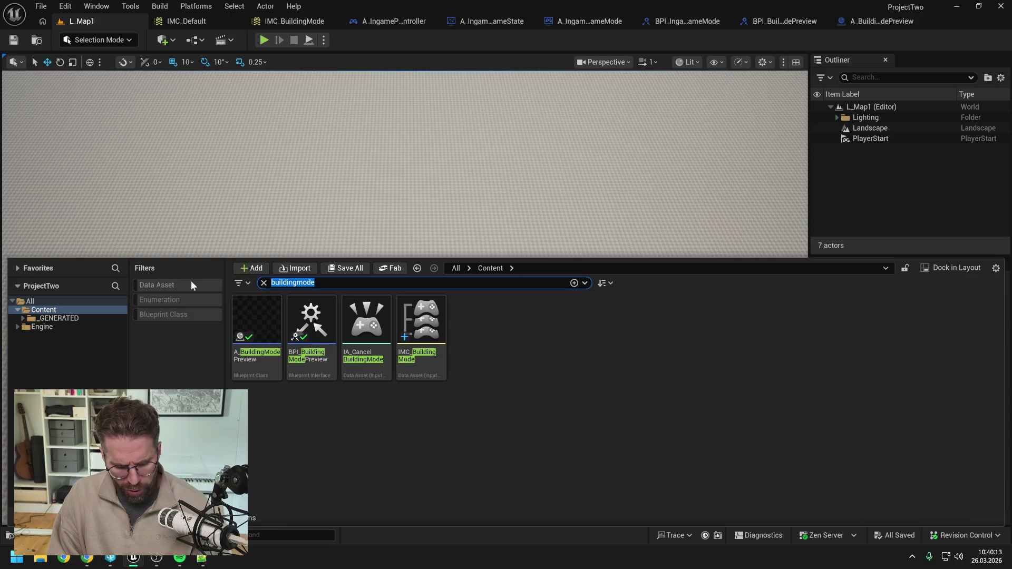
type("power")
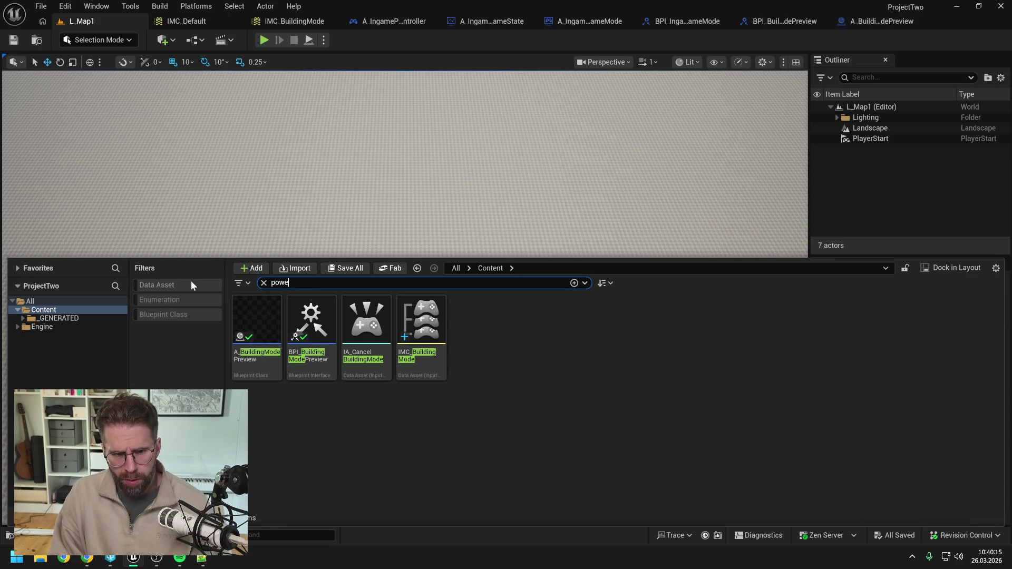
double_click(531, 321)
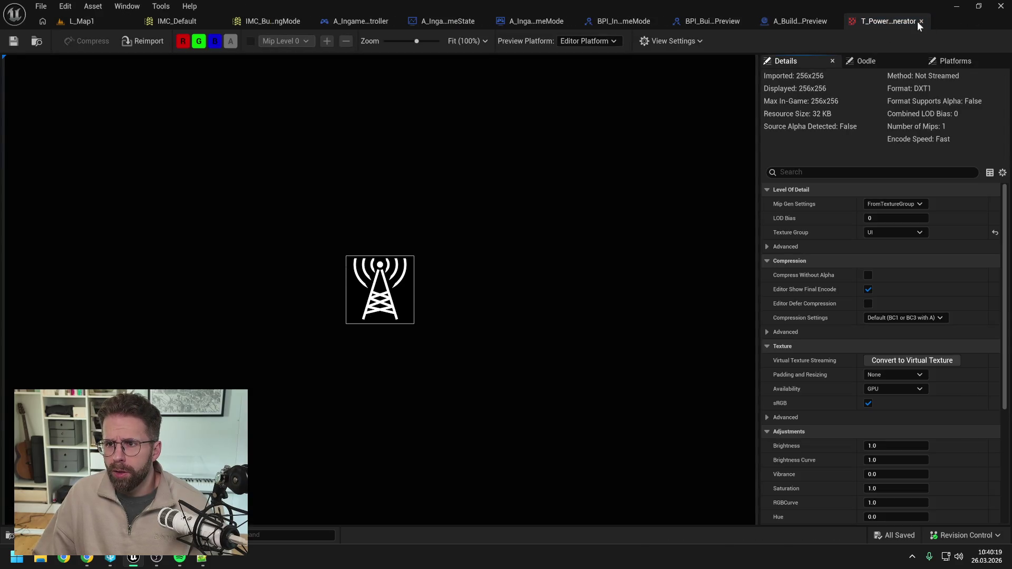
left_click(921, 21)
Set the power generator structure data's Grid Size to 4×4, save with check-out, and return to L_Map1
double_click(476, 364)
left_click(444, 121)
type("4")
key("Tab")
type("4")
key("Return")
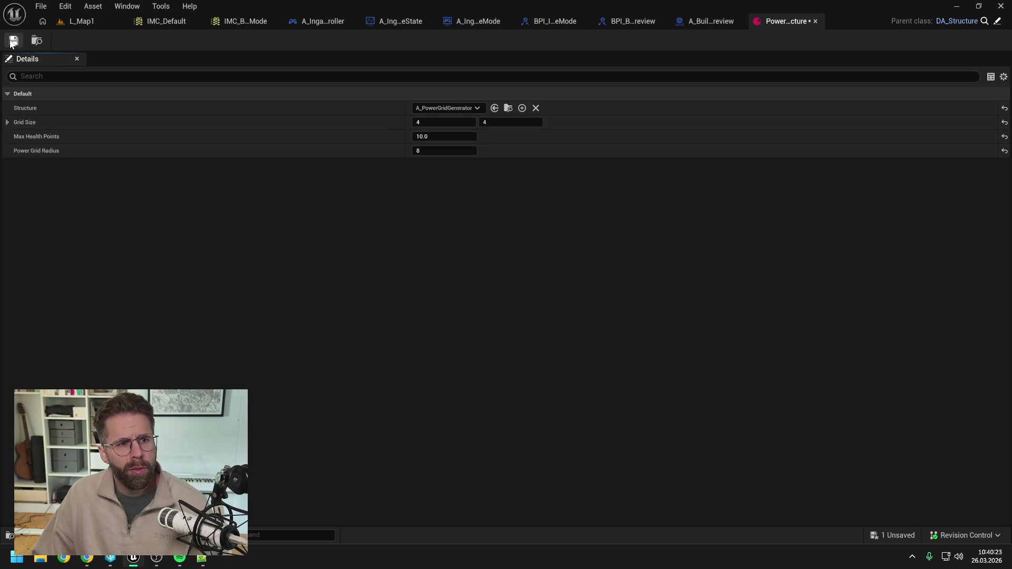
left_click(13, 41)
left_click(514, 397)
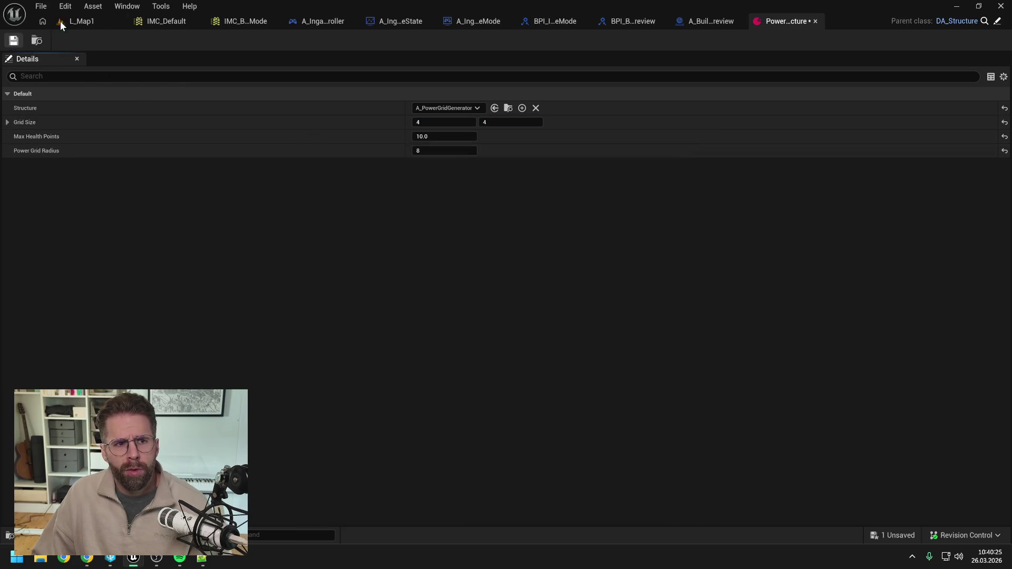
left_click(61, 22)
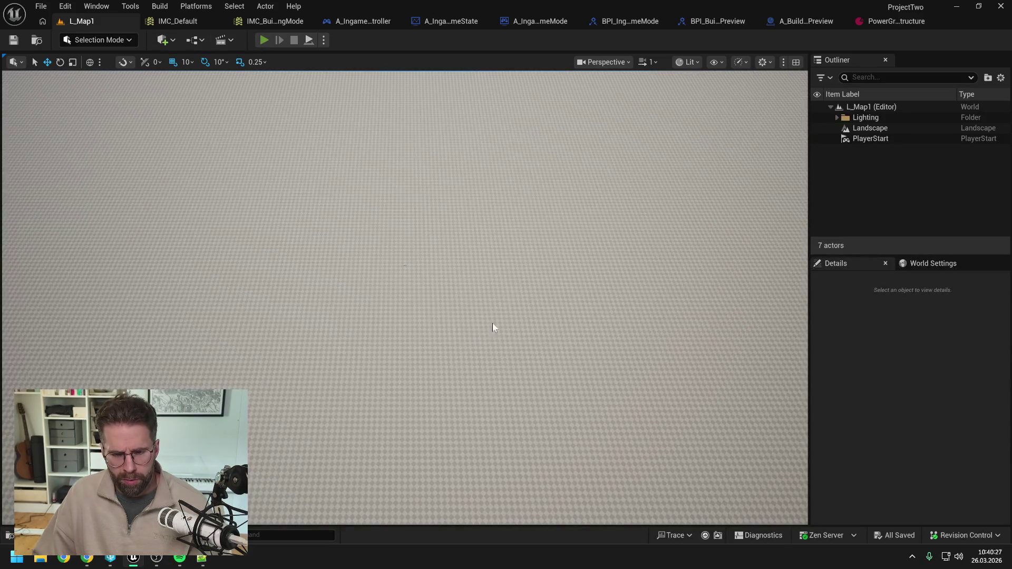
key("alt+p")
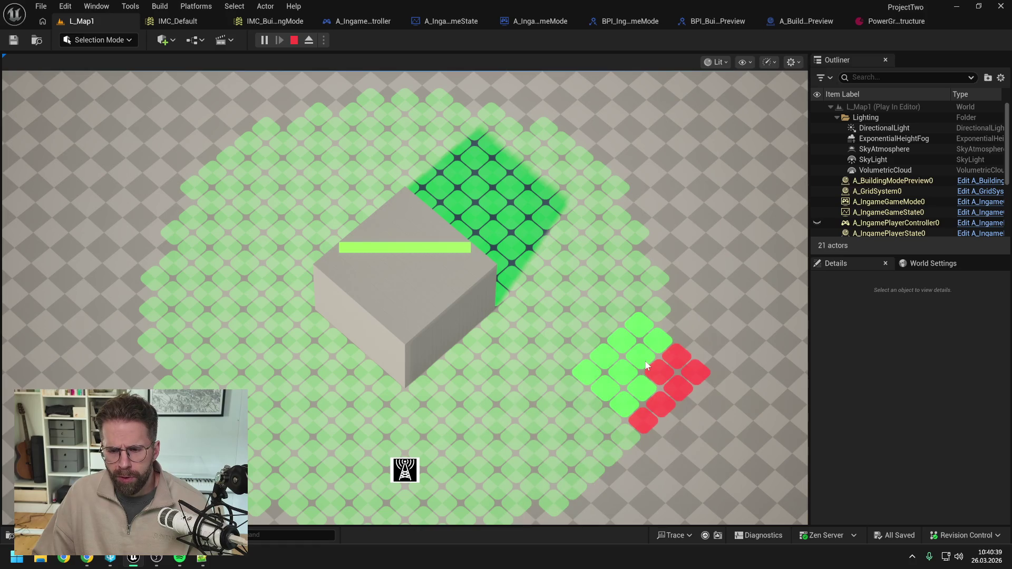
key("Escape")
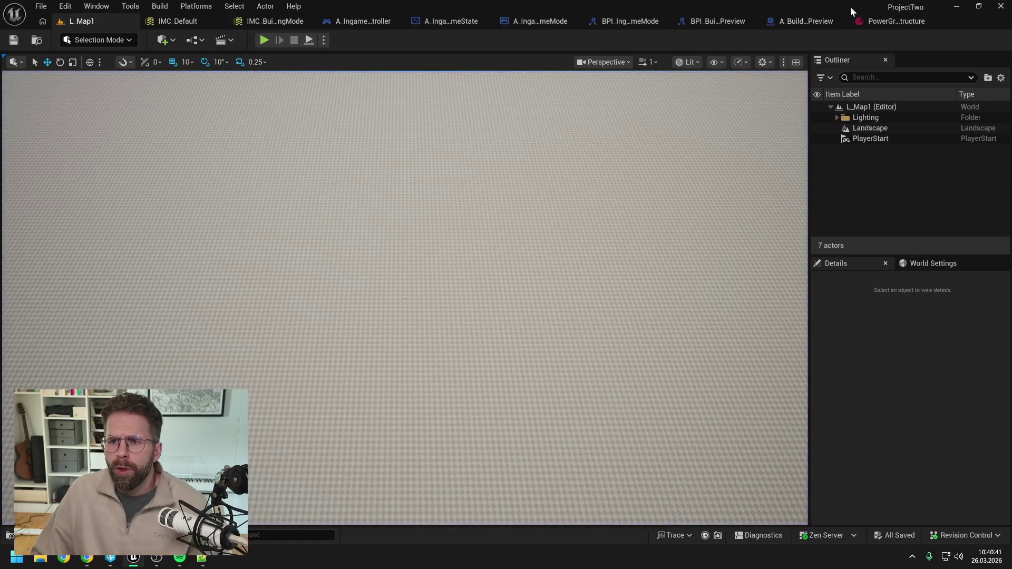
left_click(812, 22)
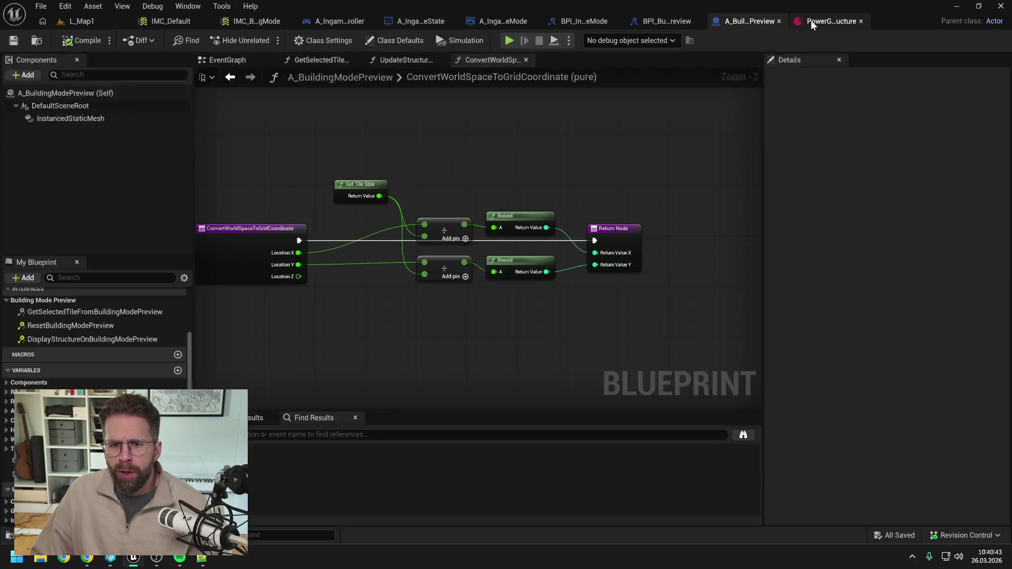
Close the BuildingModePreview and BPI_IngameGameMode tabs and view the A_IngamePlayerController EventGraph
left_click(499, 22)
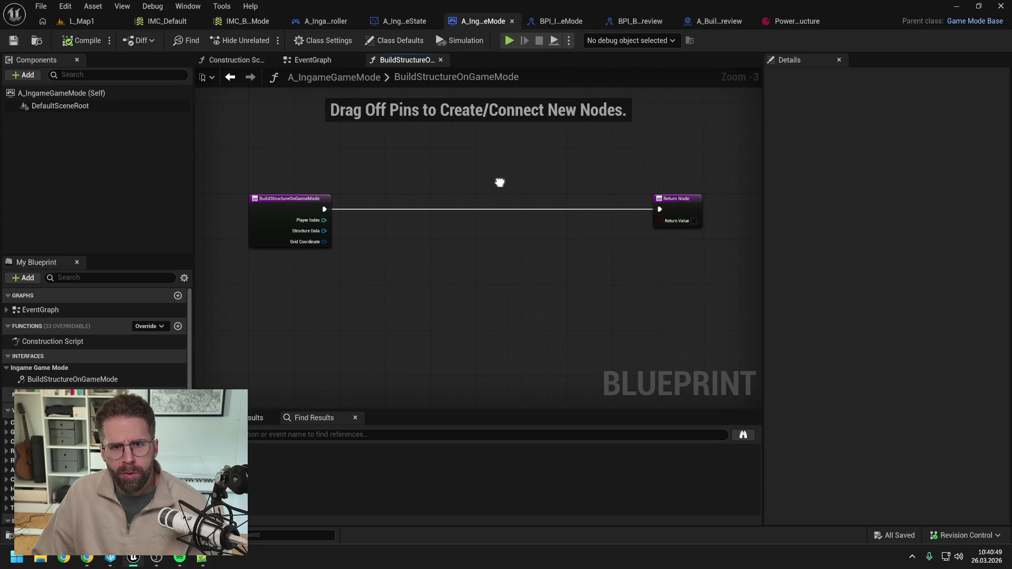
left_click(668, 21)
left_click(624, 20)
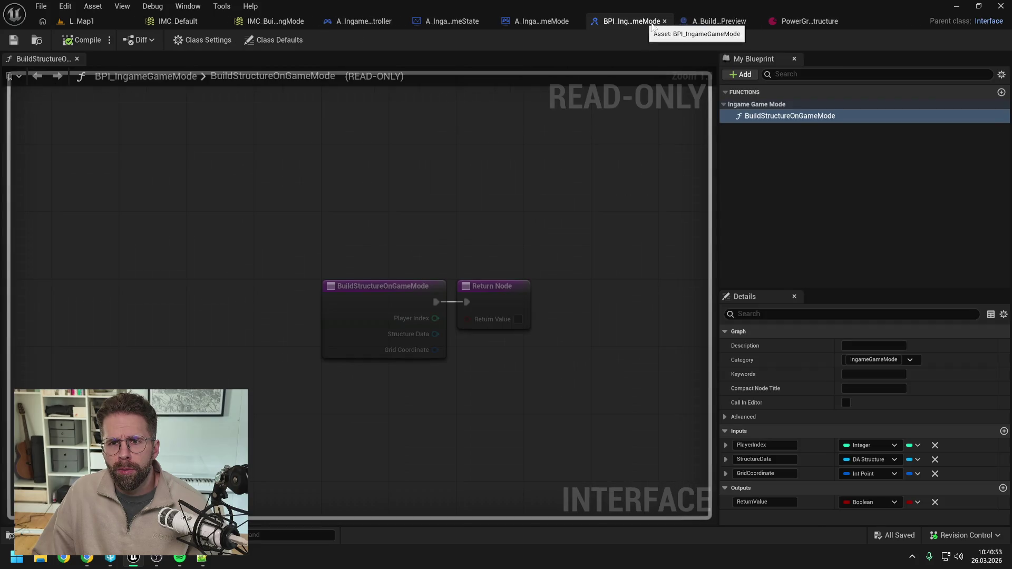
left_click(663, 20)
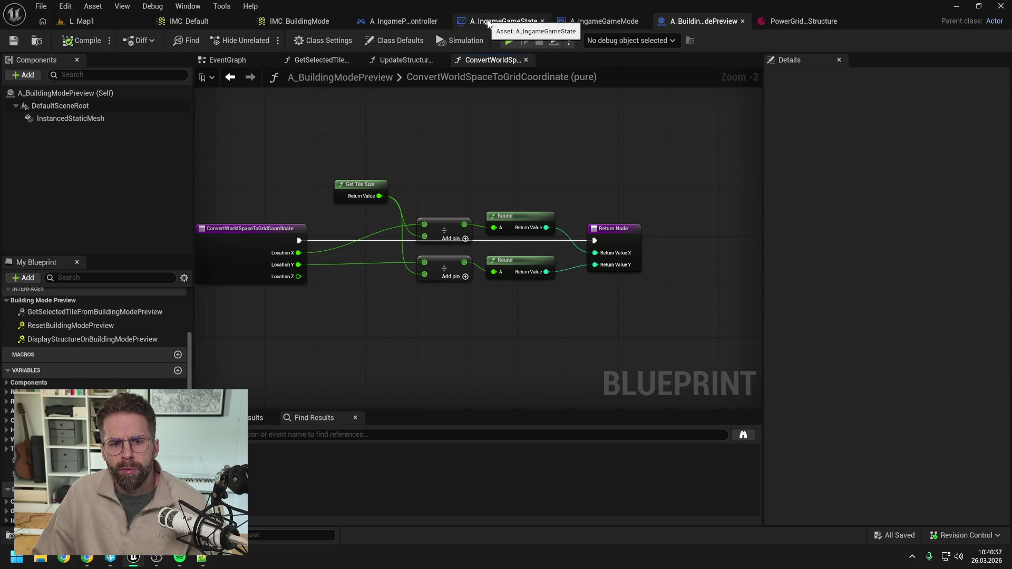
left_click(407, 21)
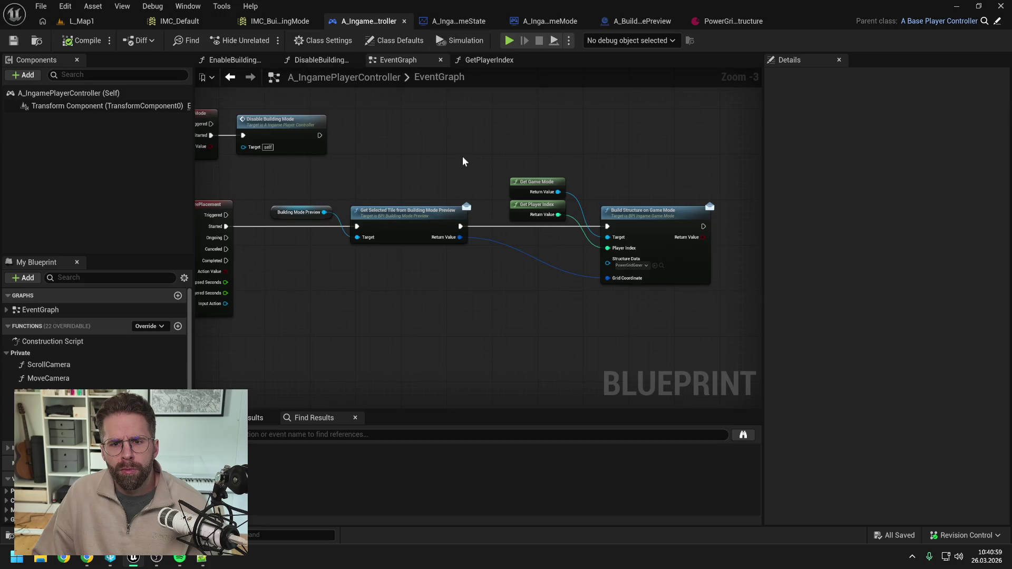
scroll(464, 170, "down", 1)
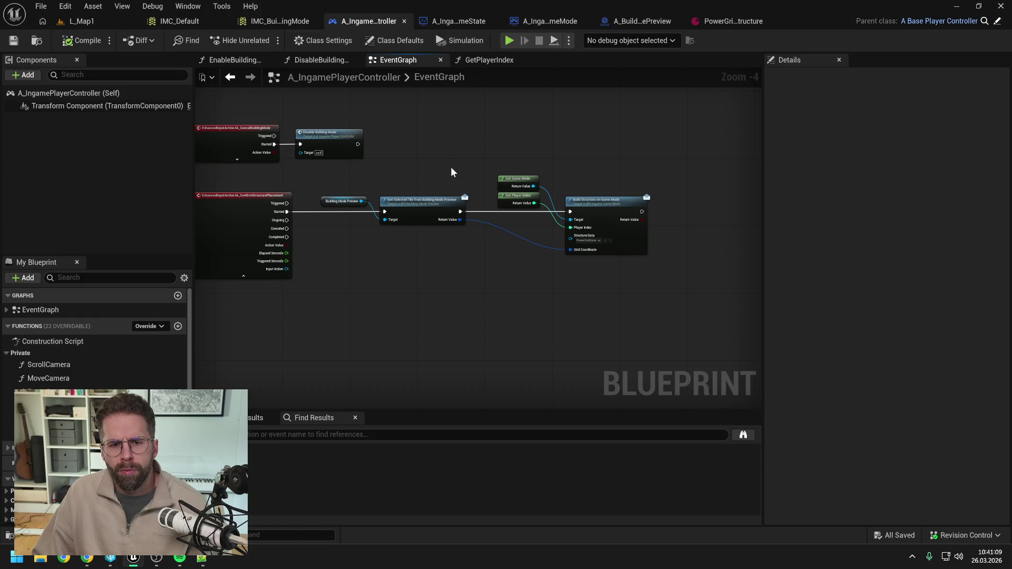
Open the A_BuildingModePreview EventGraph and survey its grid-tile placement nodes up to the For Loops
left_click(651, 22)
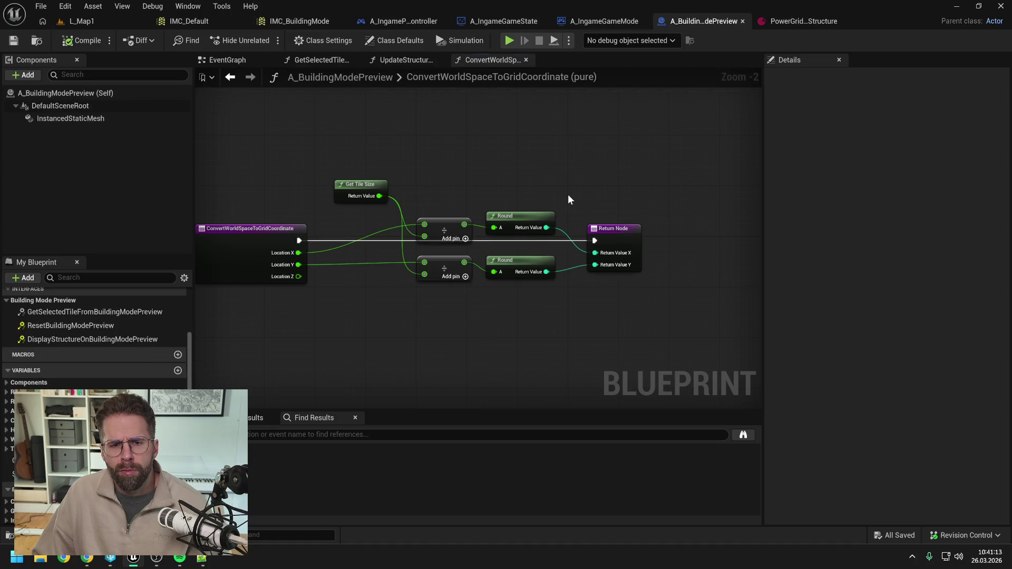
left_click_drag(529, 182, 599, 181)
scroll(81, 341, "up", 2)
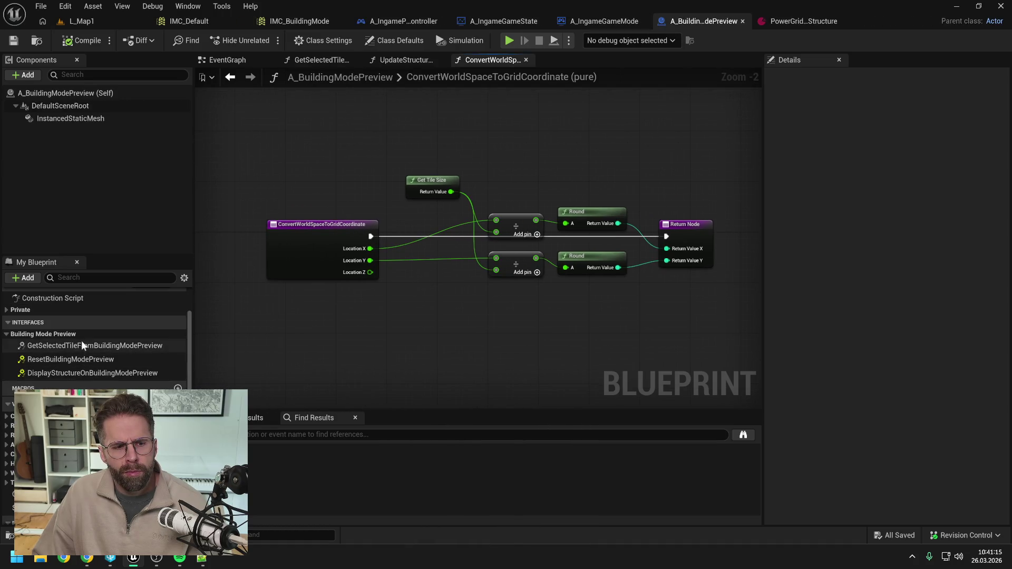
left_click_drag(476, 321, 462, 316)
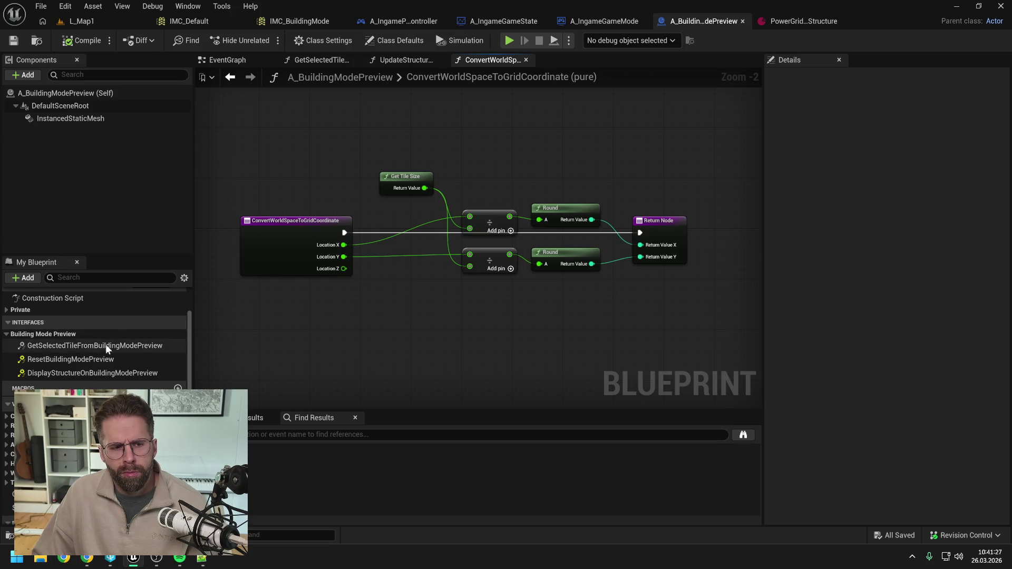
scroll(102, 349, "up", 2)
left_click(8, 343)
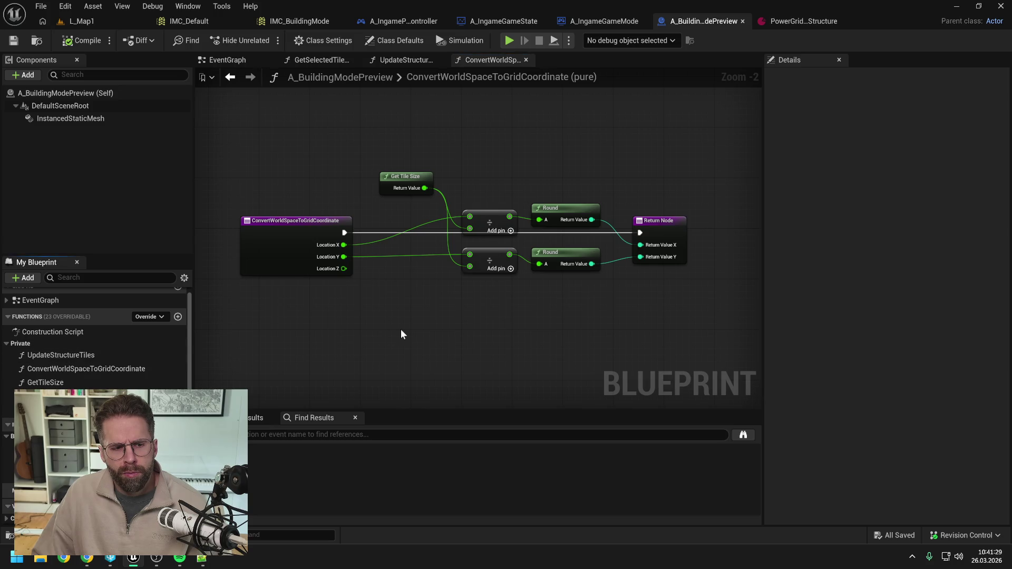
left_click(236, 64)
scroll(403, 211, "down", 1)
mouse_move(494, 283)
left_mouse_down()
mouse_move(445, 191)
mouse_move(529, 124)
left_mouse_up()
scroll(529, 124, "down", 1)
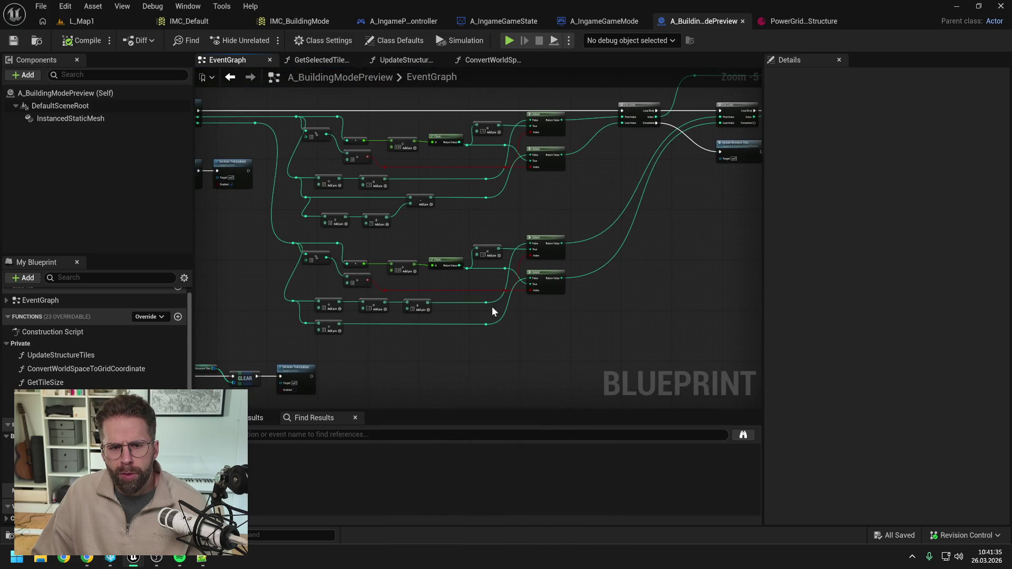
mouse_move(594, 185)
left_mouse_down()
mouse_move(571, 265)
mouse_move(464, 264)
mouse_move(565, 249)
mouse_move(460, 245)
mouse_move(352, 263)
mouse_move(485, 284)
left_mouse_up()
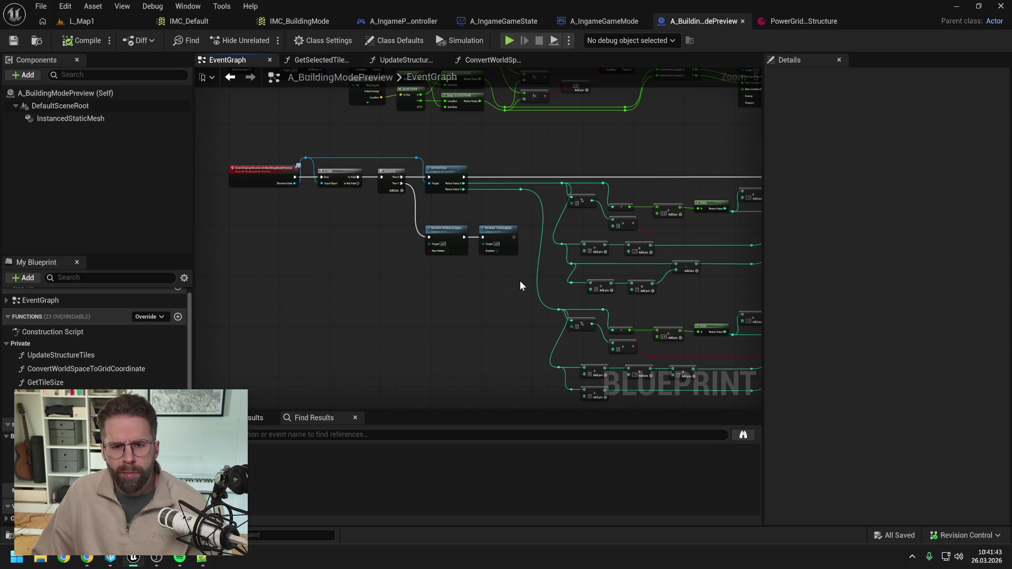
left_click_drag(716, 295, 534, 292)
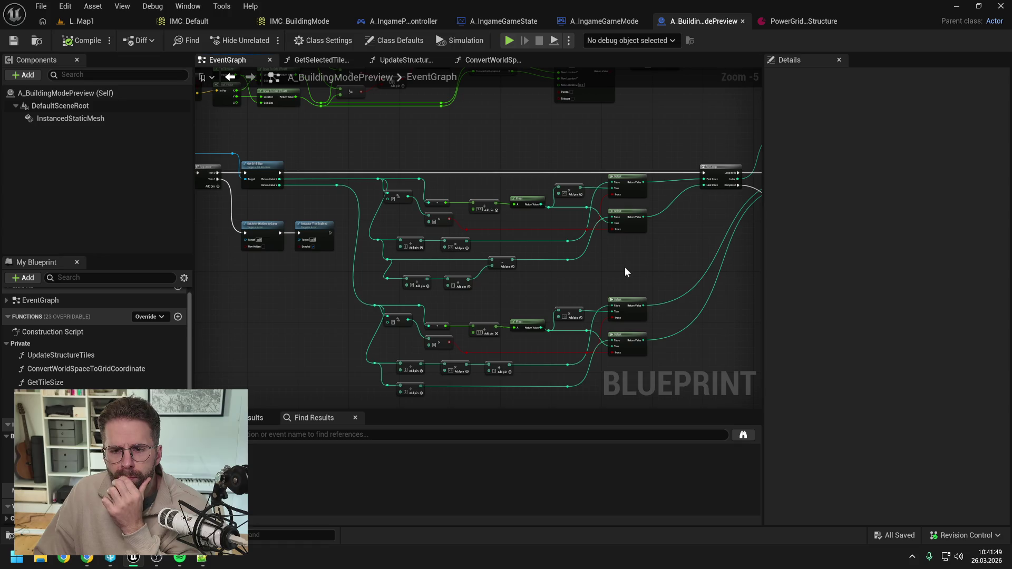
mouse_move(348, 159)
left_mouse_down()
mouse_move(381, 167)
mouse_move(479, 153)
mouse_move(405, 158)
mouse_move(484, 198)
left_mouse_up()
left_click_drag(416, 155, 482, 153)
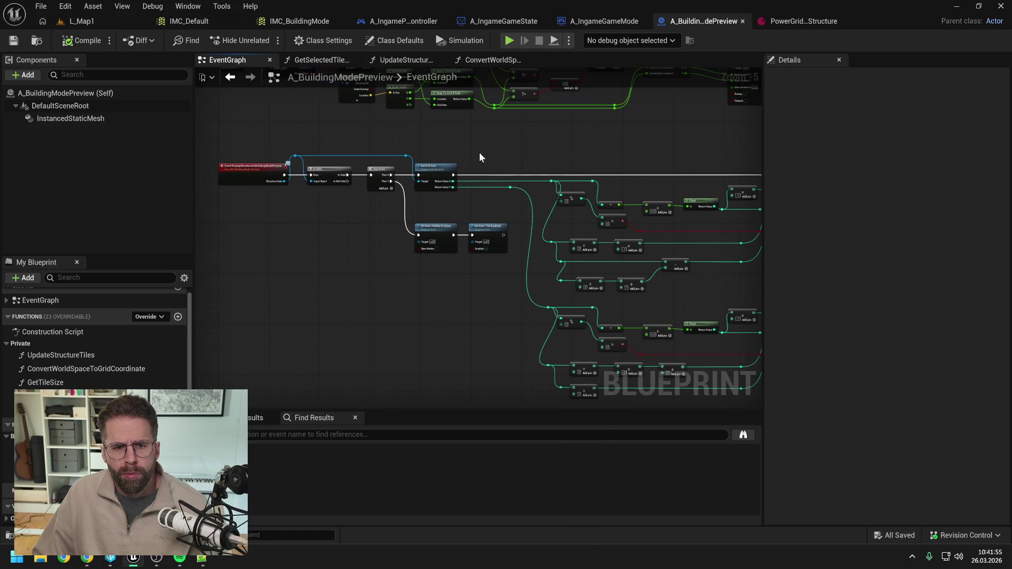
Marquee-select the Is Valid, Get Grid Size, reroute, math and loop nodes of the placement network
mouse_move(318, 141)
left_mouse_down()
mouse_move(423, 152)
mouse_move(463, 179)
left_mouse_up()
left_click_drag(565, 154, 424, 141)
left_click_drag(360, 153, 474, 203)
scroll(384, 143, "down", 1)
left_click_drag(309, 140, 523, 299)
scroll(554, 207, "up", 1)
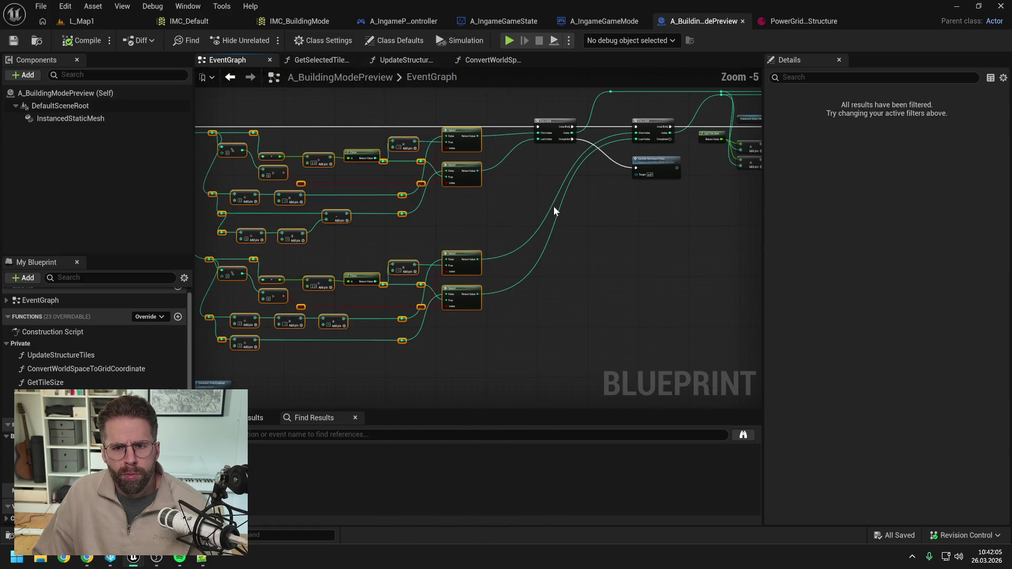
left_click_drag(553, 207, 553, 240)
left_click_drag(543, 332, 476, 350)
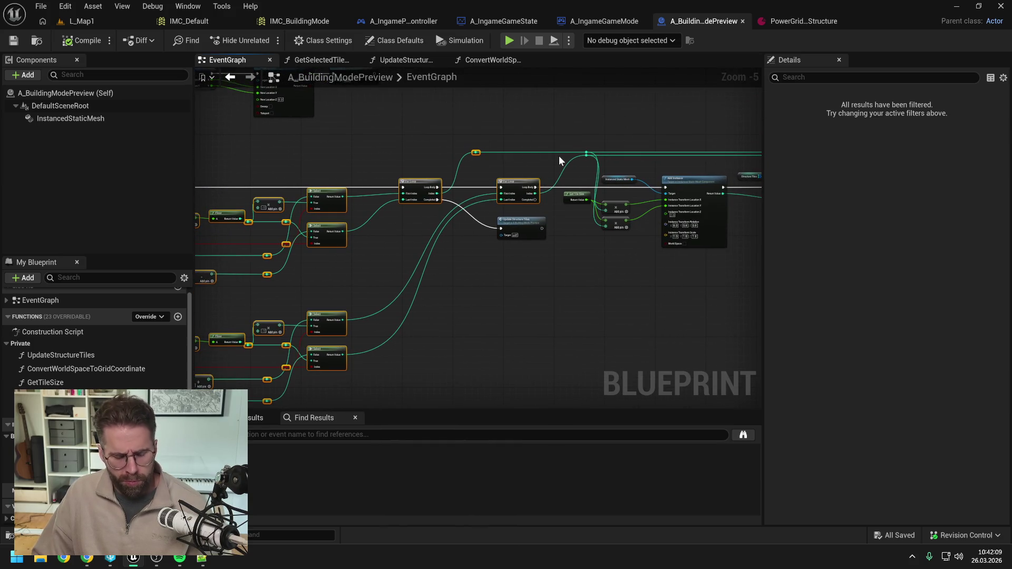
Paste the copied placement nodes into A_IngameGameMode's BuildStructureOnGameMode function
left_click(376, 141)
left_click_drag(376, 141, 605, 151)
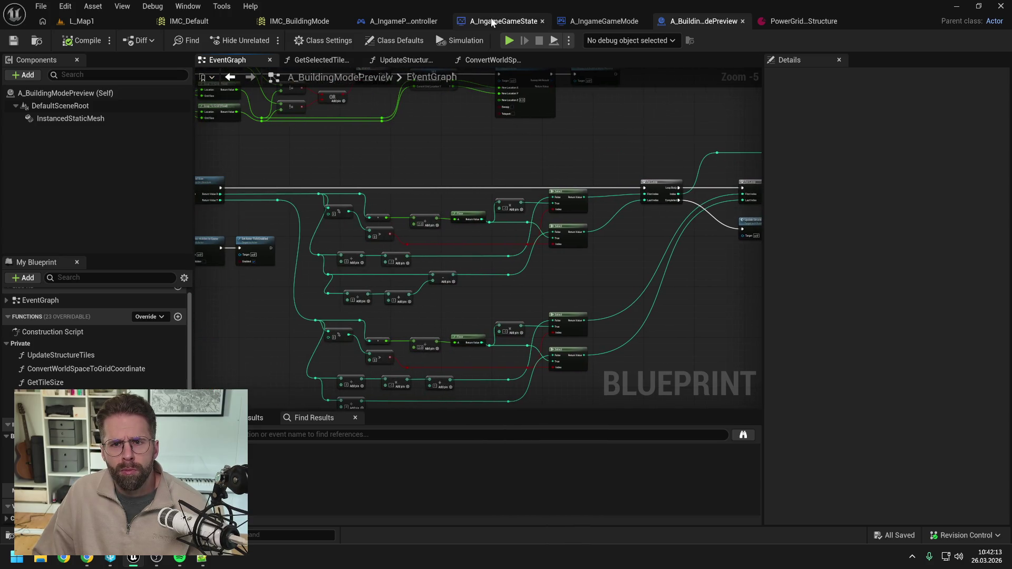
left_click(570, 22)
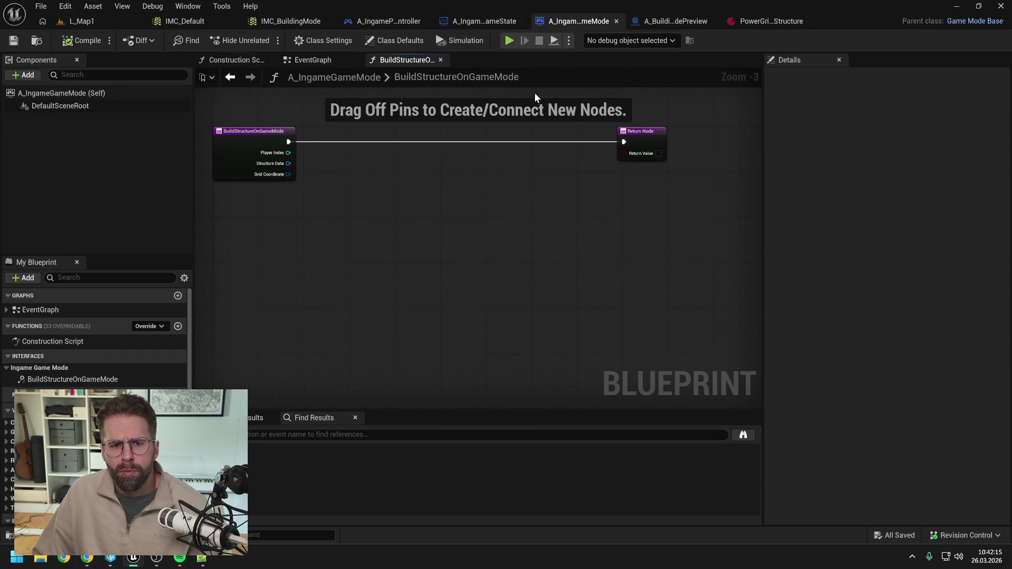
scroll(529, 214, "down", 3)
key("ctrl+v")
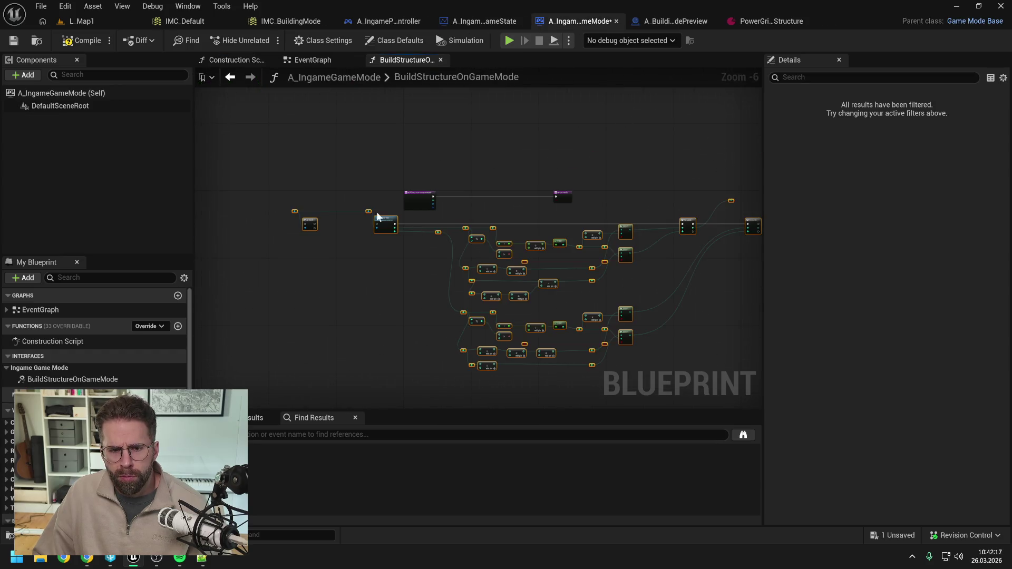
left_click_drag(379, 213, 393, 222)
scroll(528, 231, "up", 3)
left_click(496, 214)
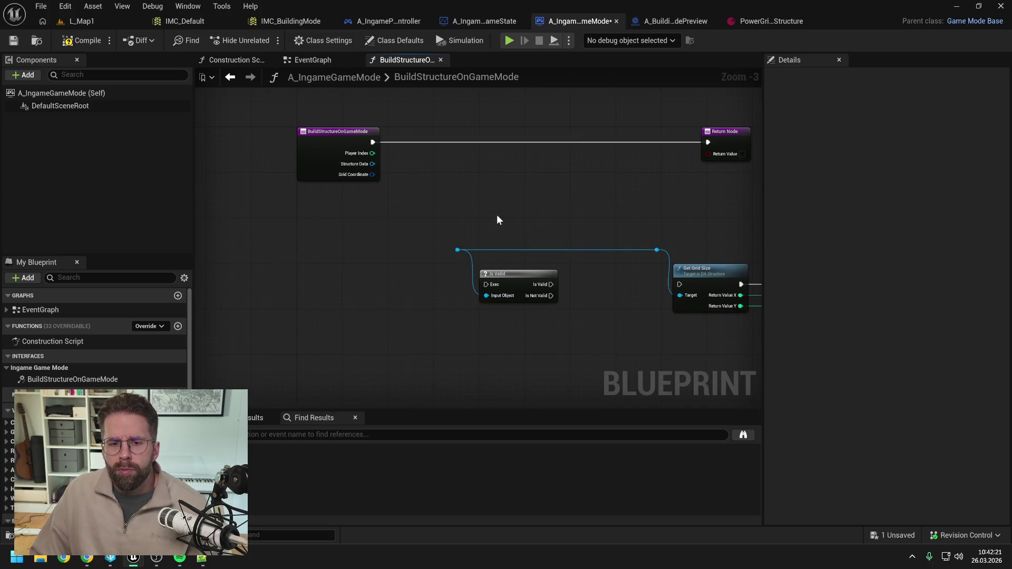
Unlink entry from Return Node; wire entry to Is Valid, Structure Data to reroute, Is Valid to Get Grid Size
scroll(497, 218, "down", 1)
mouse_move(349, 145)
left_mouse_down()
mouse_move(335, 210)
mouse_move(341, 241)
left_mouse_up()
left_click(627, 139, "alt")
left_click(497, 188)
left_click_drag(369, 235, 462, 244)
left_click_drag(349, 233, 358, 241)
left_click(434, 280)
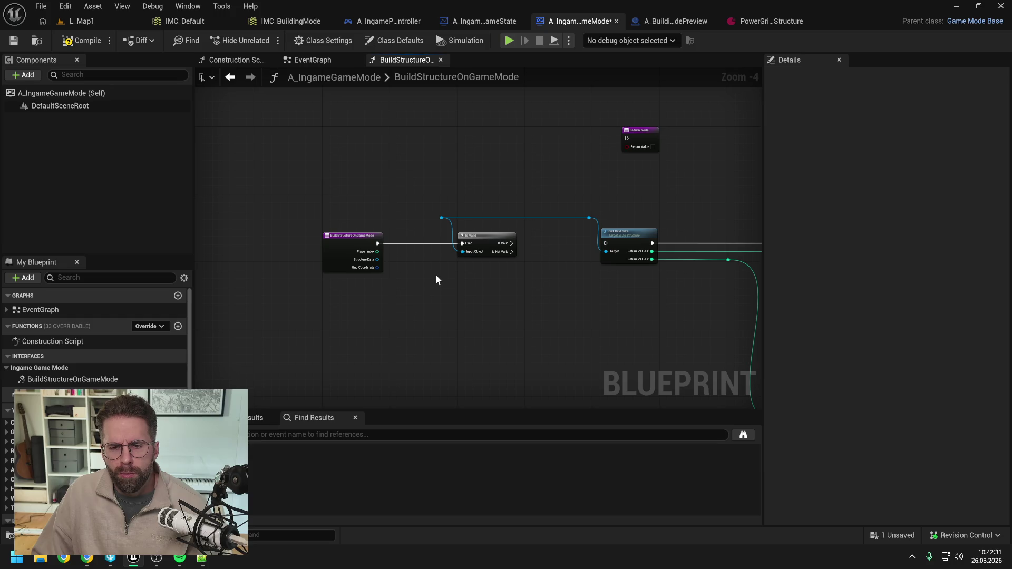
left_click_drag(454, 274, 415, 267)
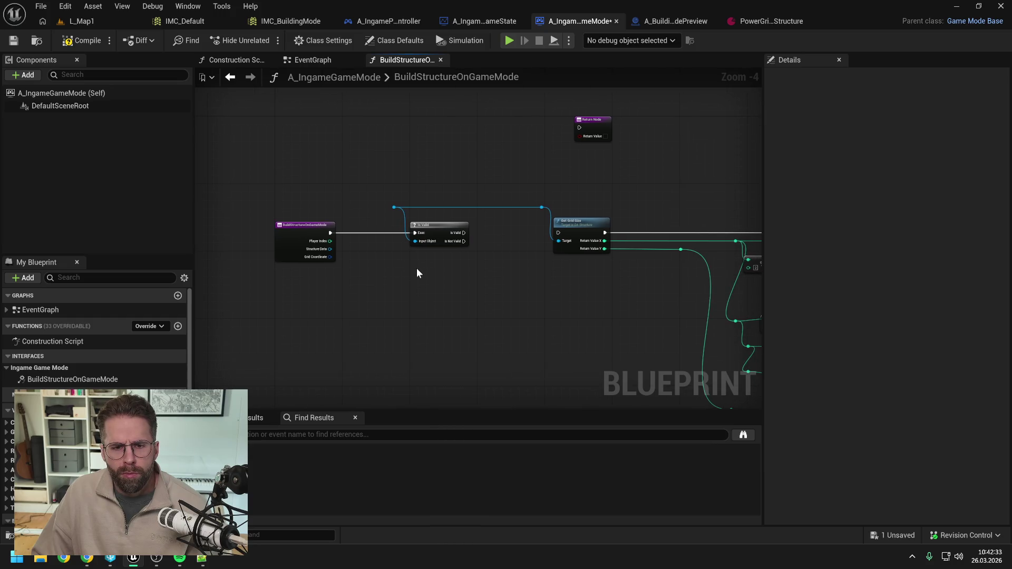
mouse_move(330, 249)
left_mouse_down()
mouse_move(395, 206)
mouse_move(346, 250)
left_mouse_up()
left_click(446, 279)
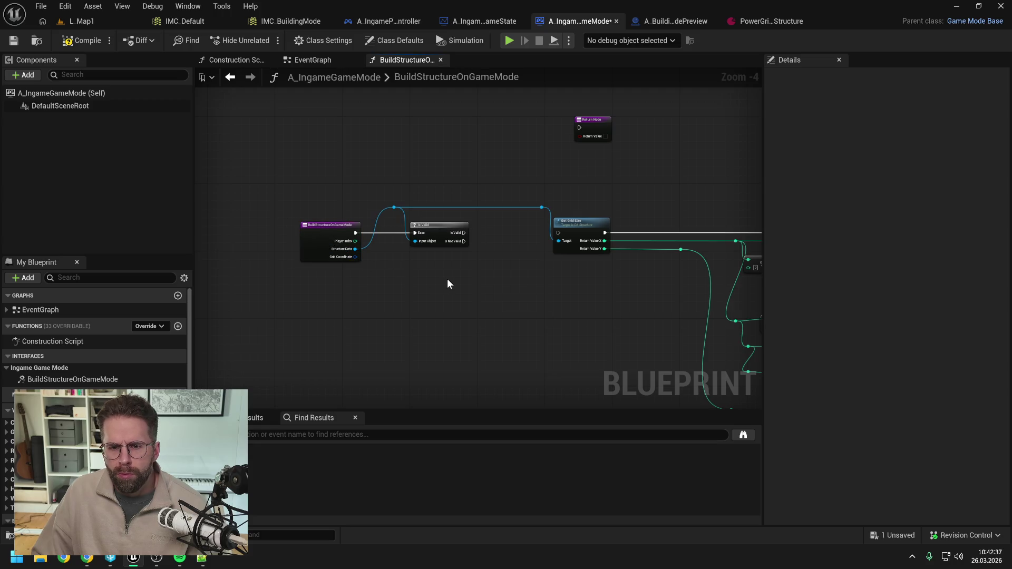
left_click_drag(446, 279, 395, 267)
left_click_drag(413, 221, 507, 221)
Inspect the pasted network through the math, Select and For Loop nodes, dropping a dangling wire
mouse_move(629, 200)
left_mouse_down()
mouse_move(508, 192)
mouse_move(504, 180)
mouse_move(410, 165)
left_mouse_up()
scroll(503, 180, "down", 1)
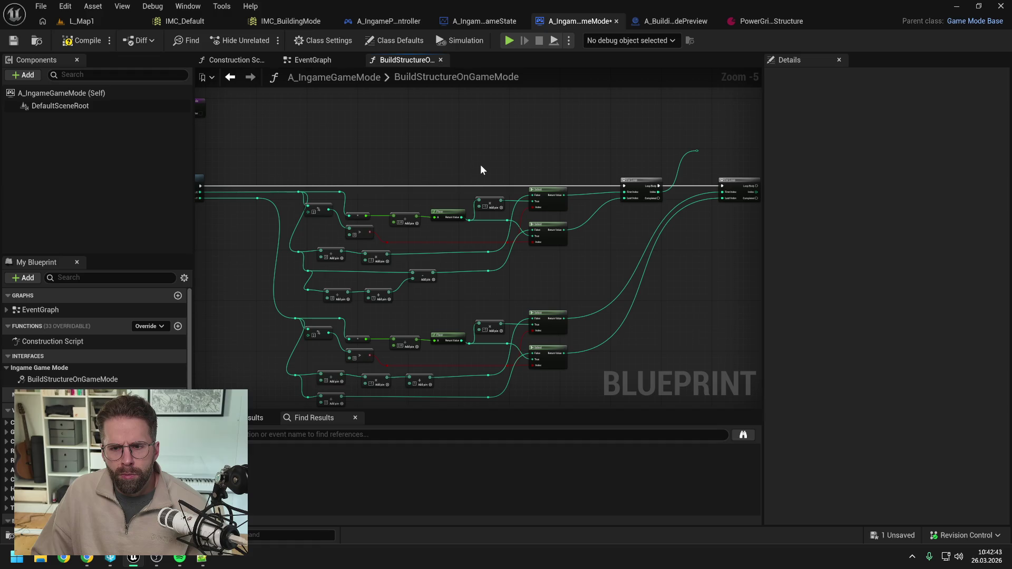
scroll(404, 144, "up", 1)
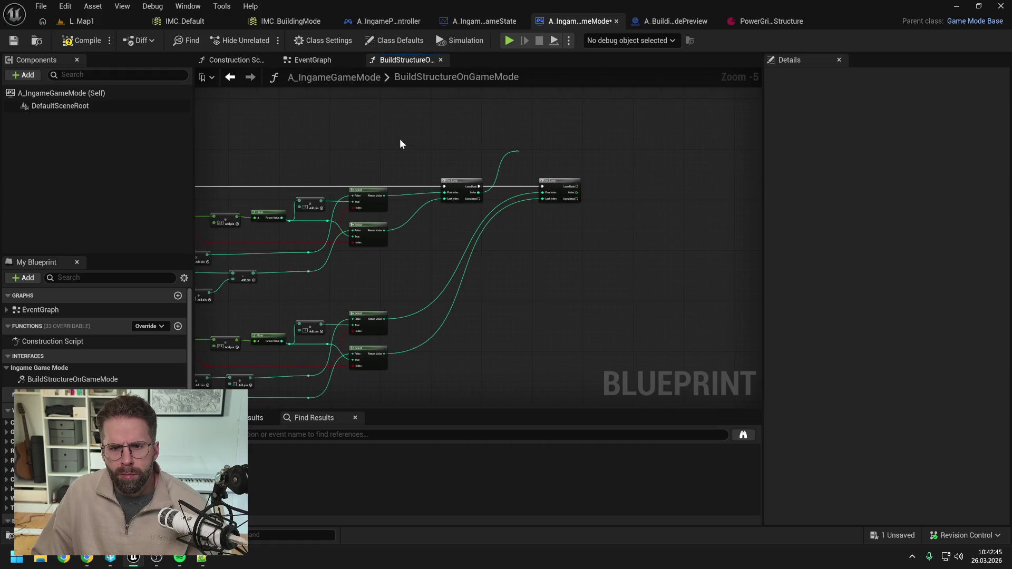
scroll(401, 141, "down", 1)
left_click_drag(393, 148, 585, 149)
left_click_drag(468, 152, 585, 153)
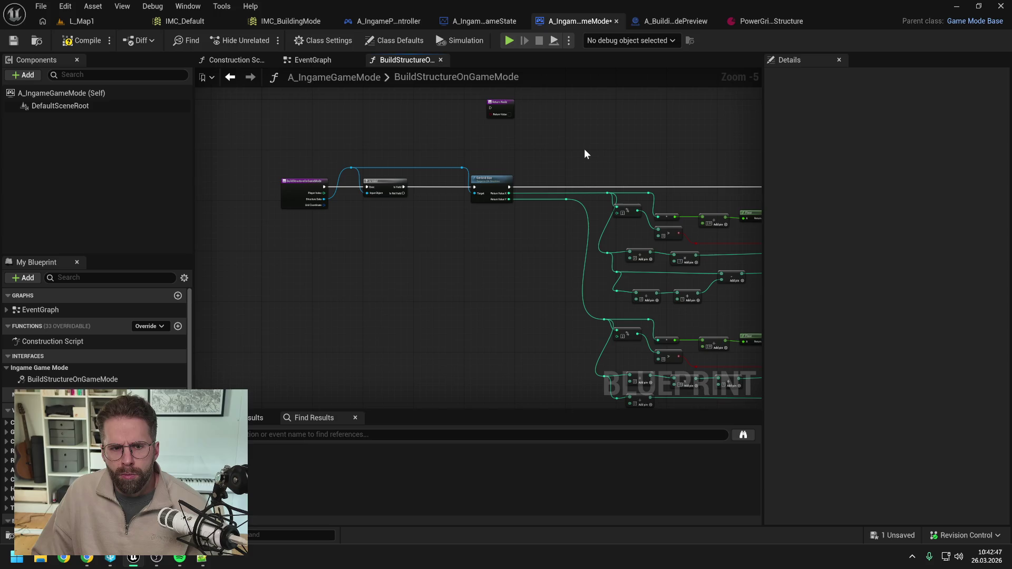
scroll(334, 213, "up", 1)
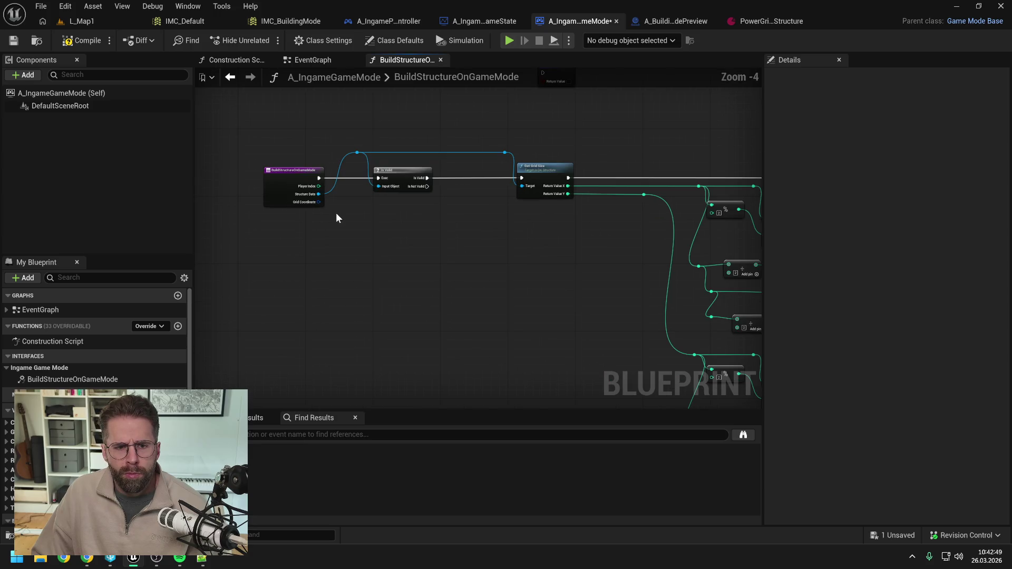
scroll(356, 218, "down", 1)
left_click_drag(665, 148, 572, 148)
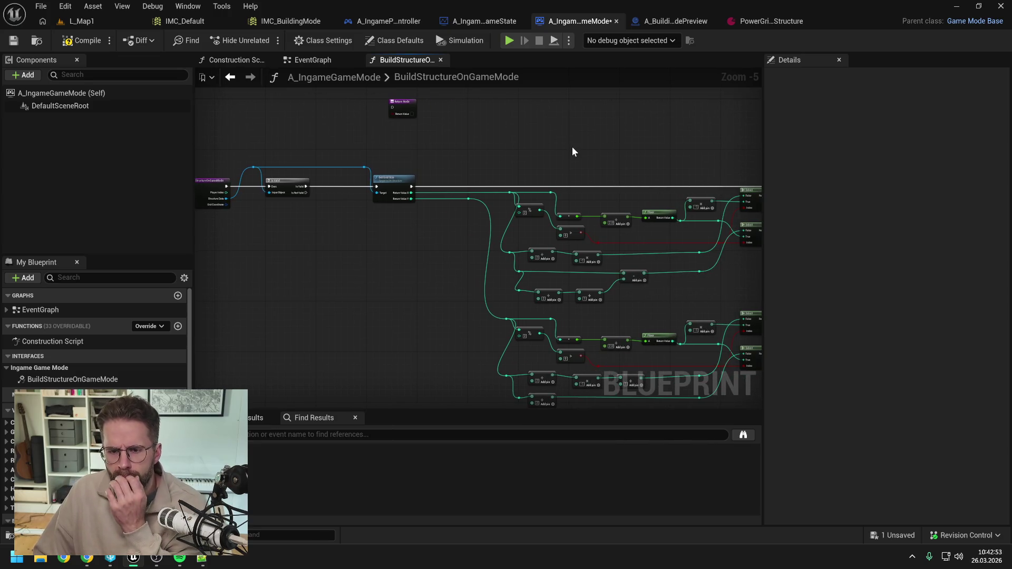
left_click_drag(653, 153, 450, 140)
mouse_move(574, 132)
left_mouse_down()
mouse_move(451, 134)
mouse_move(630, 135)
left_mouse_up()
left_click(599, 143)
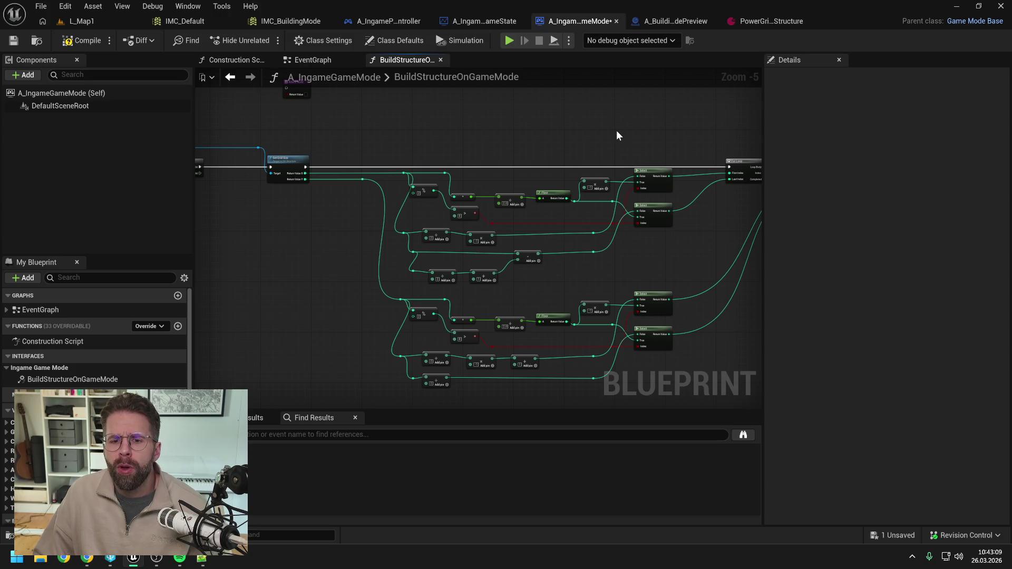
left_click_drag(614, 132, 558, 124)
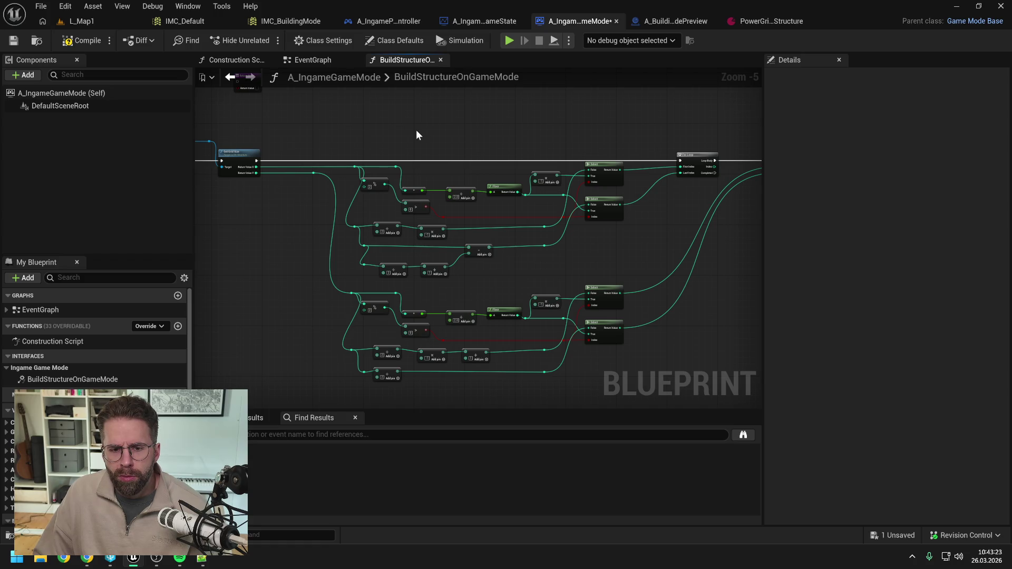
left_click_drag(558, 386, 354, 379)
left_click(293, 308)
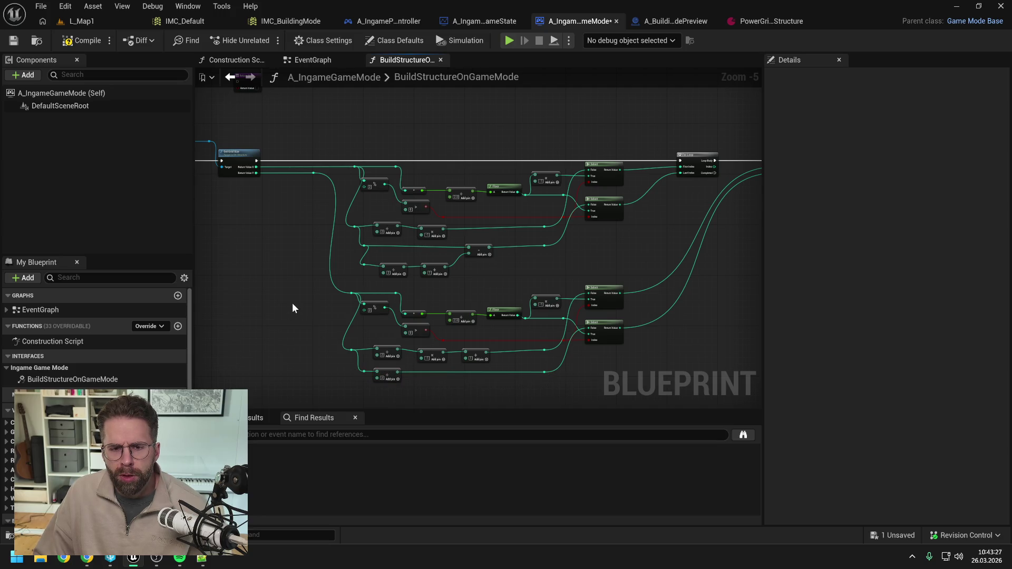
key("ctrl+s")
mouse_move(281, 296)
left_mouse_down()
mouse_move(536, 283)
mouse_move(381, 258)
left_mouse_up()
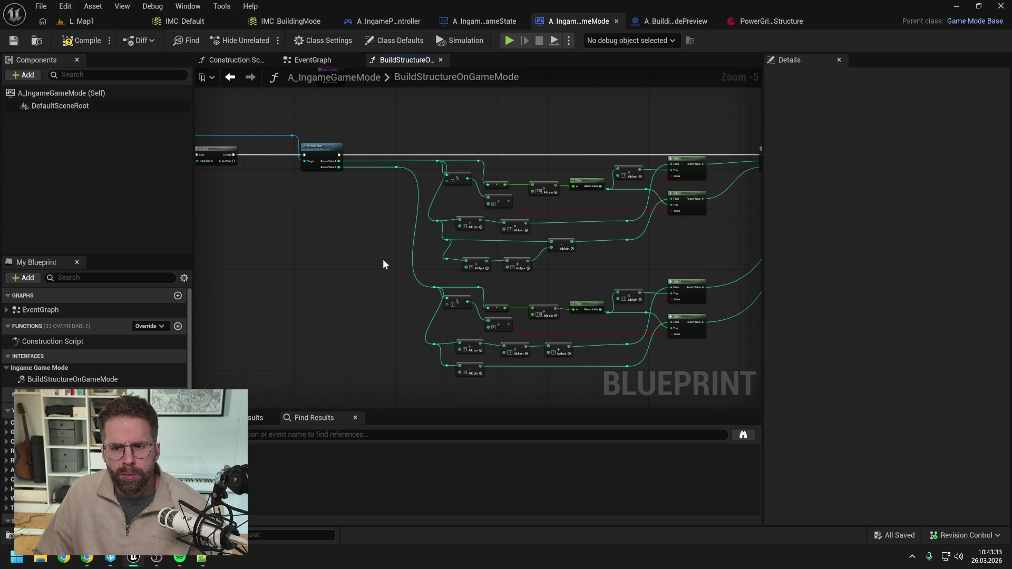
mouse_move(634, 263)
left_mouse_down()
mouse_move(464, 266)
mouse_move(500, 262)
left_mouse_up()
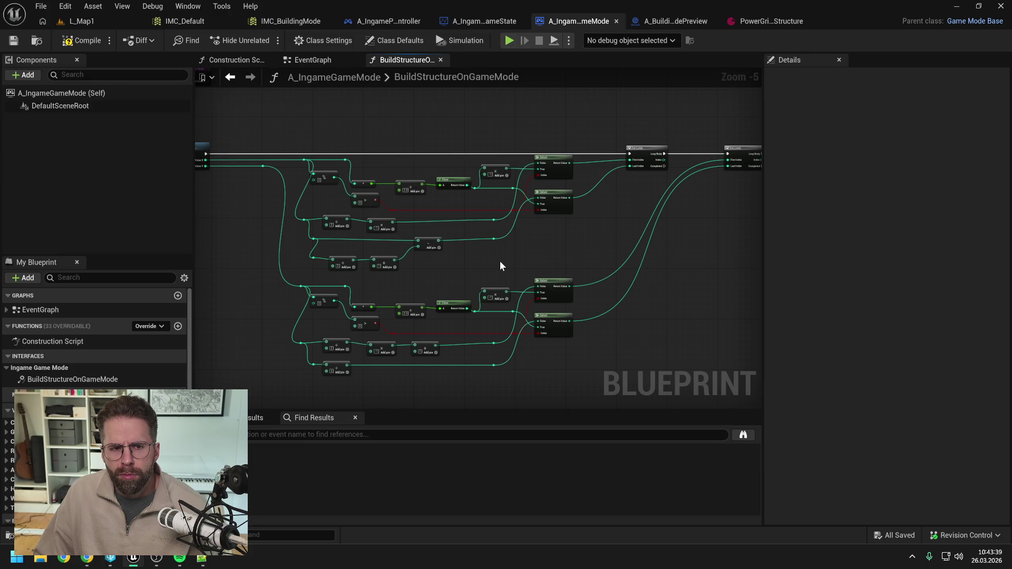
left_click_drag(500, 261, 593, 263)
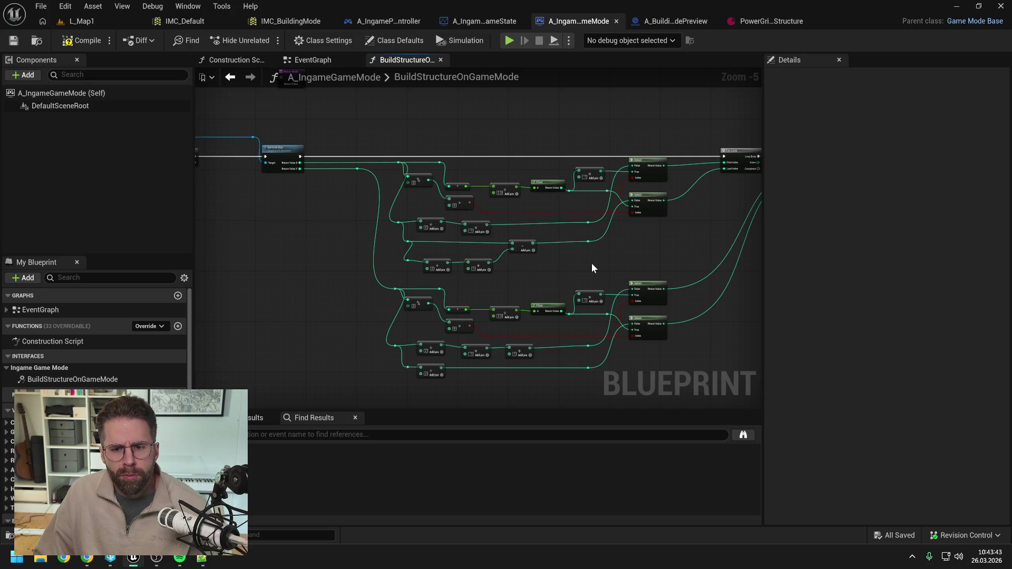
scroll(592, 264, "down", 1)
scroll(591, 264, "up", 1)
left_click_drag(592, 264, 524, 260)
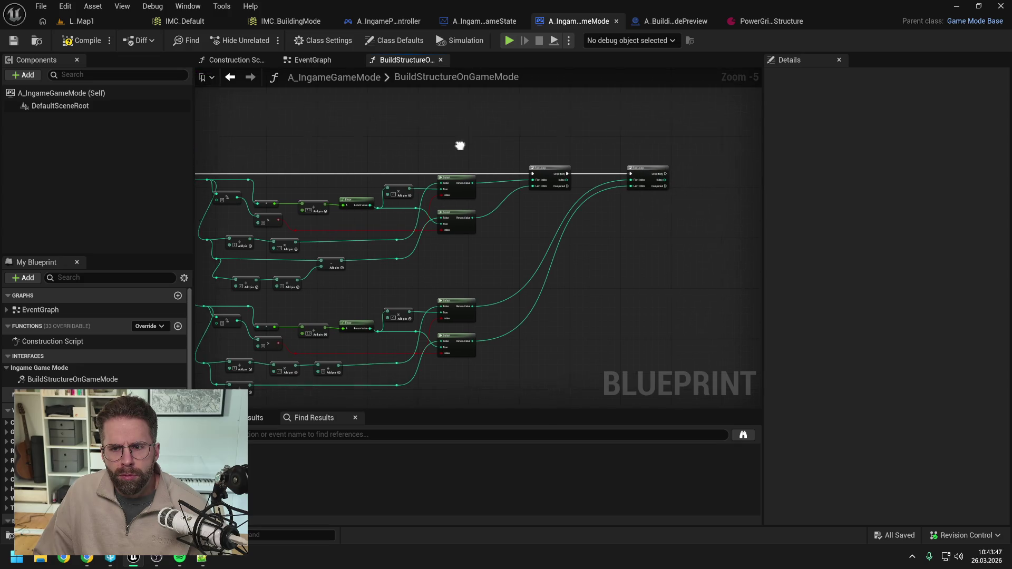
right_click(691, 210)
Clear the 'cast' search and dismiss the node action list
type("cast")
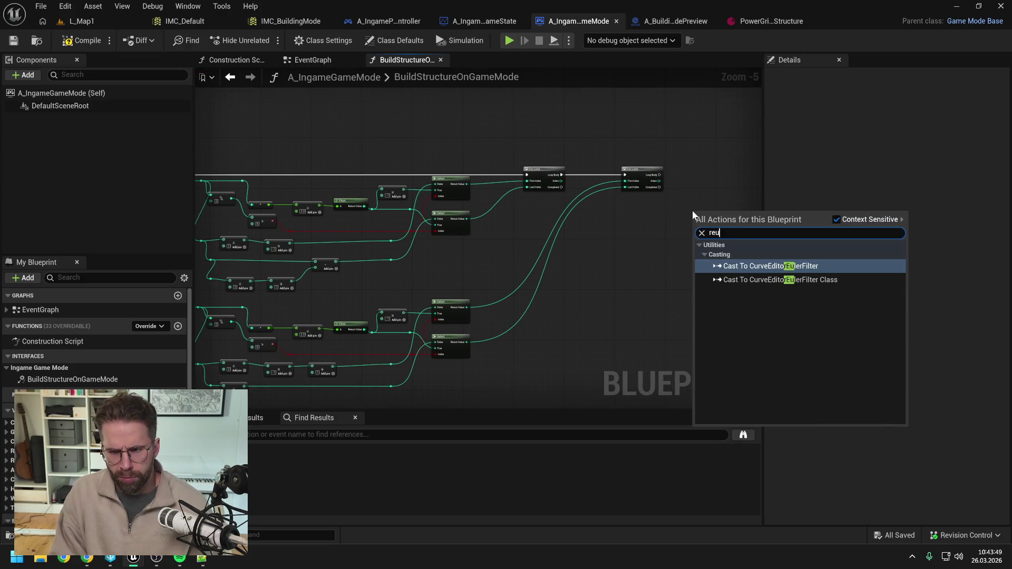
key("BackSpace")
key("BackSpace")
key("BackSpace")
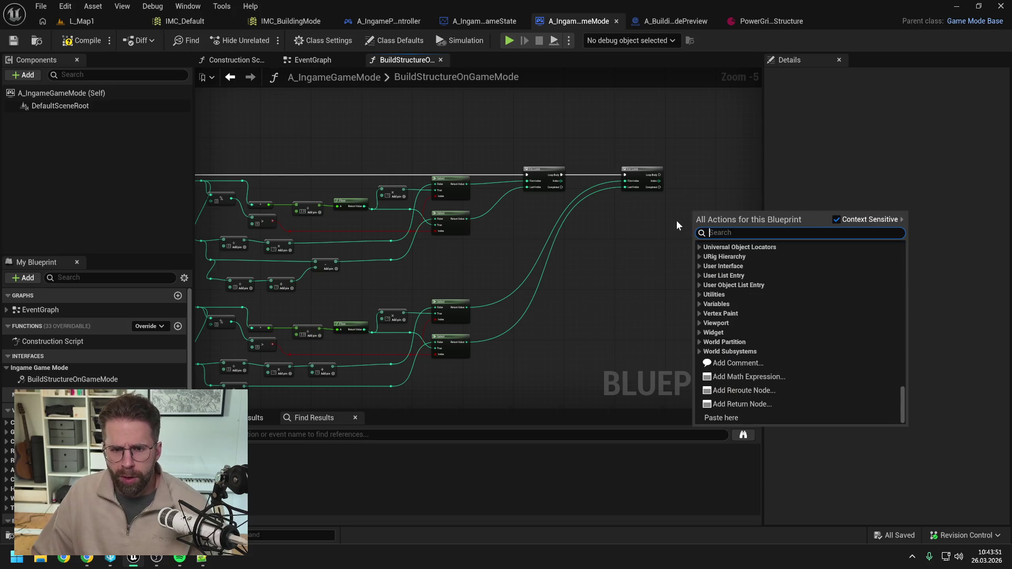
key("Escape")
scroll(586, 208, "down", 1)
Collapse the selected tile-calculation nodes to a function and start naming it GetStructure
left_click_drag(320, 165, 711, 369)
scroll(490, 212, "up", 1)
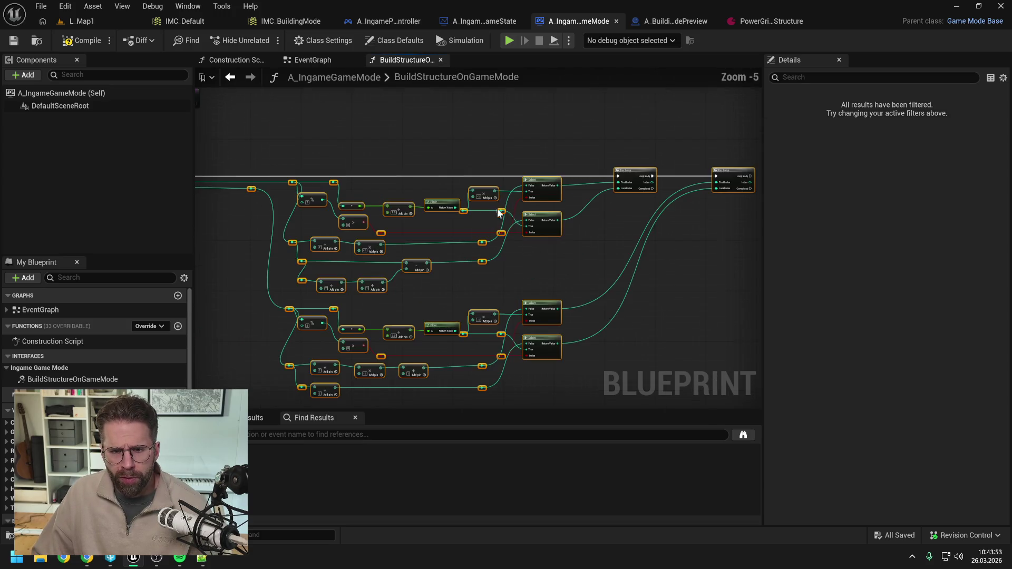
right_click(625, 173)
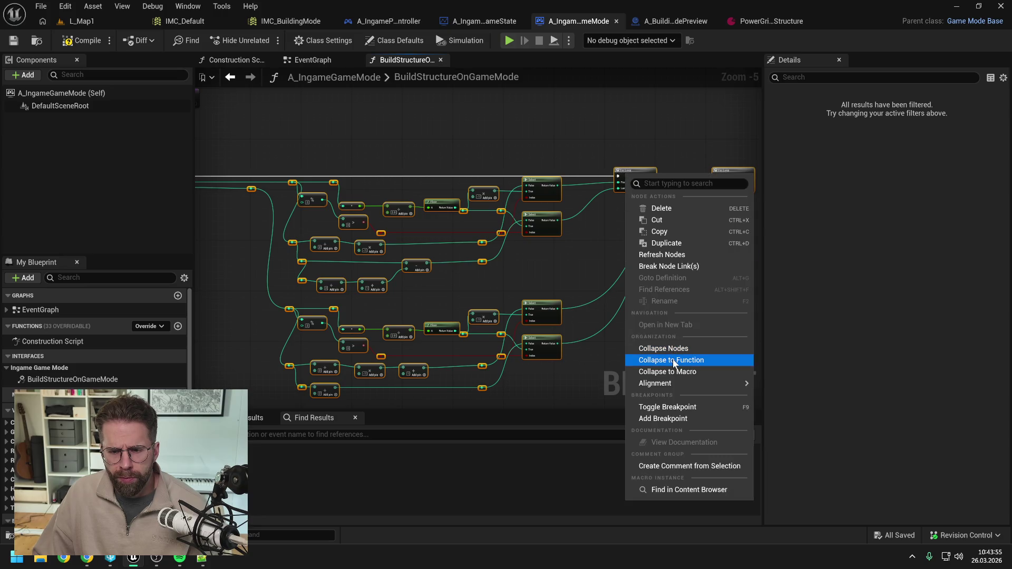
left_click(671, 360)
type("Get")
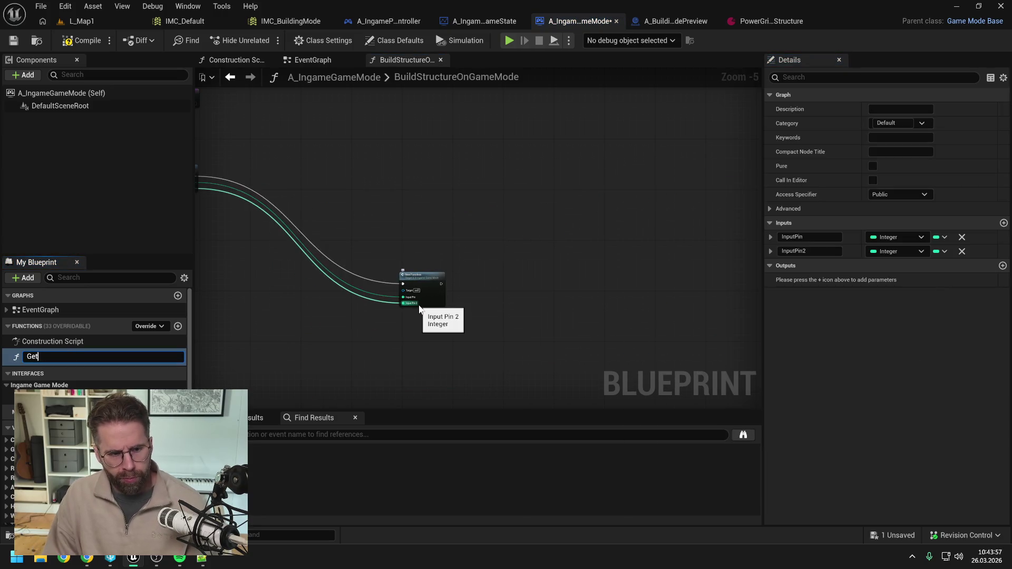
type("Structure")
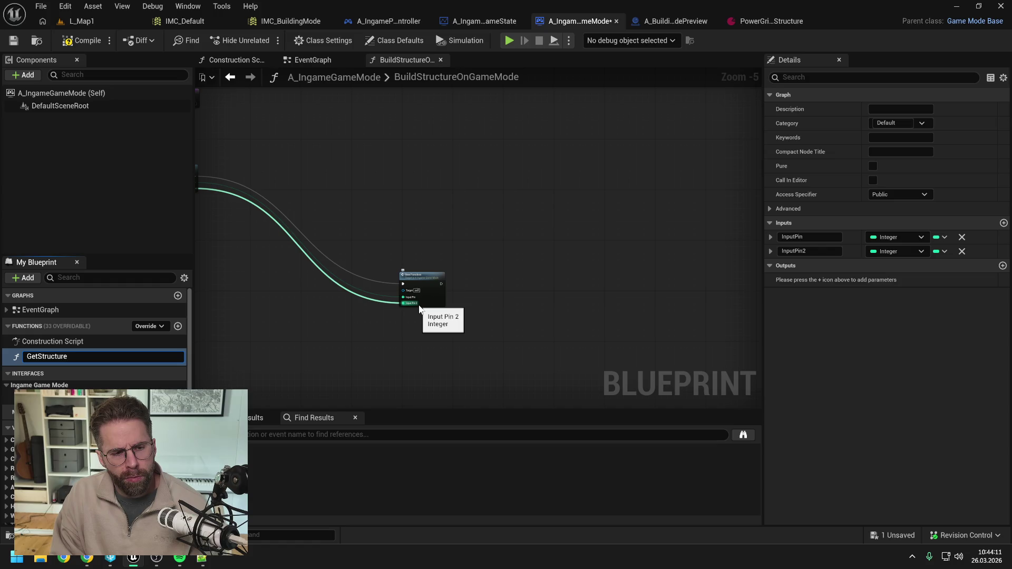
Complete the function name as GetStructureTiles, save the blueprint, and bring its call node into view
type("Tiles")
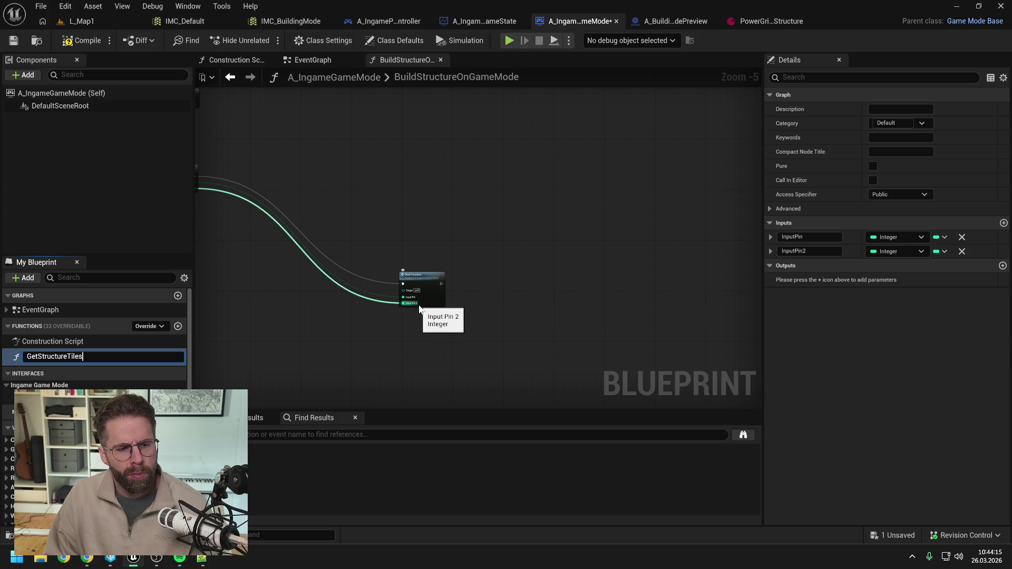
key("Return")
key("ctrl+s")
mouse_move(398, 264)
left_mouse_down()
mouse_move(635, 263)
mouse_move(451, 161)
left_mouse_up()
left_click_drag(446, 224, 501, 195)
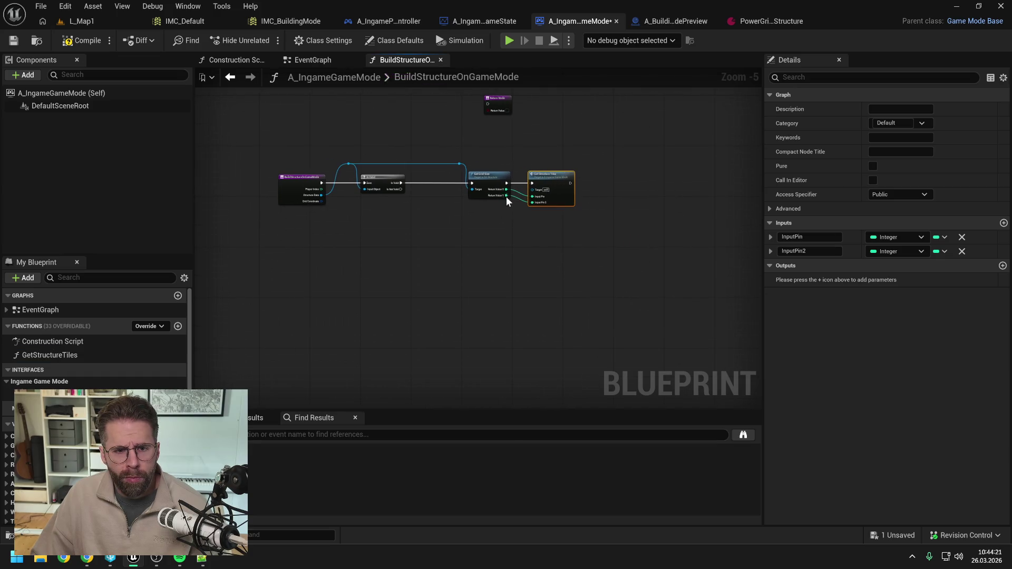
scroll(508, 206, "up", 1)
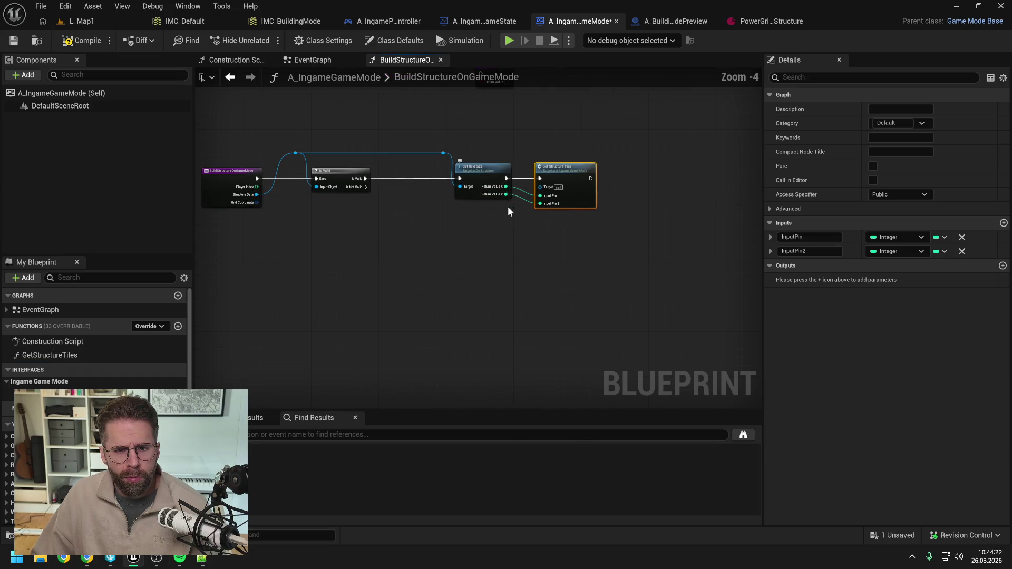
Unhook the X/Y links and add an Int Point input named GridSize to GetStructureTiles, then save
left_click(509, 234)
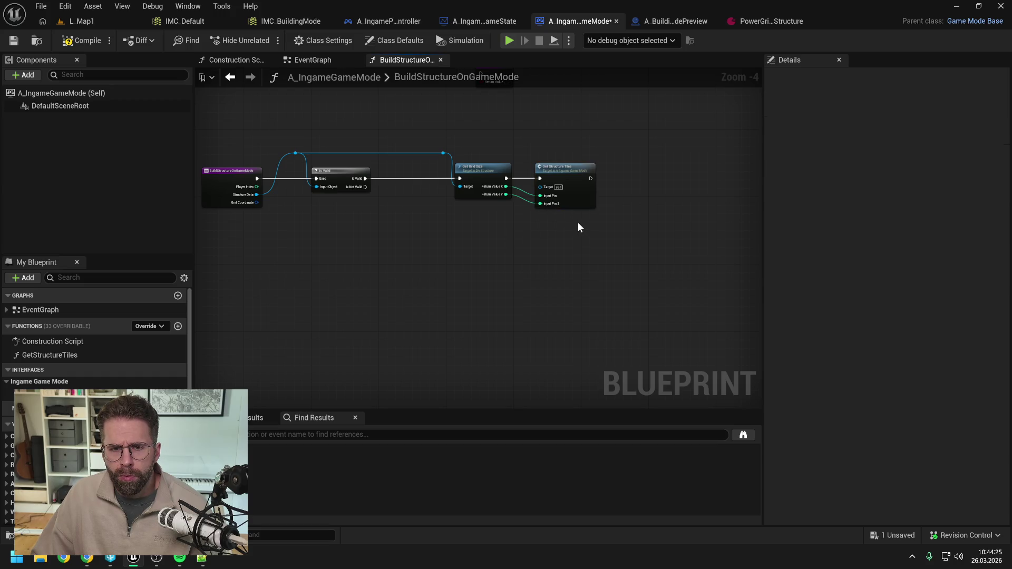
left_click(506, 186, "alt")
left_click(506, 194, "alt")
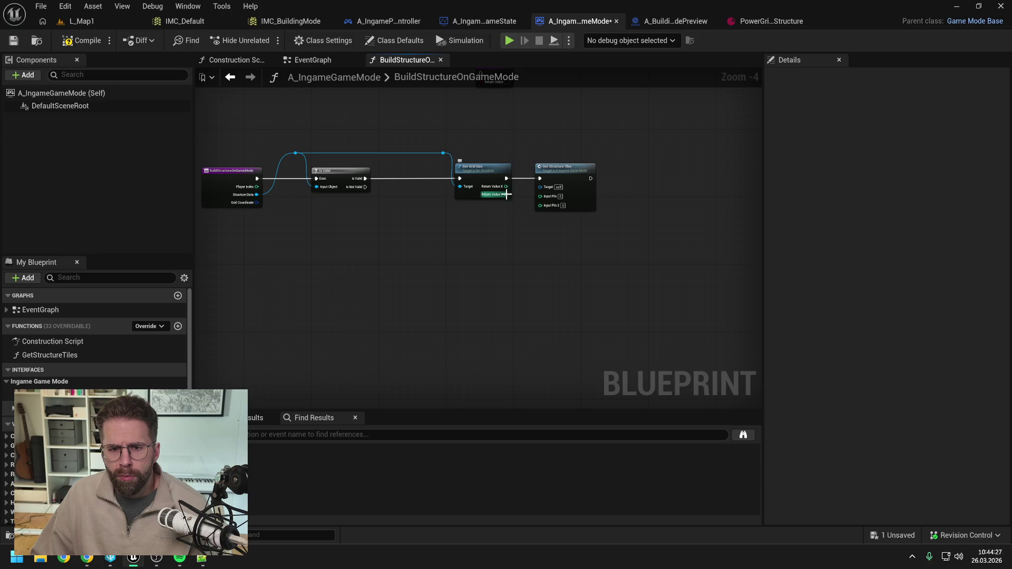
left_click(574, 166)
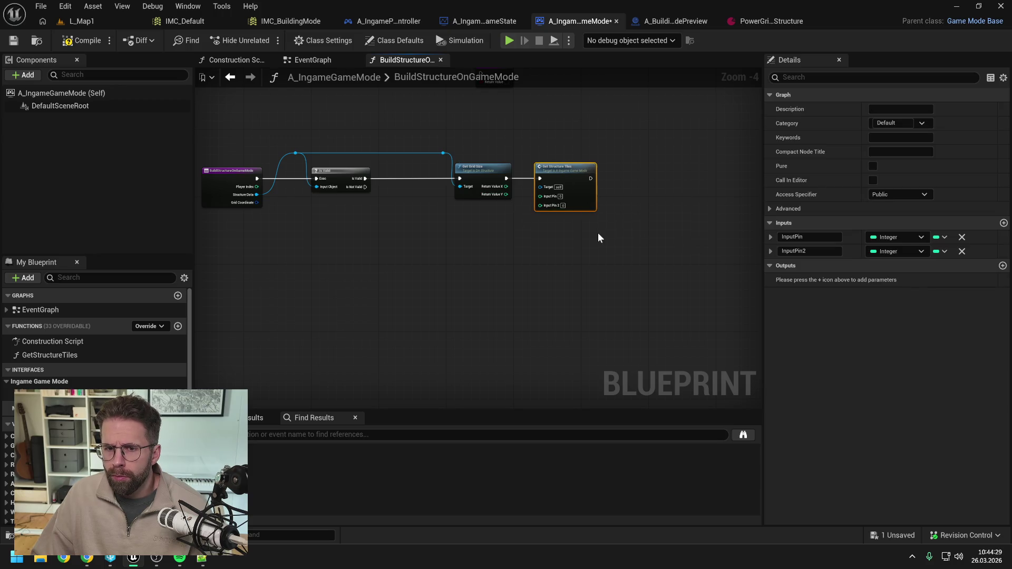
left_click(1004, 223)
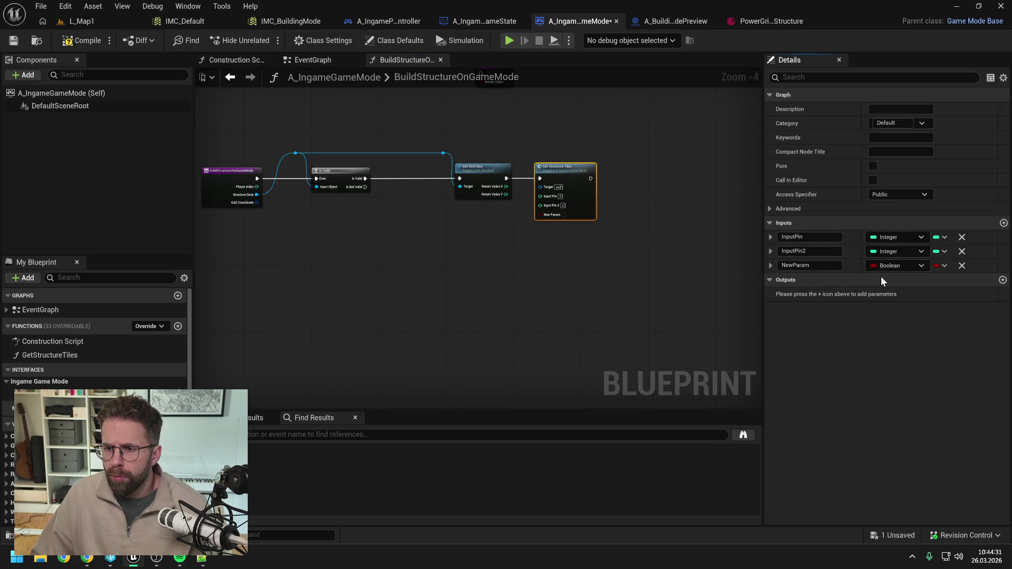
left_click(886, 265)
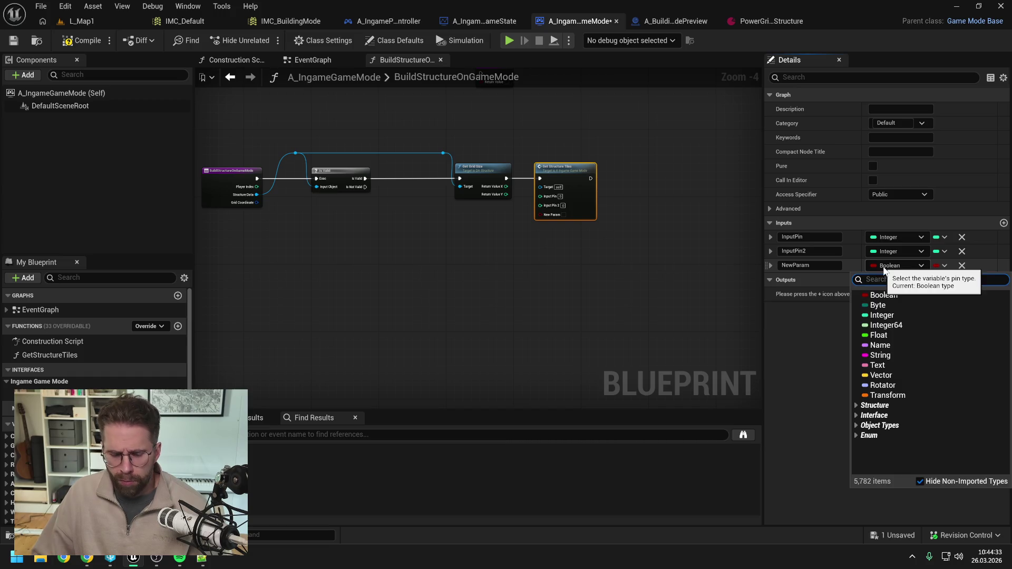
type("int point")
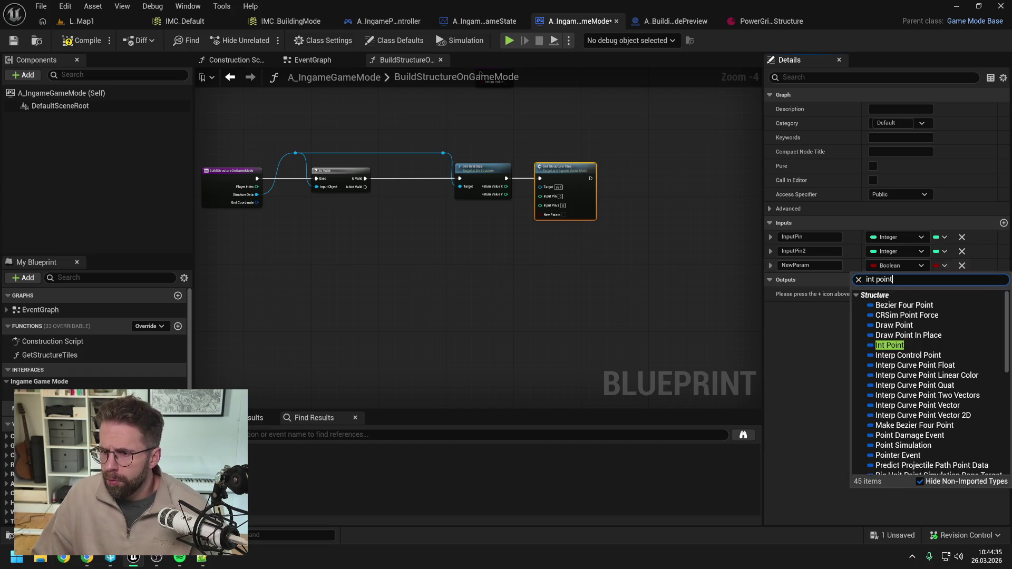
left_click(865, 338)
left_click(809, 266)
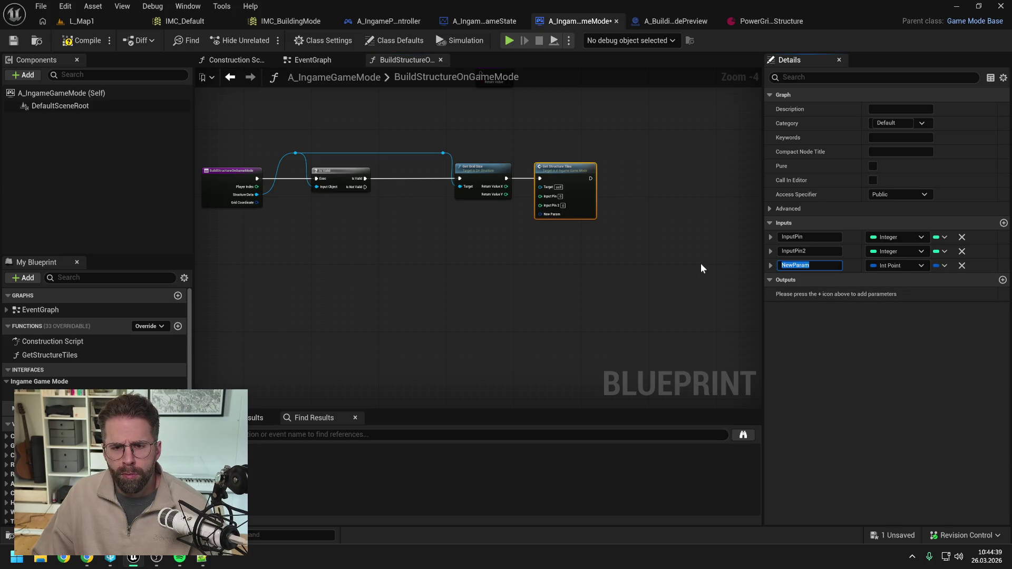
type("GridSize")
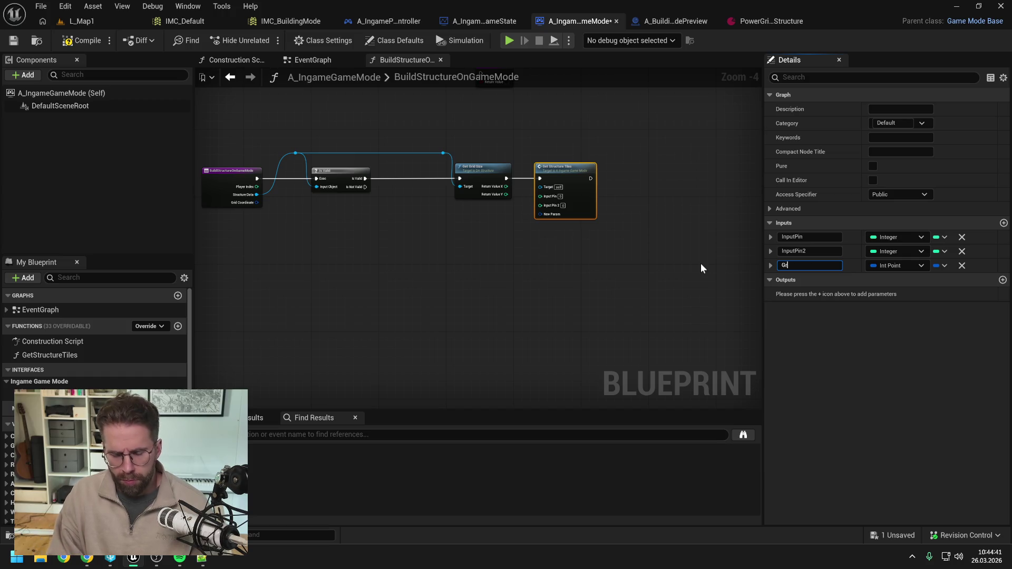
key("Return")
key("ctrl+s")
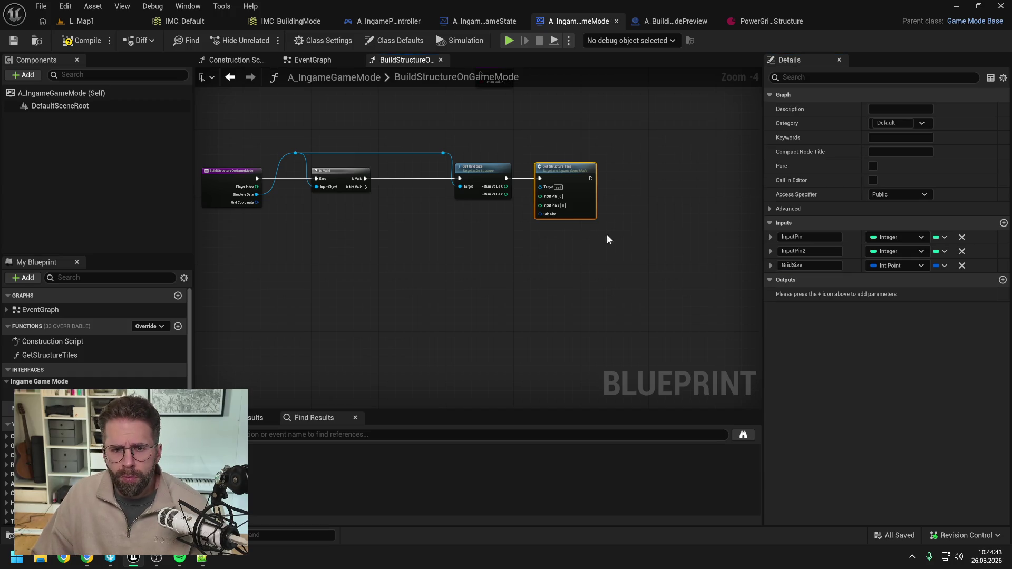
Recombine Get Grid Size's Return Value pin and wire it into the GridSize input
right_click(507, 194)
left_click(543, 246)
left_click_drag(504, 186, 538, 214)
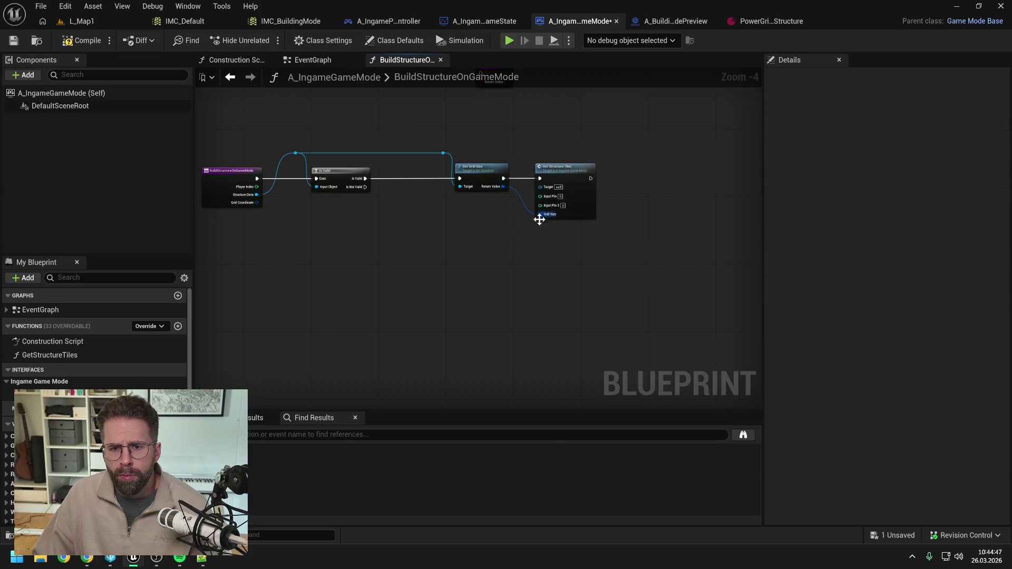
left_click(567, 172)
Inside GetStructureTiles, split GridSize and wire its X and Y in place of InputPin and InputPin2
double_click(561, 173)
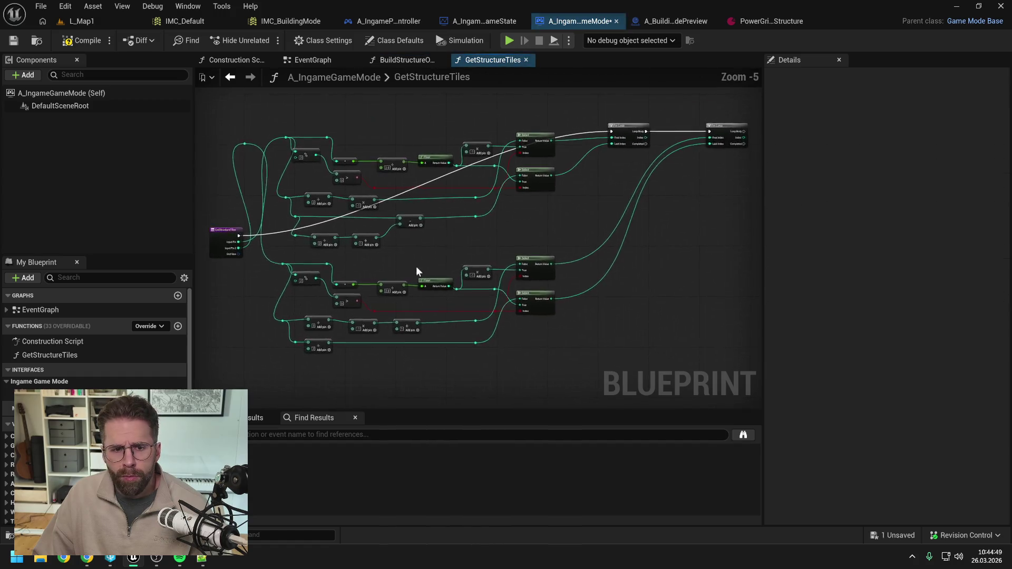
mouse_move(378, 221)
left_mouse_down()
mouse_move(331, 158)
mouse_move(293, 129)
left_mouse_up()
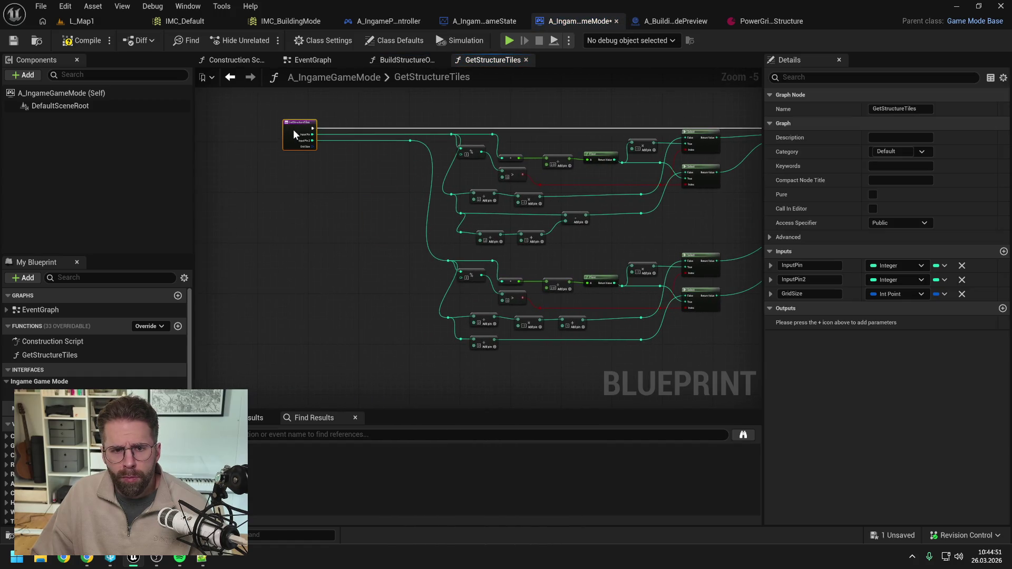
scroll(293, 128, "up", 2)
right_click(314, 162)
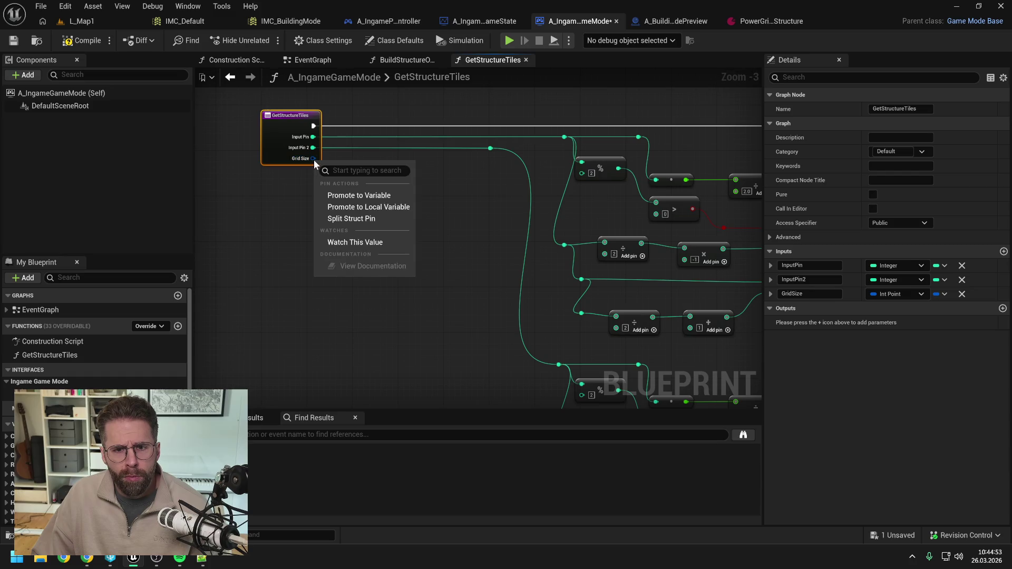
left_click(348, 217)
left_click_drag(311, 162, 564, 137)
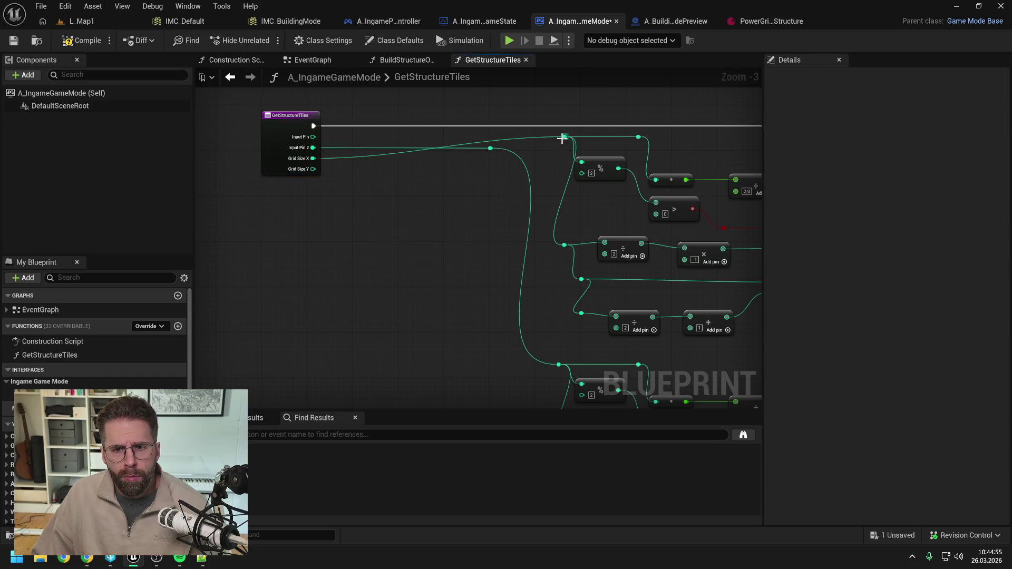
left_click_drag(314, 168, 490, 148)
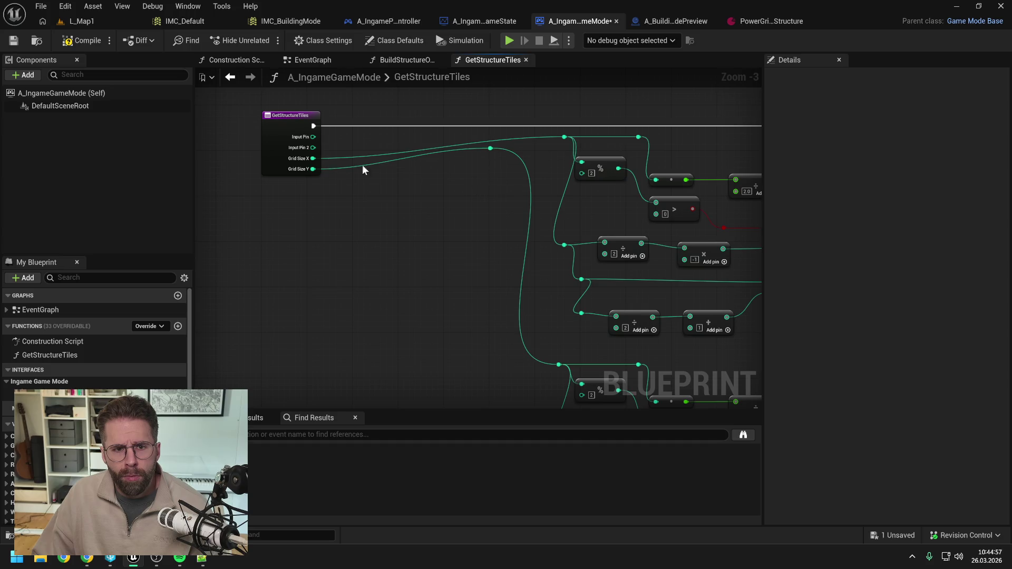
Delete the obsolete InputPin and InputPin2 inputs from the function entry
left_click(280, 129)
left_click(961, 265)
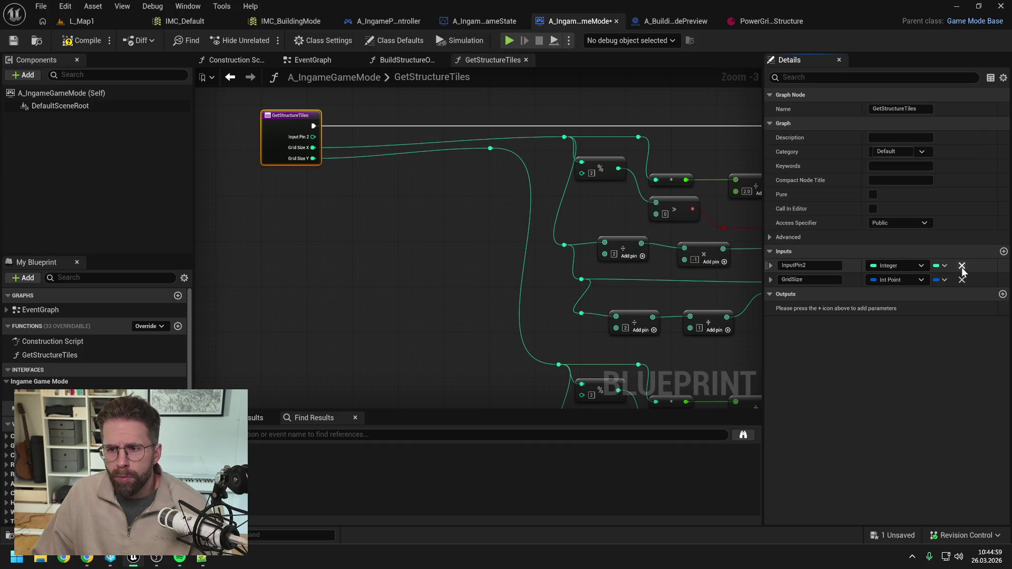
left_click(962, 266)
left_click(430, 219)
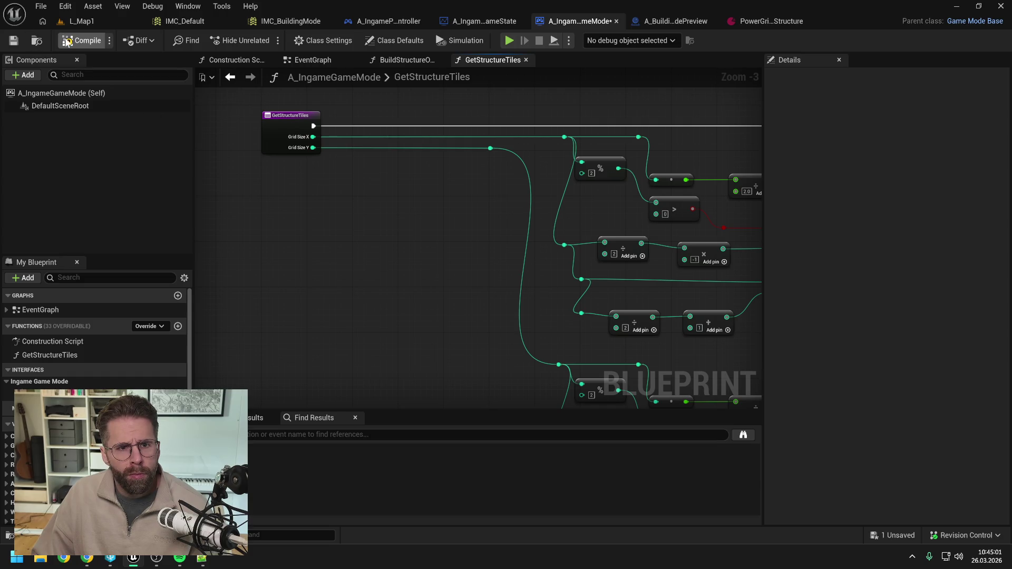
left_click(412, 58)
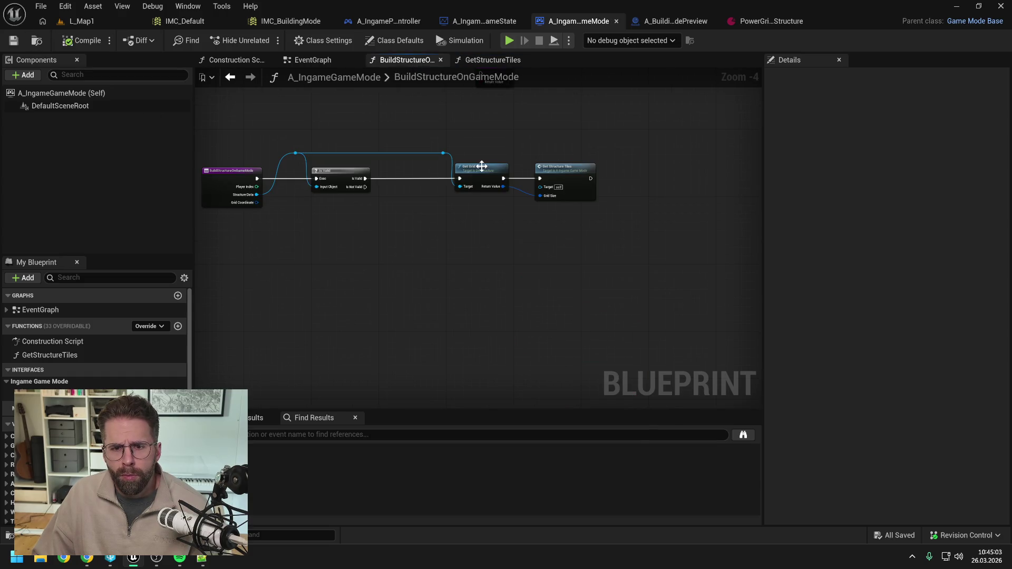
Give Get Structure Tiles an Int Point array output named ReturnValue
left_click(570, 177)
left_click(1003, 251)
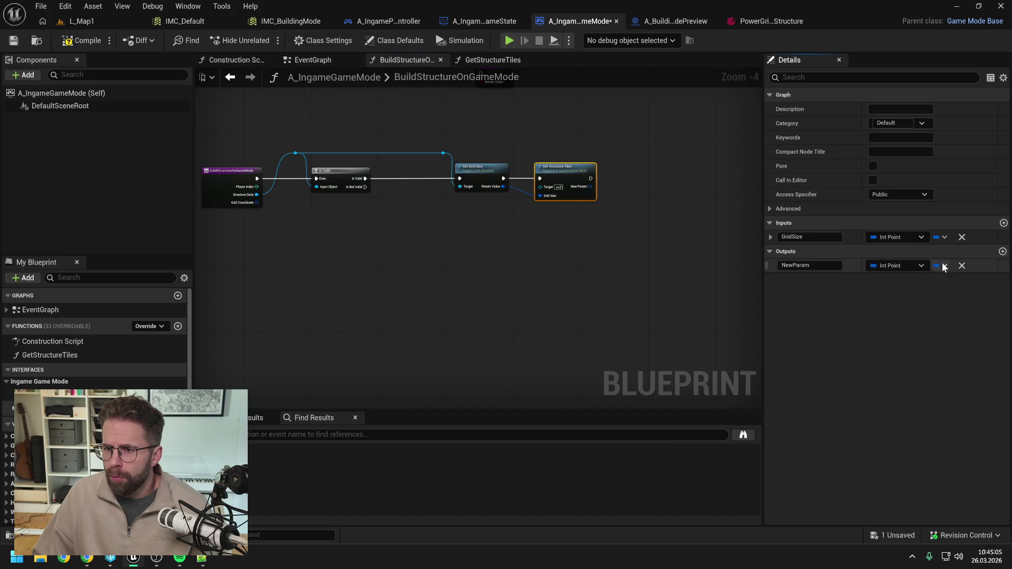
left_click(945, 266)
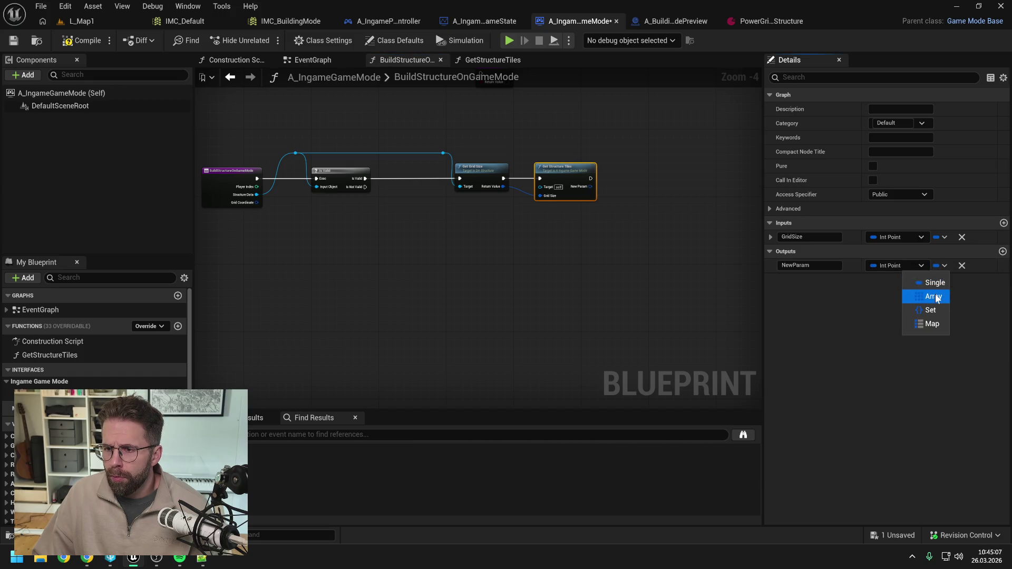
left_click(933, 296)
left_click(807, 265)
type("ReturnValue")
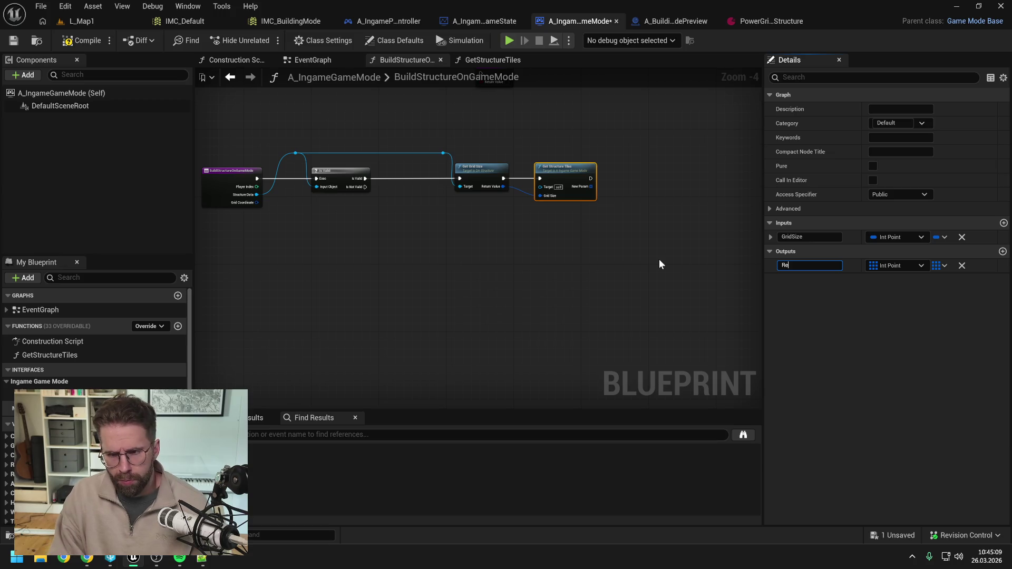
key("Return")
Save the blueprint and shift Get Grid Size, its knot and Get Structure Tiles left
key("ctrl+s")
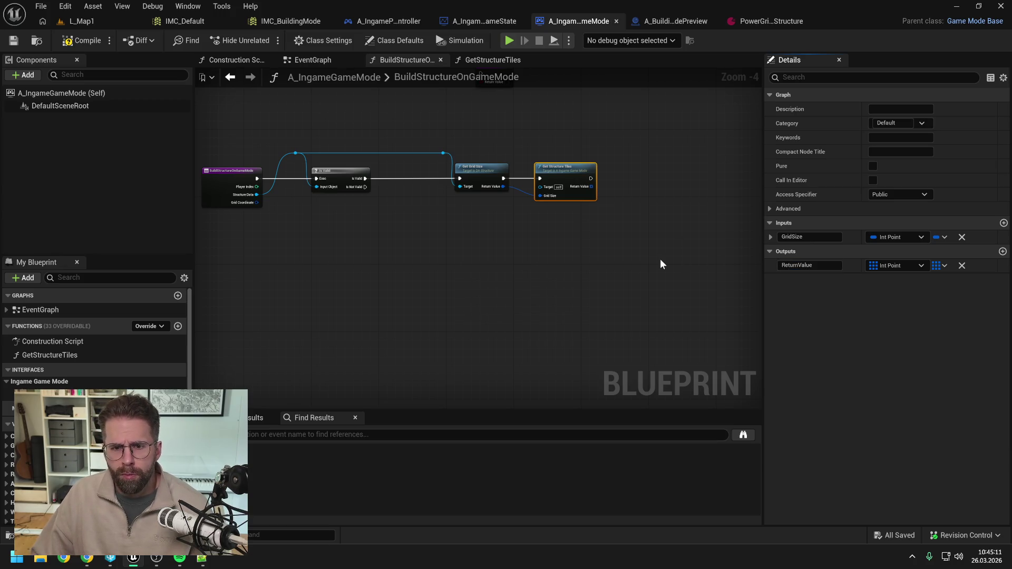
left_click_drag(438, 141, 596, 211)
left_click_drag(484, 169, 422, 169)
Inside the GetStructureTiles graph, move the Return Node aside and add a Make Int Point node
left_click(464, 240)
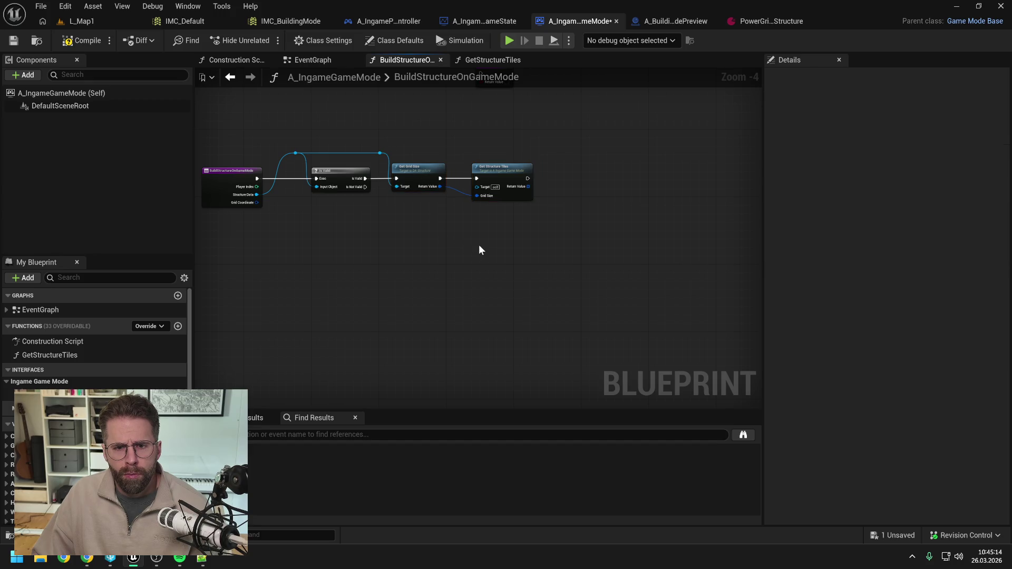
double_click(497, 167)
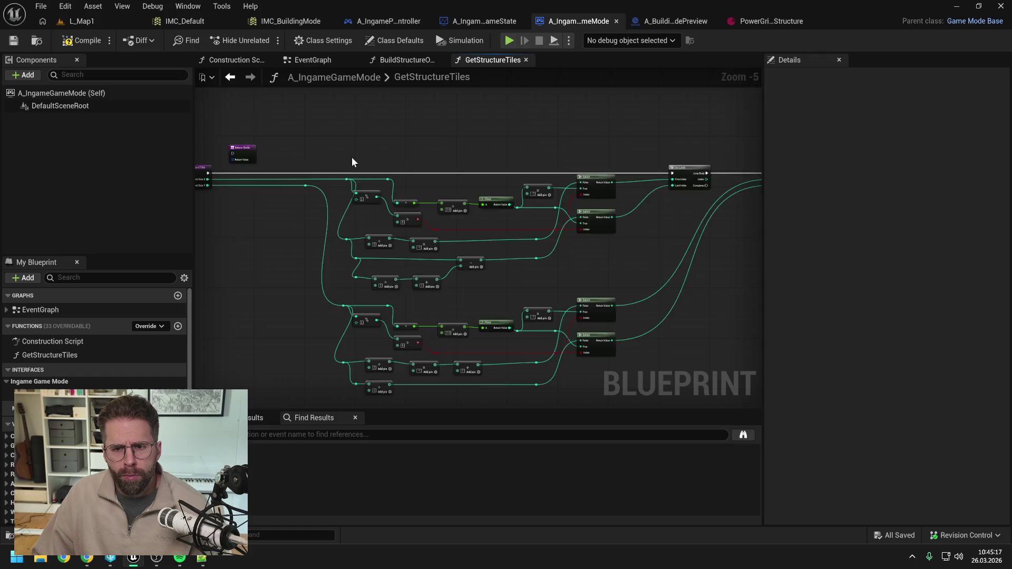
scroll(352, 157, "down", 1)
left_click_drag(258, 152, 692, 167)
scroll(692, 167, "up", 3)
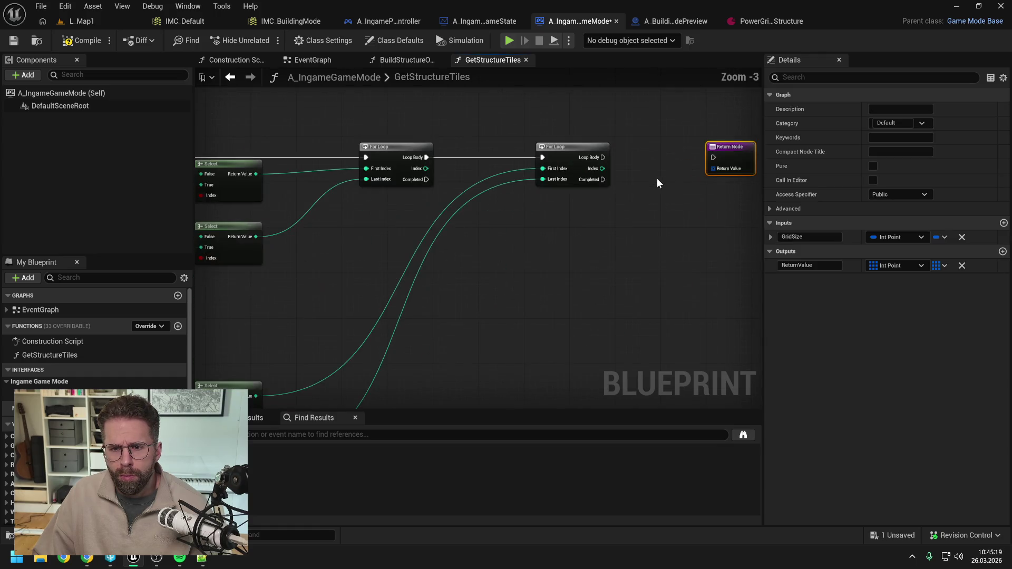
right_click(571, 202)
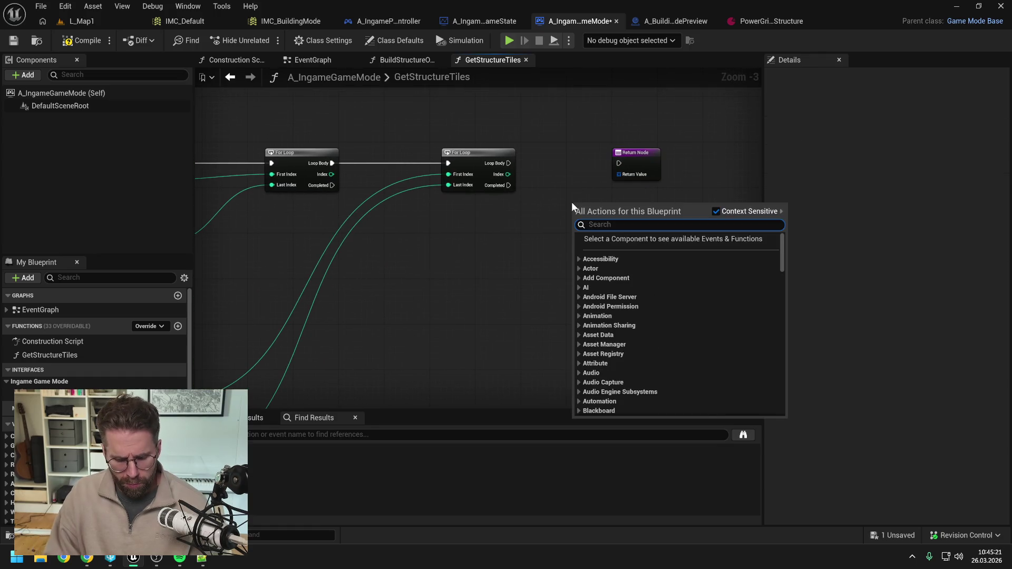
type("make int po")
key("Return")
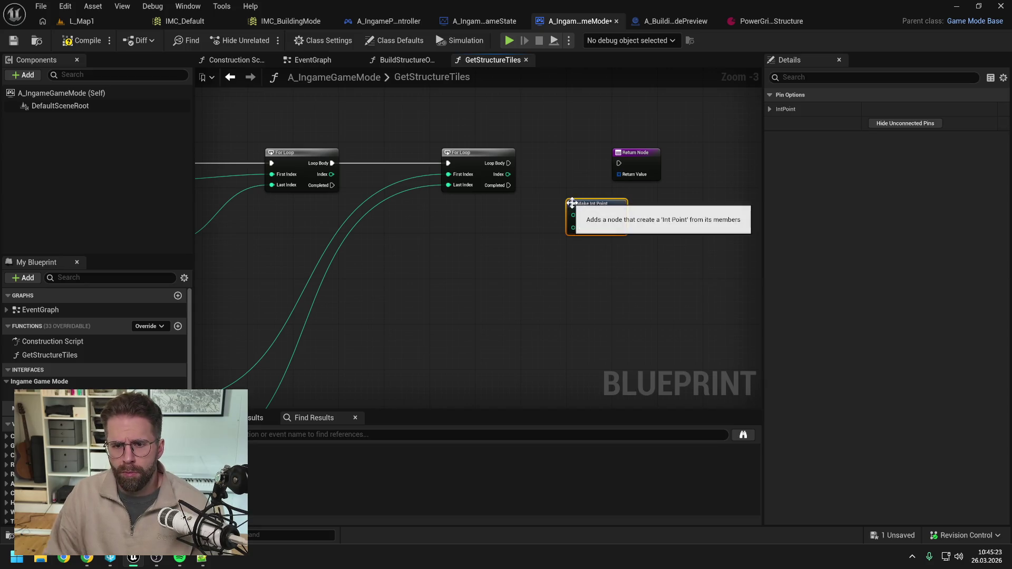
scroll(572, 203, "down", 2)
mouse_move(561, 268)
left_mouse_down()
mouse_move(735, 254)
mouse_move(529, 256)
left_mouse_up()
mouse_move(683, 244)
left_mouse_down()
mouse_move(488, 268)
mouse_move(554, 210)
left_mouse_up()
scroll(553, 210, "up", 1)
Wire the two loop indices into Make Int Point X and Y, and outer loop Completed to the Return Node
left_click_drag(469, 217, 494, 220)
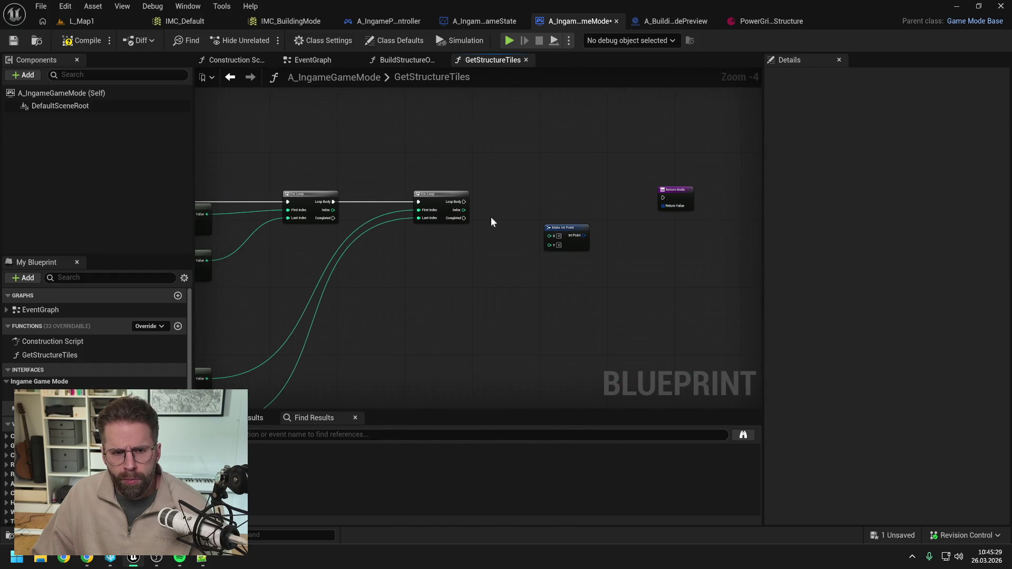
mouse_move(332, 210)
left_mouse_down()
mouse_move(552, 235)
mouse_move(474, 175)
left_mouse_up()
double_click(519, 227)
left_click_drag(384, 180, 377, 176)
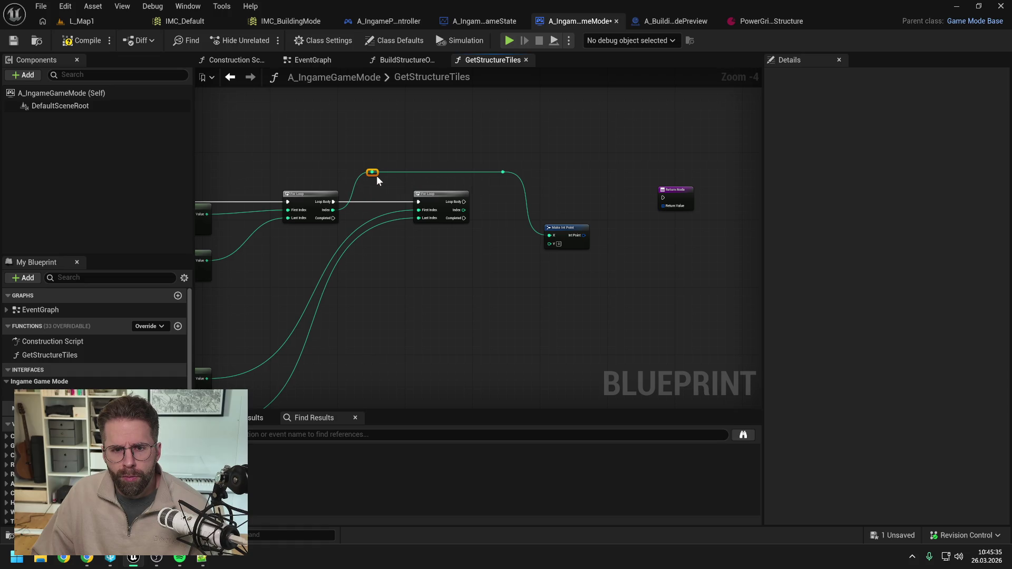
left_click_drag(463, 210, 551, 243)
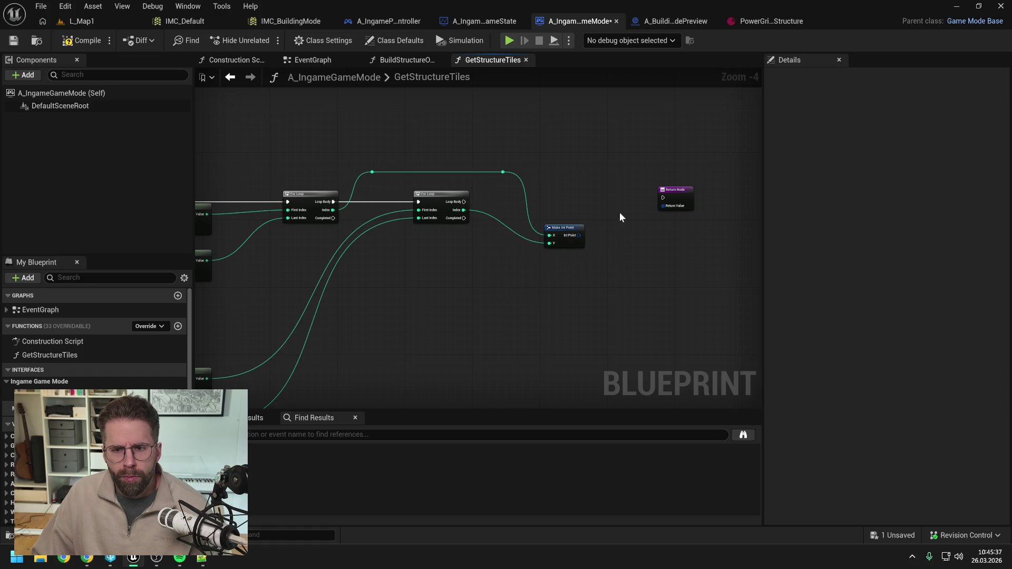
mouse_move(706, 178)
left_mouse_down()
mouse_move(520, 240)
mouse_move(440, 280)
left_mouse_up()
mouse_move(366, 205)
left_mouse_down()
mouse_move(405, 268)
mouse_move(431, 285)
mouse_move(472, 252)
mouse_move(415, 287)
left_mouse_up()
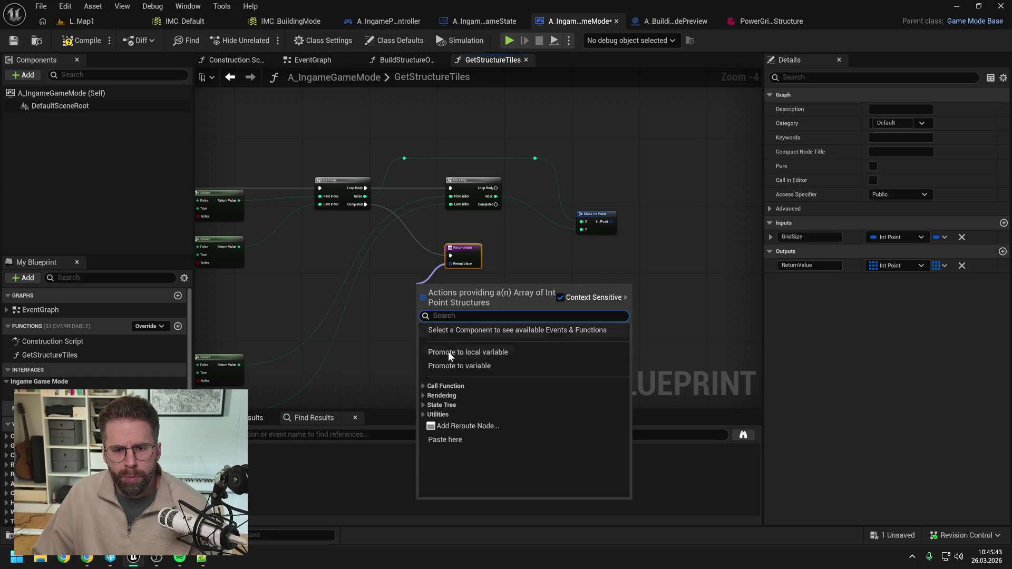
Promote the return value to a local variable ReturnValueLocal and save
left_click(481, 352)
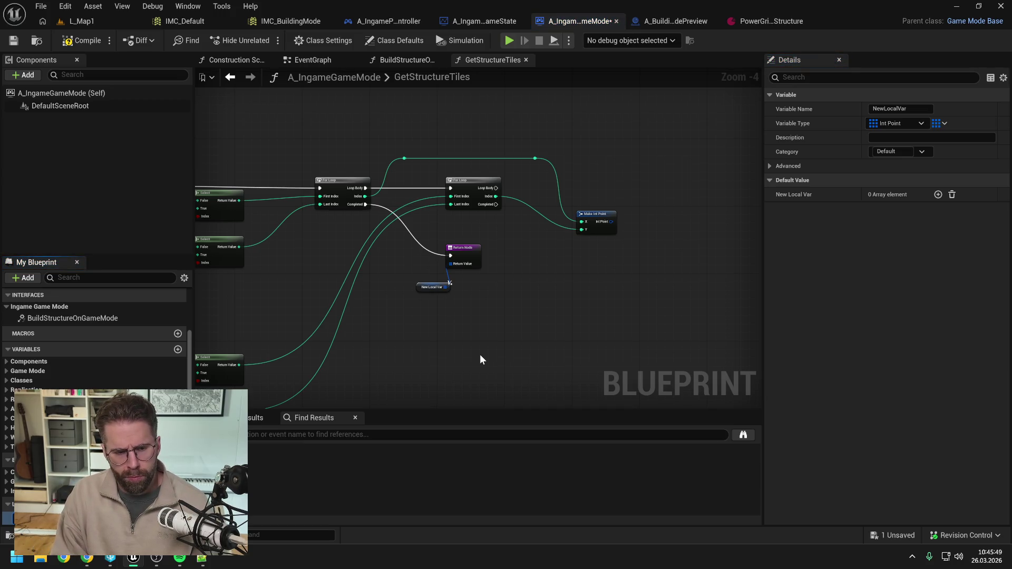
left_click(433, 288)
key("ctrl+s")
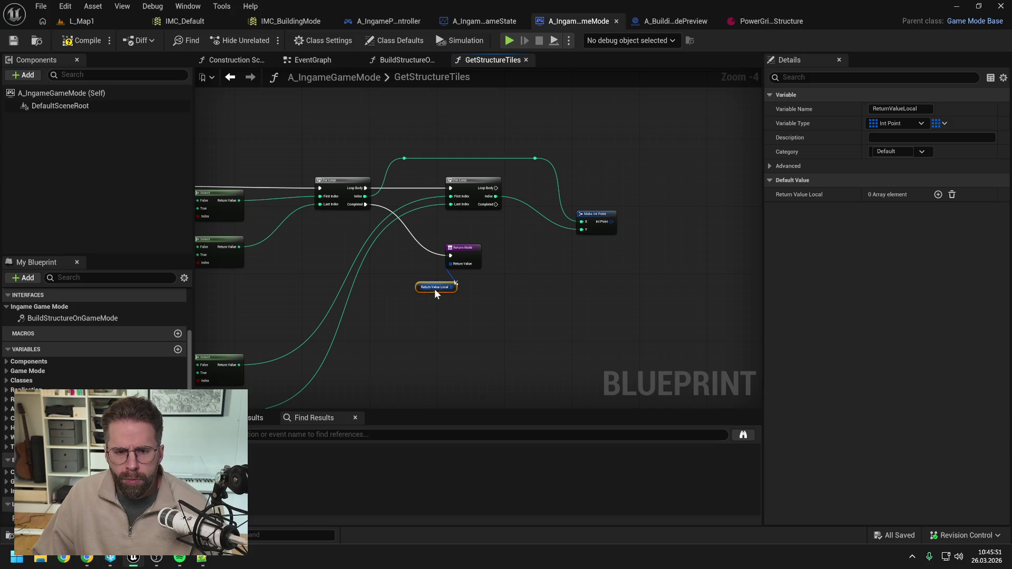
mouse_move(434, 289)
left_mouse_down()
mouse_move(407, 280)
mouse_move(705, 294)
mouse_move(429, 311)
left_mouse_up()
left_click(403, 298)
key("ctrl+s")
Move the entry node left and remove a stray ReturnValueLocal getter
left_click_drag(393, 207, 344, 208)
left_click(344, 237)
mouse_move(47, 503)
left_mouse_down()
mouse_move(415, 172)
mouse_move(409, 181)
mouse_move(466, 188)
left_mouse_up()
left_click(443, 194)
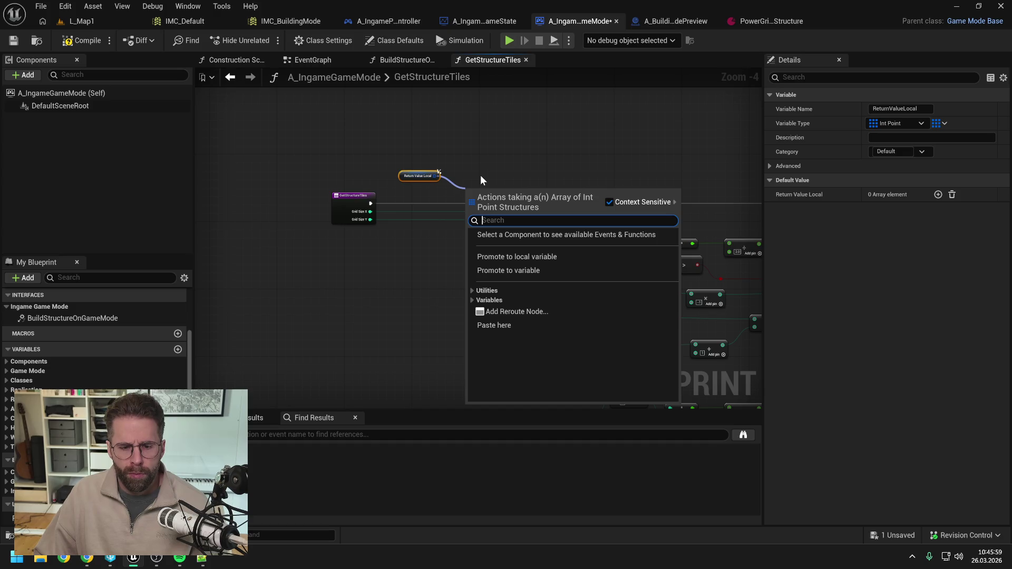
type("c")
key("BackSpace")
key("Escape")
key("Delete")
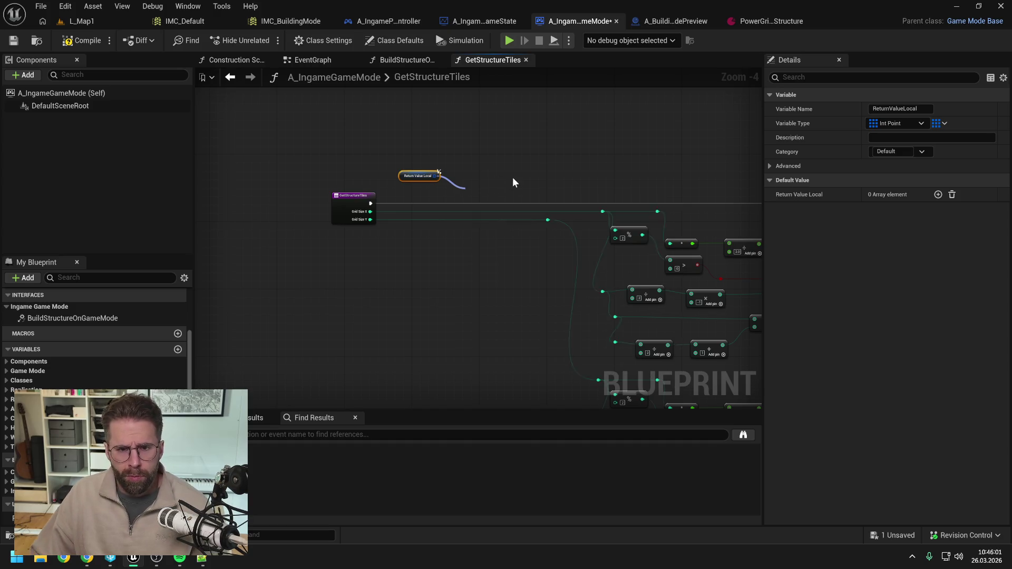
Add a ReturnValueLocal setter fed by an empty Make Array
mouse_move(48, 503)
left_mouse_down()
mouse_move(448, 184)
mouse_move(422, 255)
left_mouse_up()
left_click(458, 206)
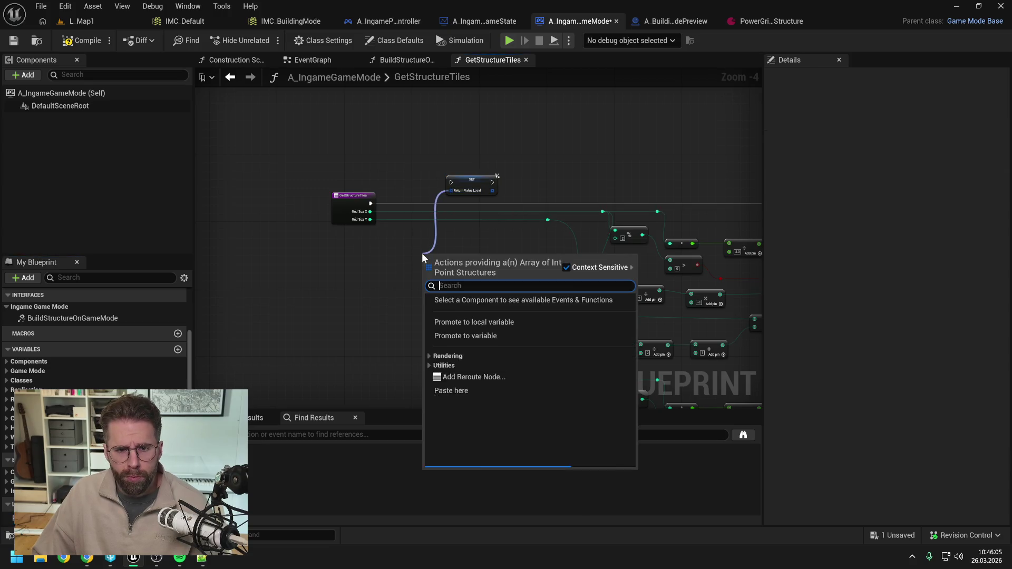
type("make")
key("Return")
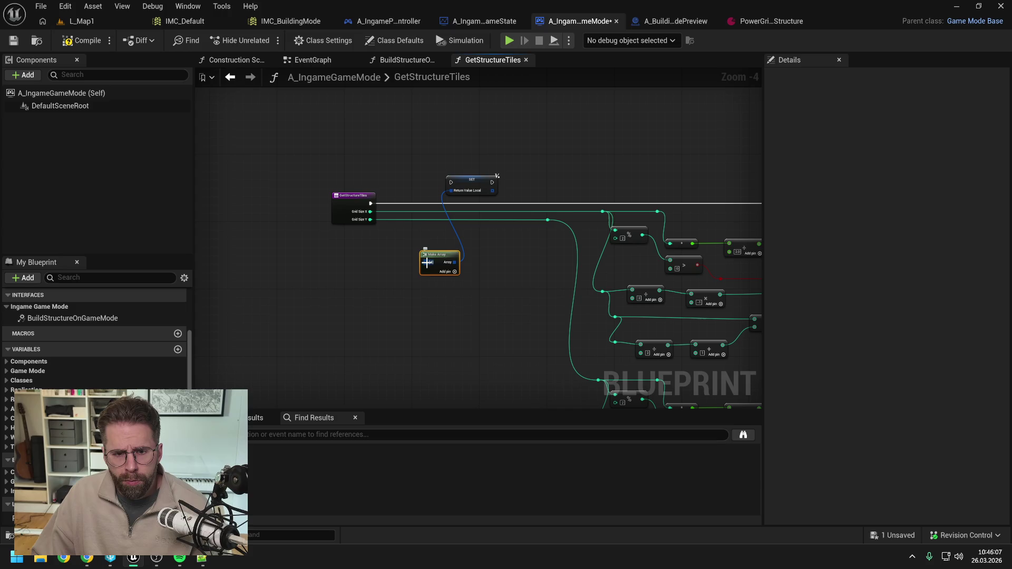
right_click(427, 262)
left_click(470, 403)
Run the ReturnValueLocal setter right after the function entry and arrange it beside Make Array
left_click_drag(371, 203, 454, 182)
mouse_move(476, 182)
left_mouse_down()
mouse_move(505, 202)
mouse_move(732, 203)
left_mouse_up()
left_click_drag(671, 188, 463, 207)
left_click_drag(522, 221, 561, 224)
left_click_drag(225, 279, 508, 235)
left_click_drag(608, 224, 471, 239)
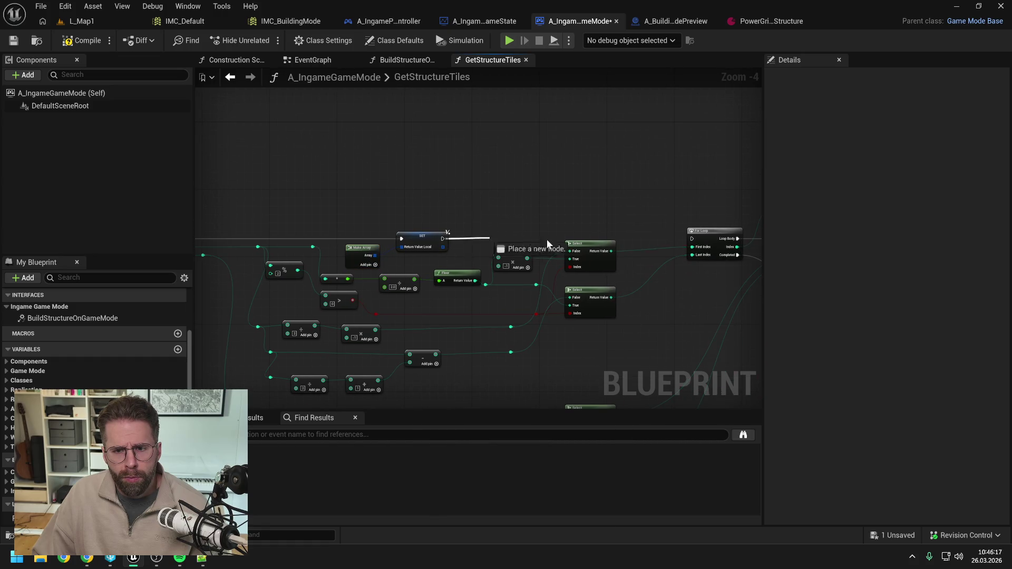
left_click_drag(655, 190, 441, 146)
Add each Make Int Point result to ReturnValueLocal with an ADD node in the loop body
mouse_move(8, 518)
left_mouse_down()
mouse_move(316, 369)
mouse_move(594, 203)
mouse_move(676, 220)
left_mouse_up()
type("add")
left_click(720, 282)
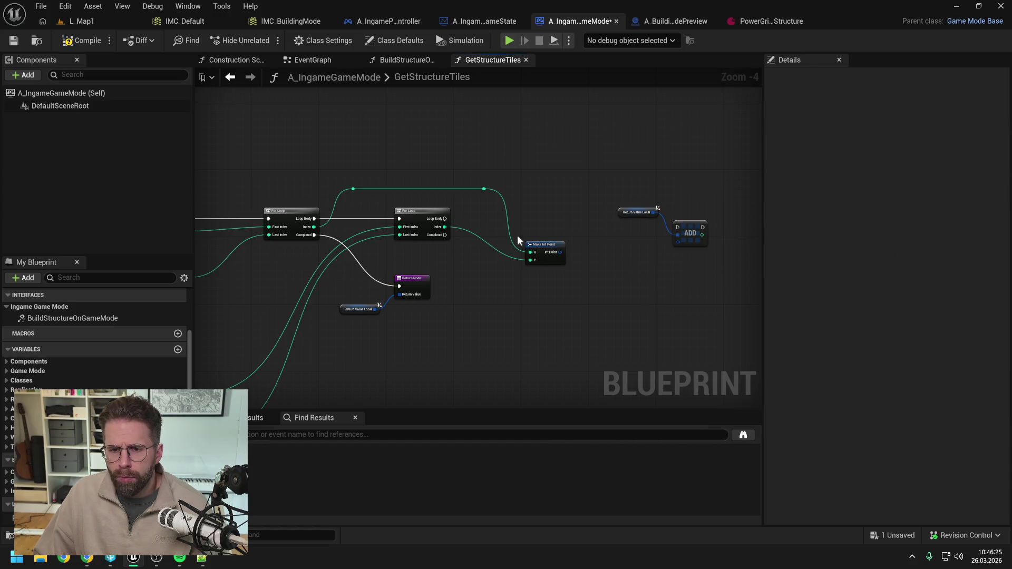
mouse_move(446, 218)
left_mouse_down()
mouse_move(681, 229)
mouse_move(682, 219)
left_mouse_up()
left_click(596, 253)
mouse_move(560, 252)
left_mouse_down()
mouse_move(670, 233)
mouse_move(533, 215)
mouse_move(534, 235)
left_mouse_up()
left_click_drag(680, 222, 601, 222)
left_click(612, 195)
Compile and save the A_IngameGameMode blueprint
left_click(75, 47)
key("ctrl+s")
left_click(313, 60)
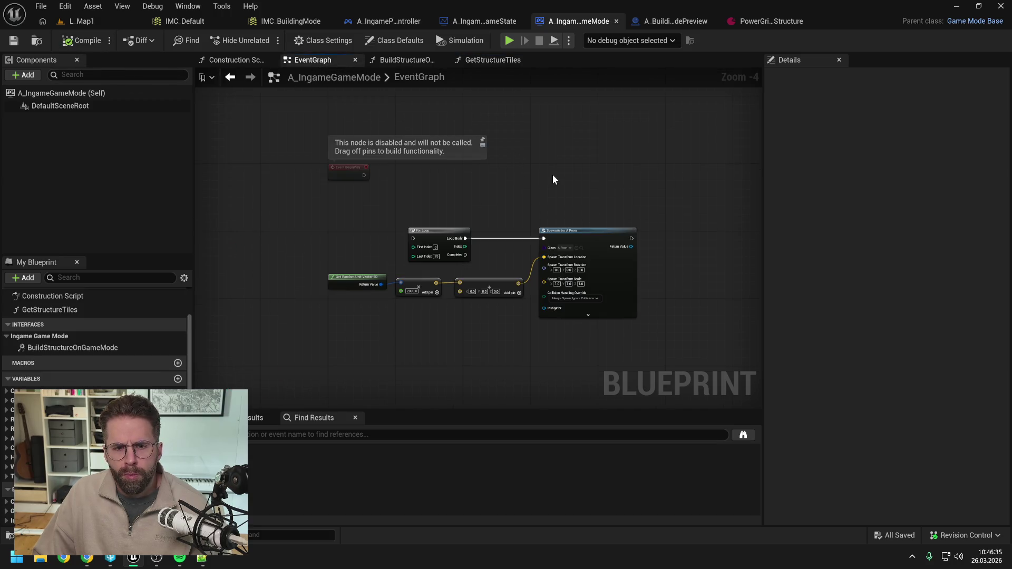
In BuildStructureOnGameMode, run a Print String node after Get Structure Tiles
left_click(399, 60)
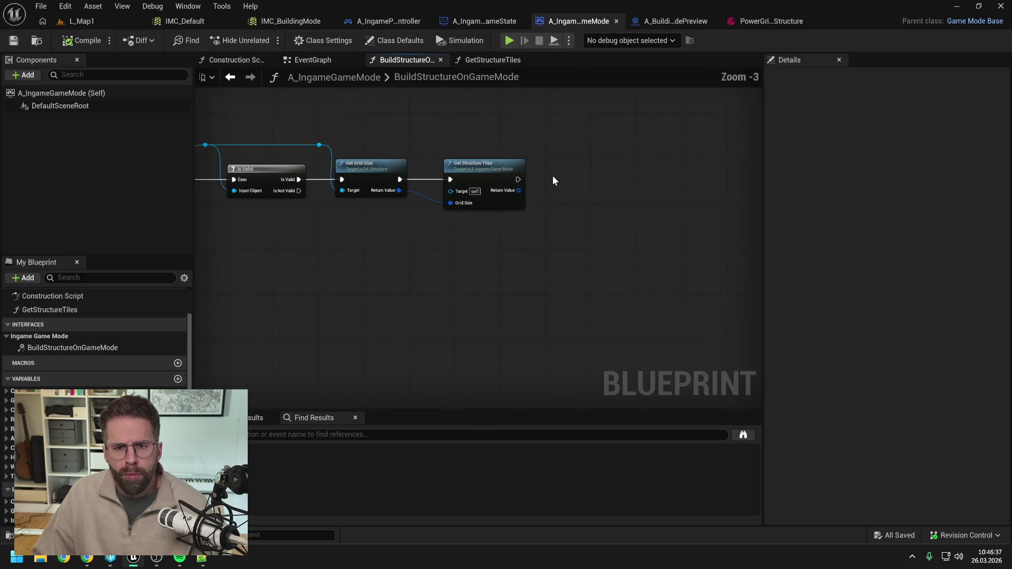
mouse_move(414, 134)
left_mouse_down()
mouse_move(593, 140)
mouse_move(525, 146)
left_mouse_up()
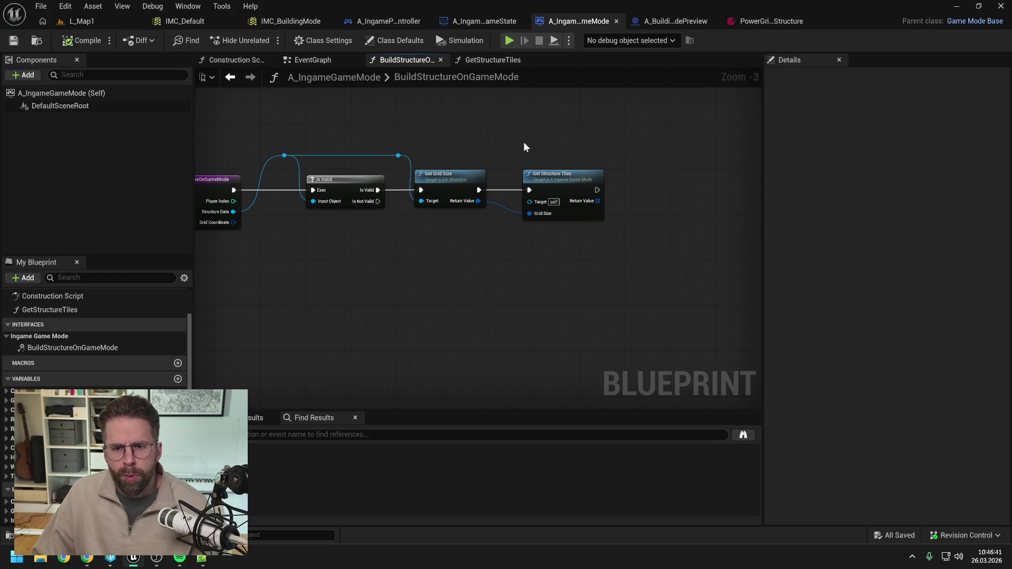
left_click_drag(634, 174, 579, 204)
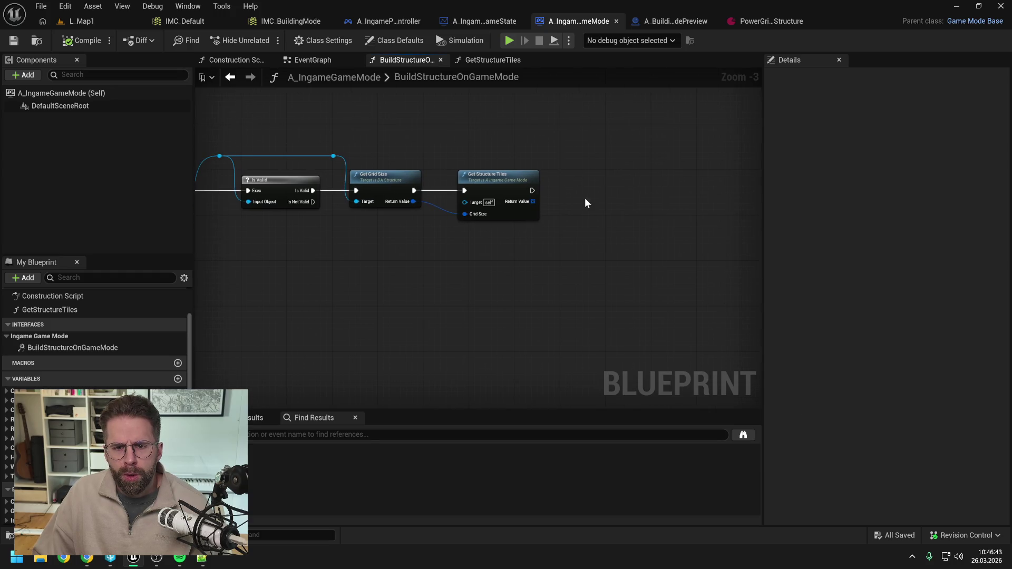
right_click(585, 201)
type("print")
key("Return")
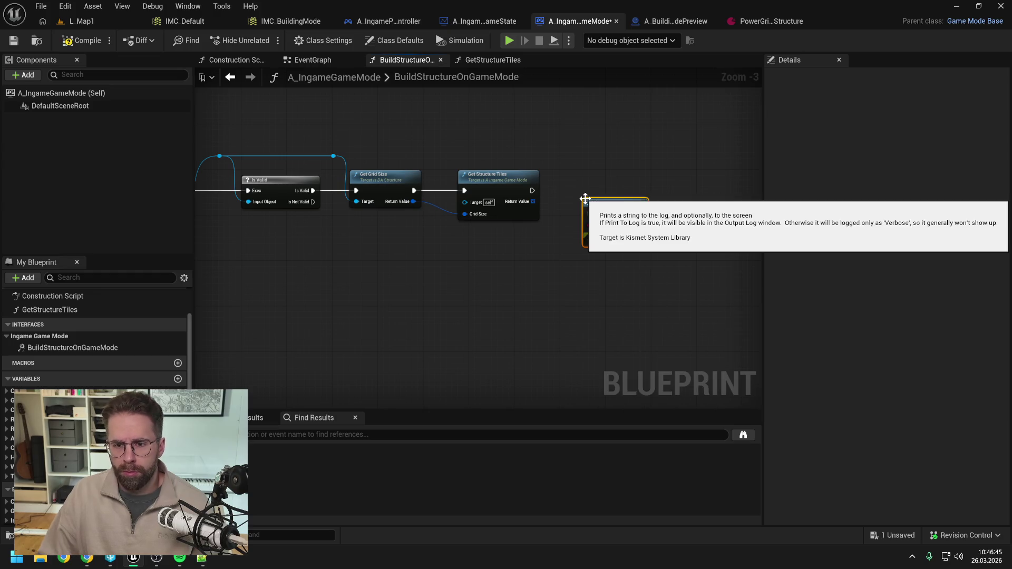
mouse_move(532, 190)
left_mouse_down()
mouse_move(572, 199)
mouse_move(592, 228)
left_mouse_up()
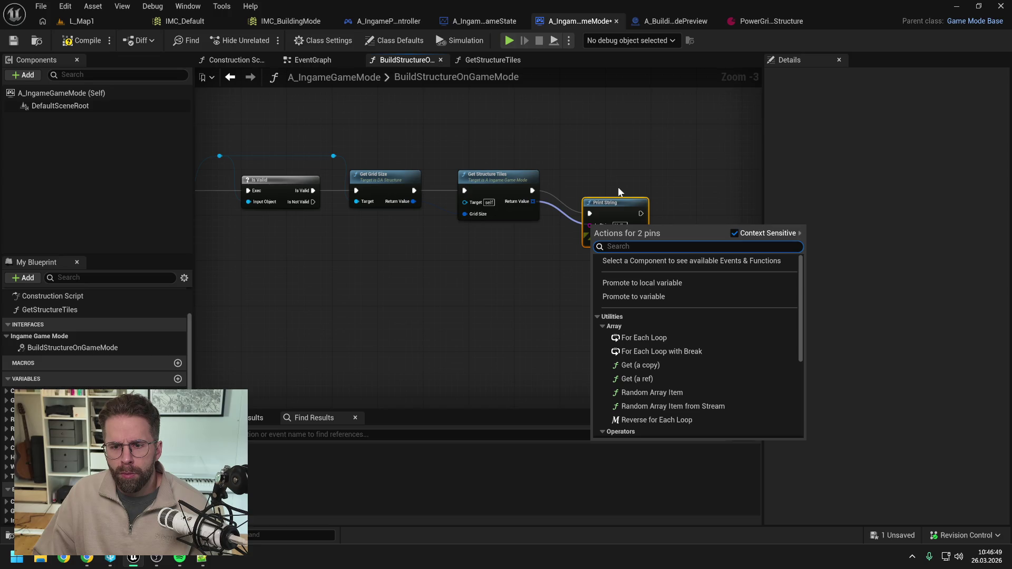
left_click(618, 188)
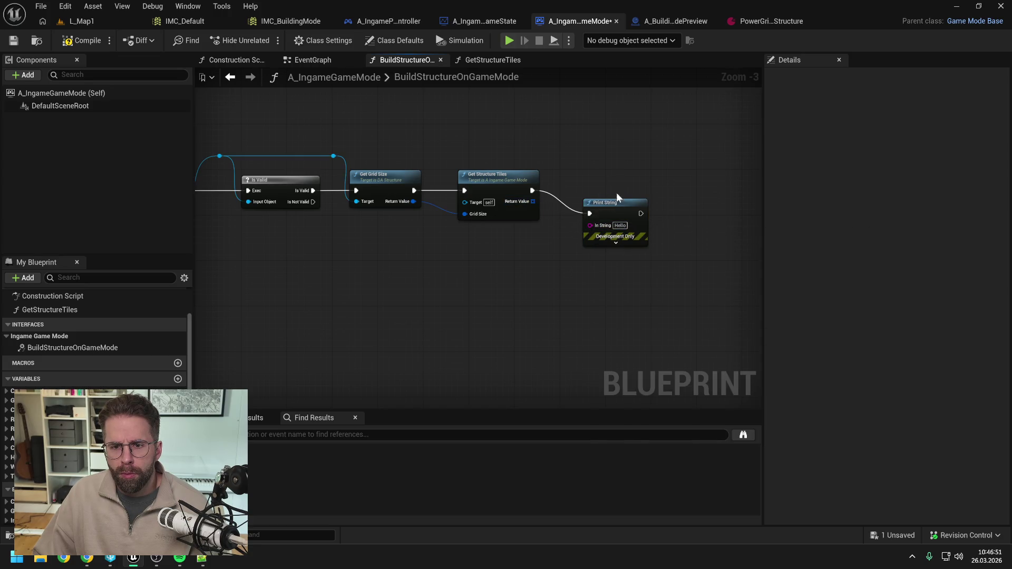
left_click_drag(606, 203, 640, 169)
Print the Length of the returned tiles array, then return to the L_Map1 level
left_click_drag(533, 201, 552, 214)
type("length")
key("Return")
left_click_drag(619, 220, 624, 190)
left_click(615, 137)
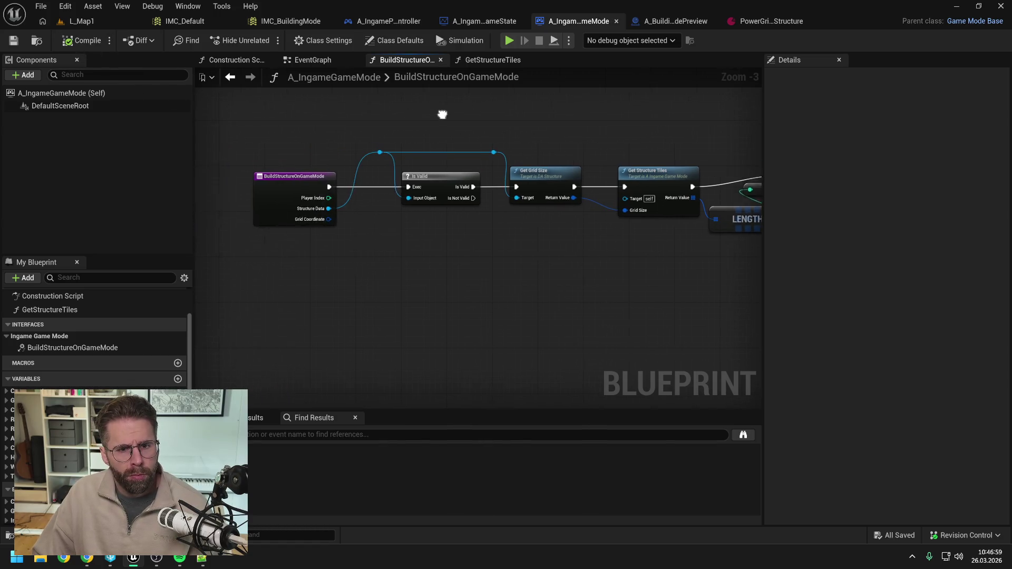
left_click(74, 21)
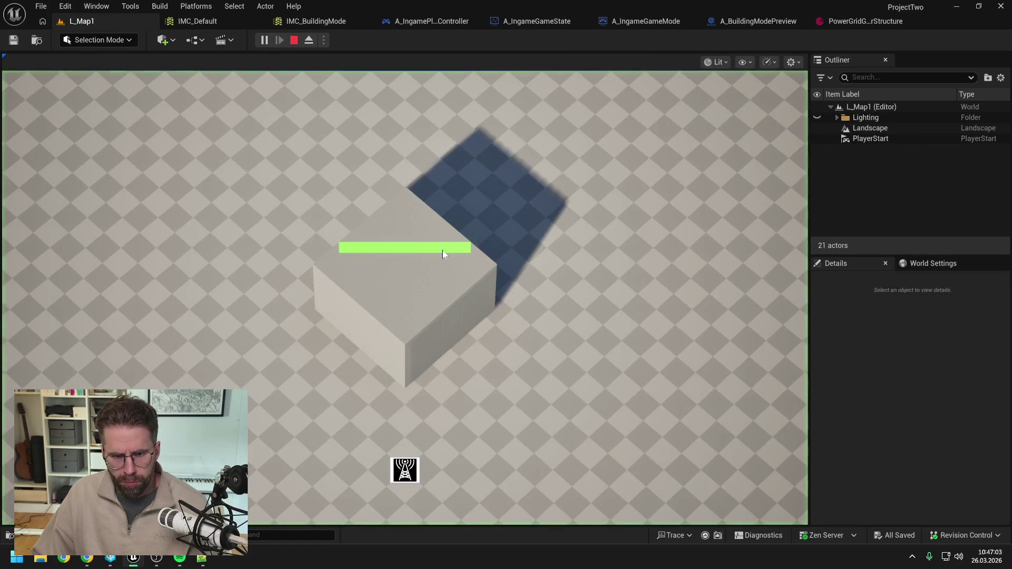
Playtest building mode, place a structure, confirm 16 tiles are returned, and stop the session
key("b")
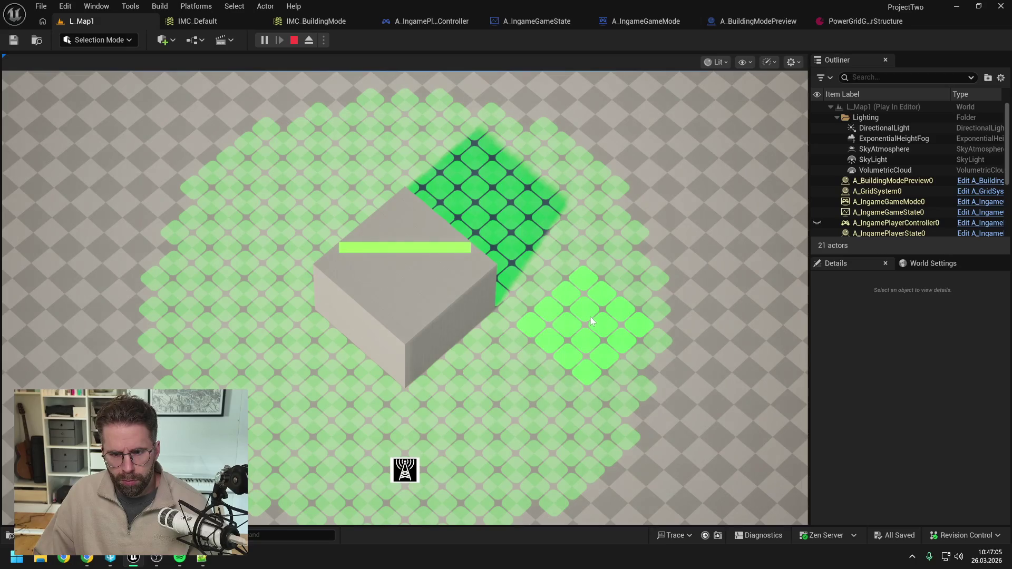
left_click(589, 316)
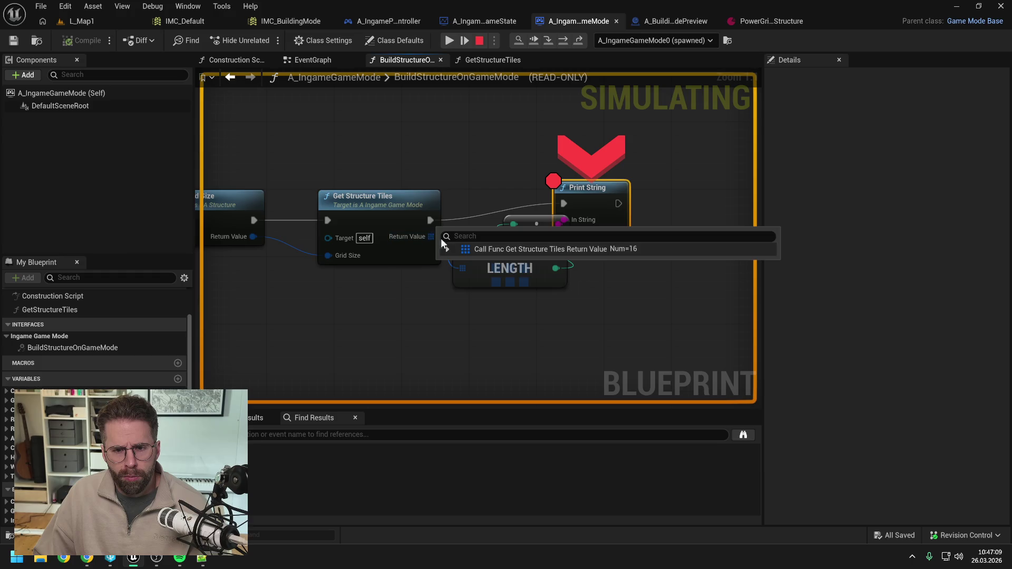
left_click(447, 248)
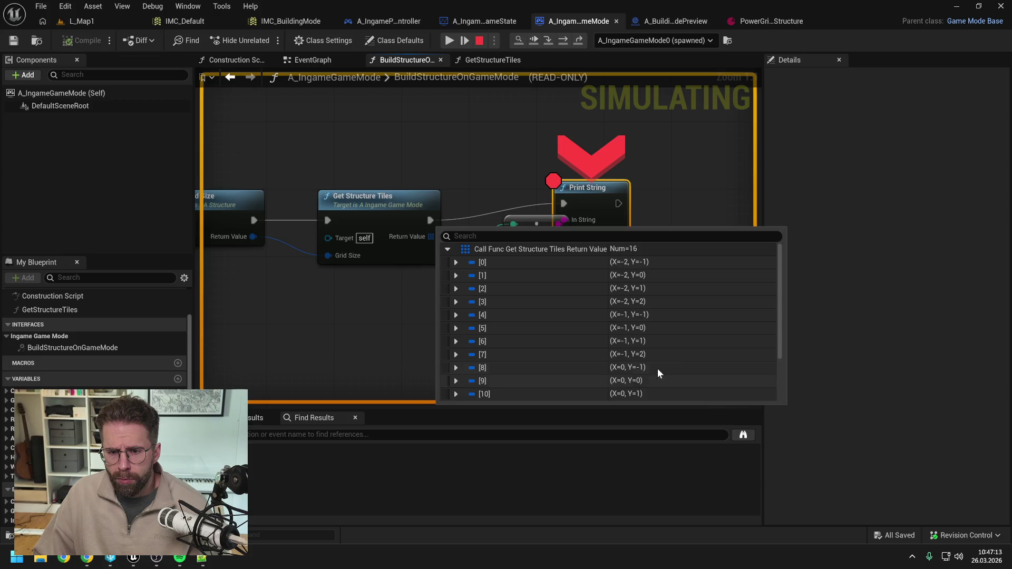
scroll(681, 351, "down", 3)
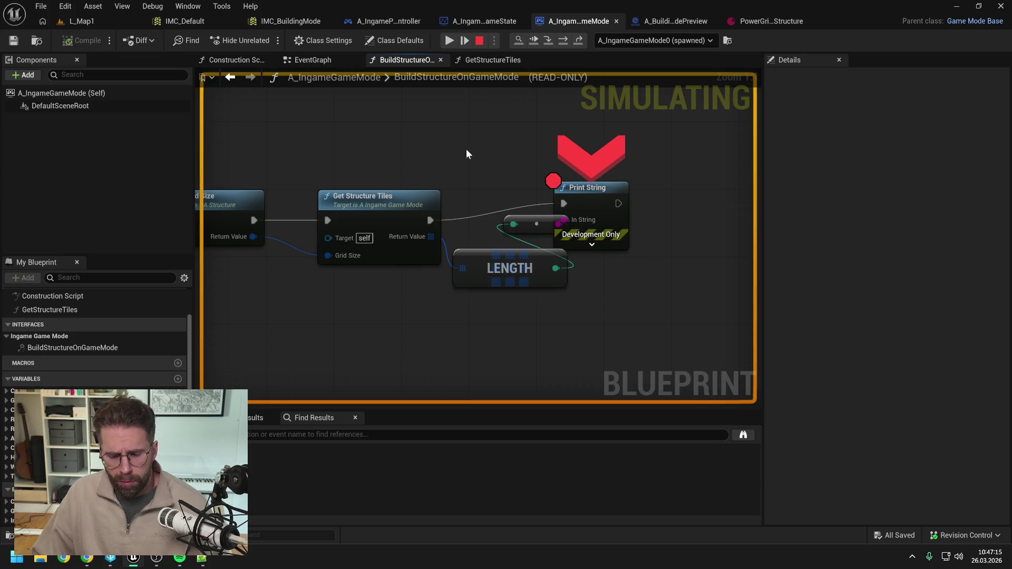
key("Escape")
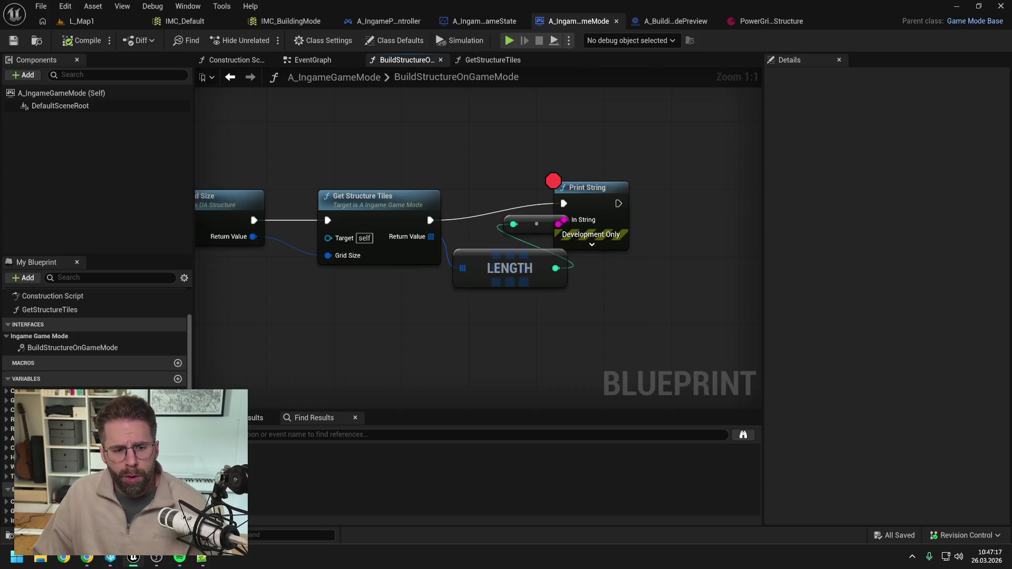
left_click(88, 558)
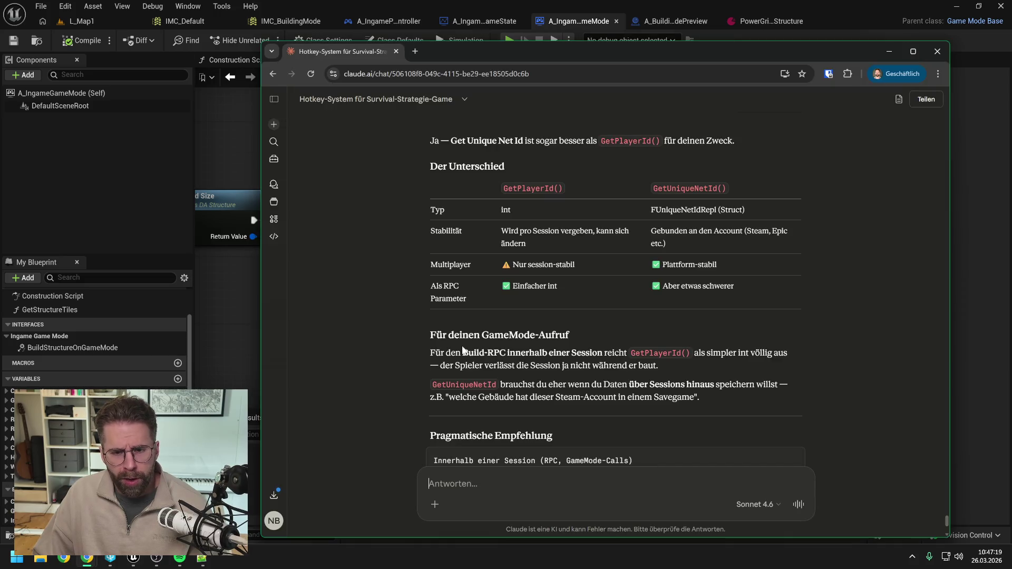
Send Claude a German question asking if always using Blueprint interfaces to avoid type dependency is a rule
scroll(526, 397, "down", 3)
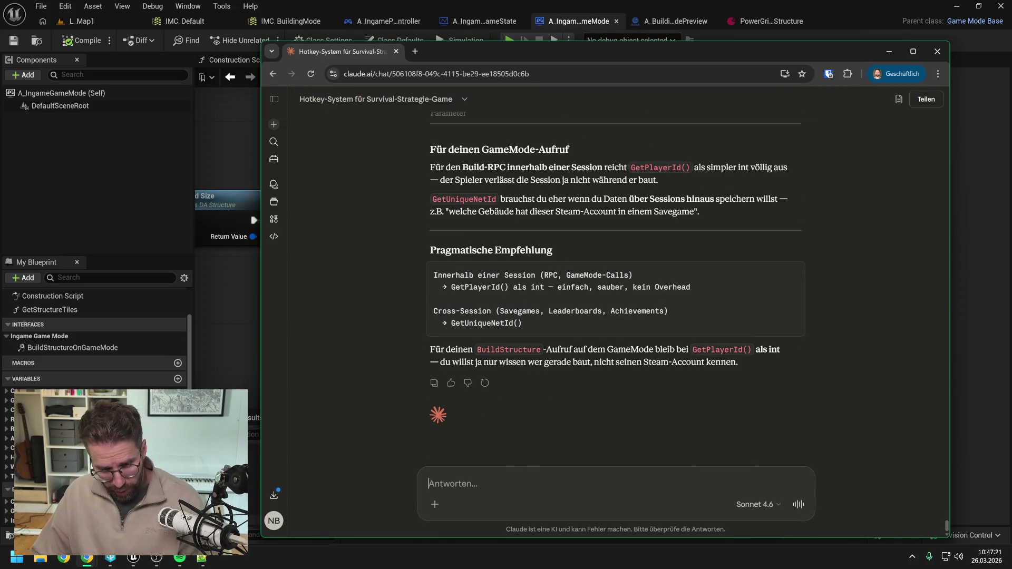
type("Wa")
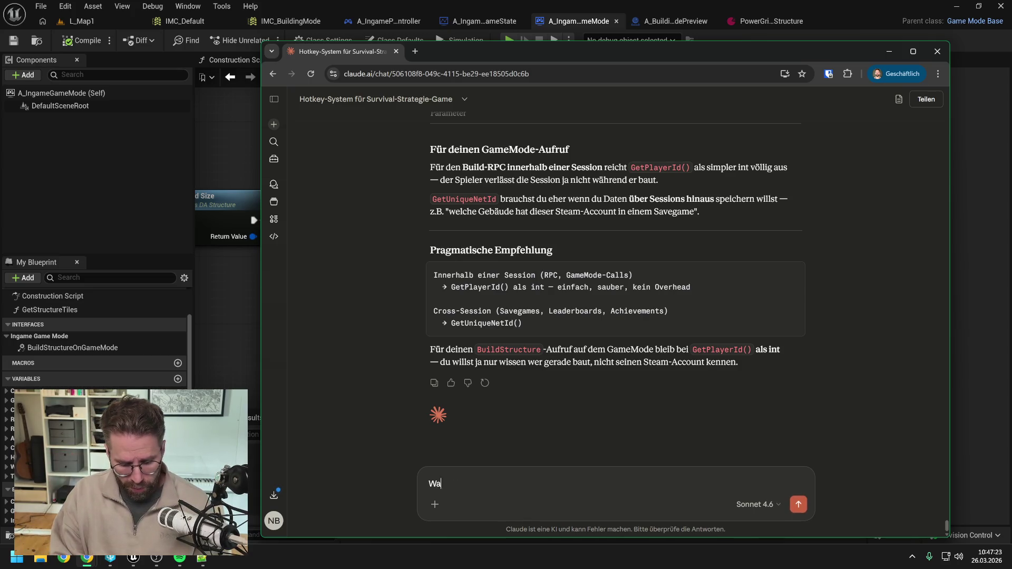
type("nn nutze ich in")
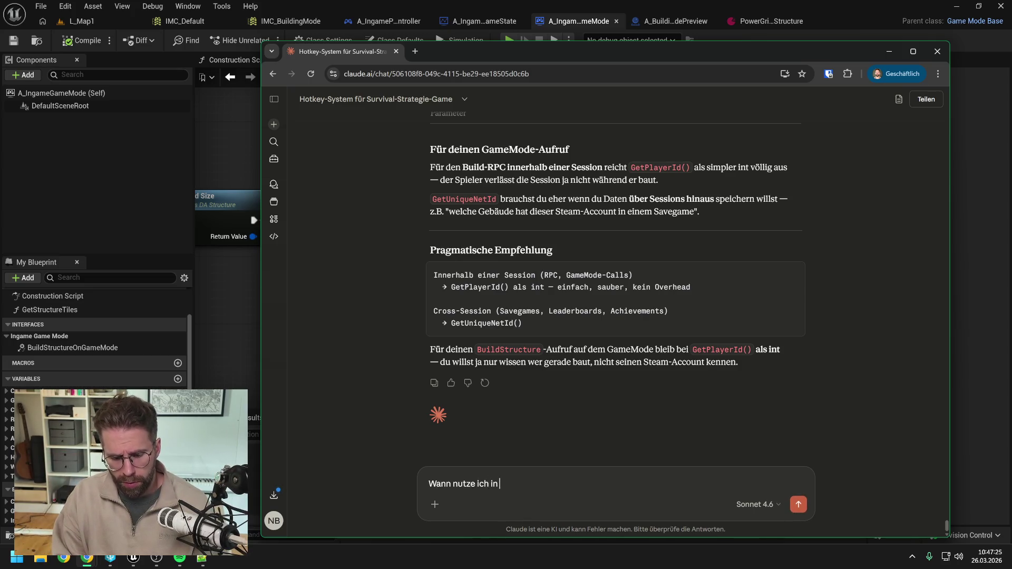
type(" Unreal")
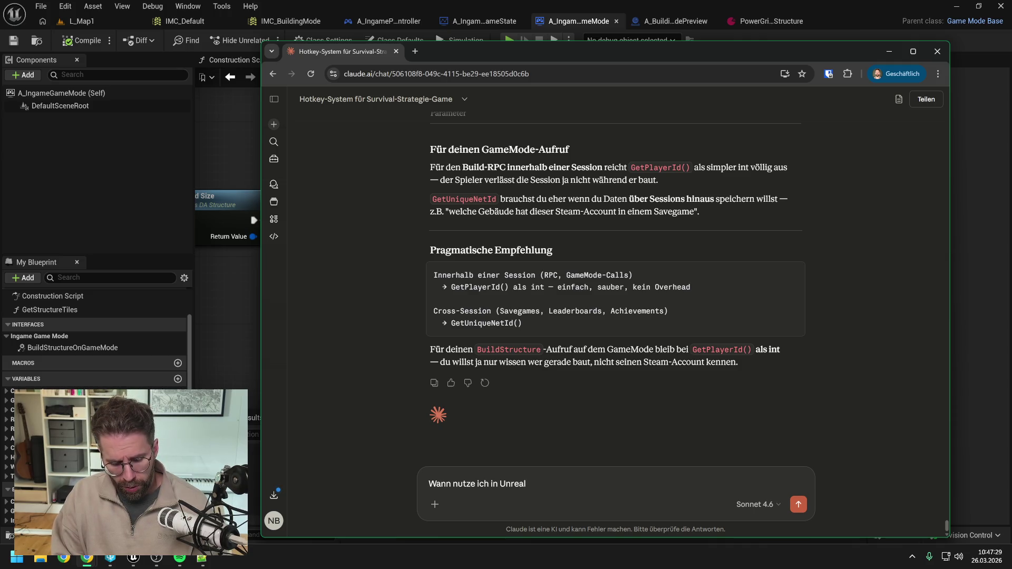
type(" blueprint interfaces? gibt es da eine fe")
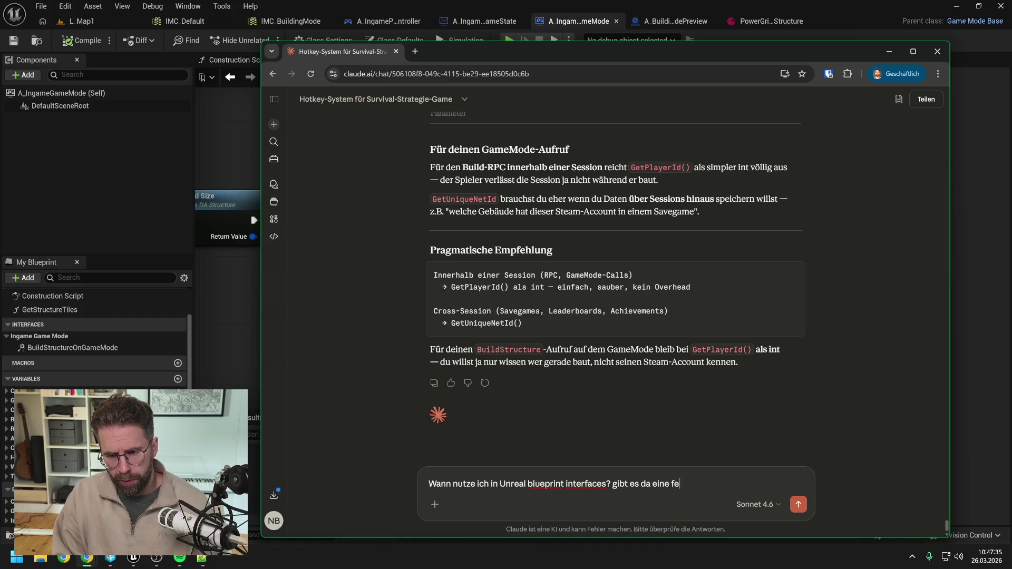
type("Aktuell gehe ich dazu ü")
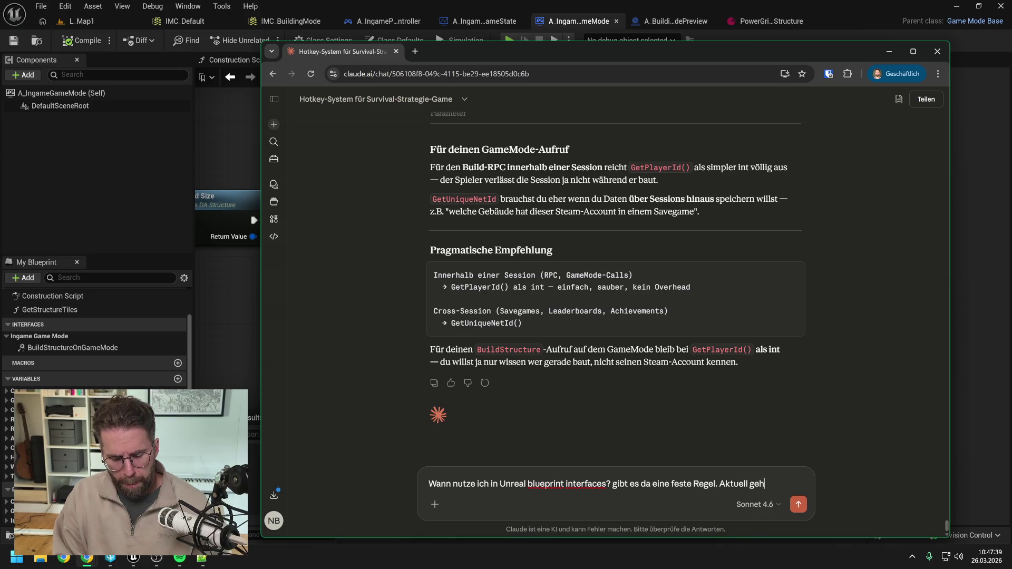
type("ber möglichst immer interfaces zu benutzen")
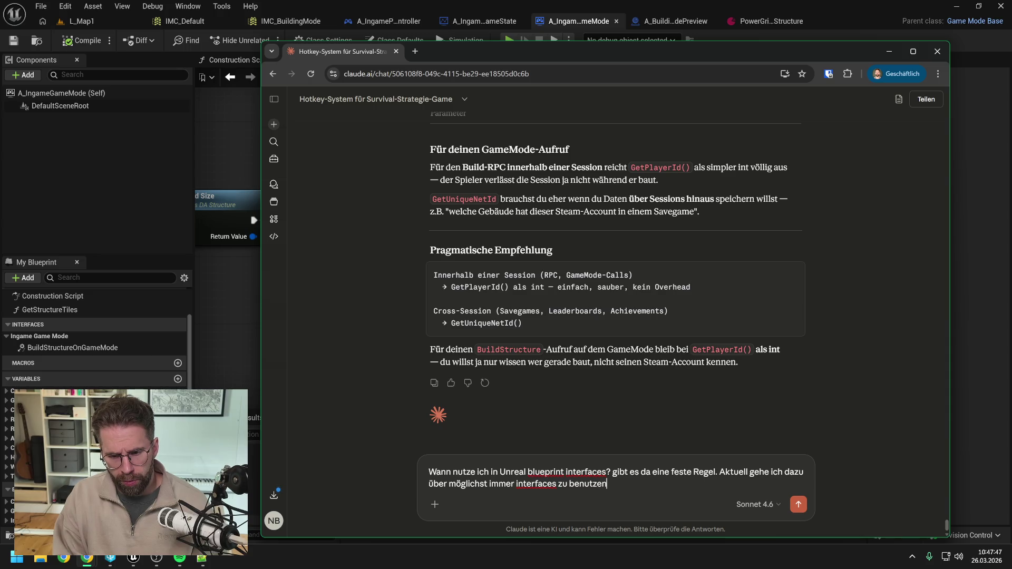
type(", damit ich nicht vom type abnh")
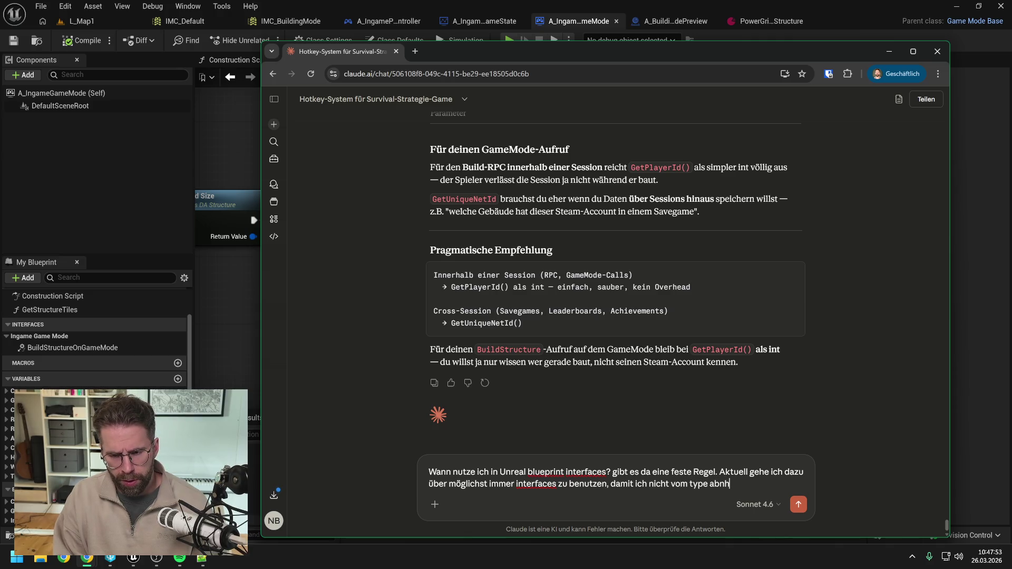
key("BackSpace")
key("BackSpace")
type("hängig bin")
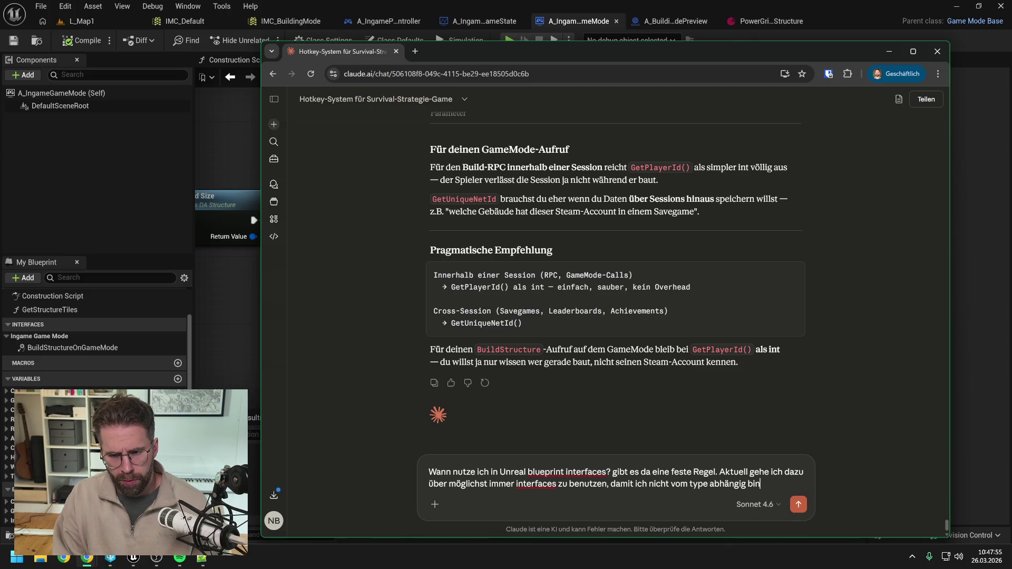
key("Return")
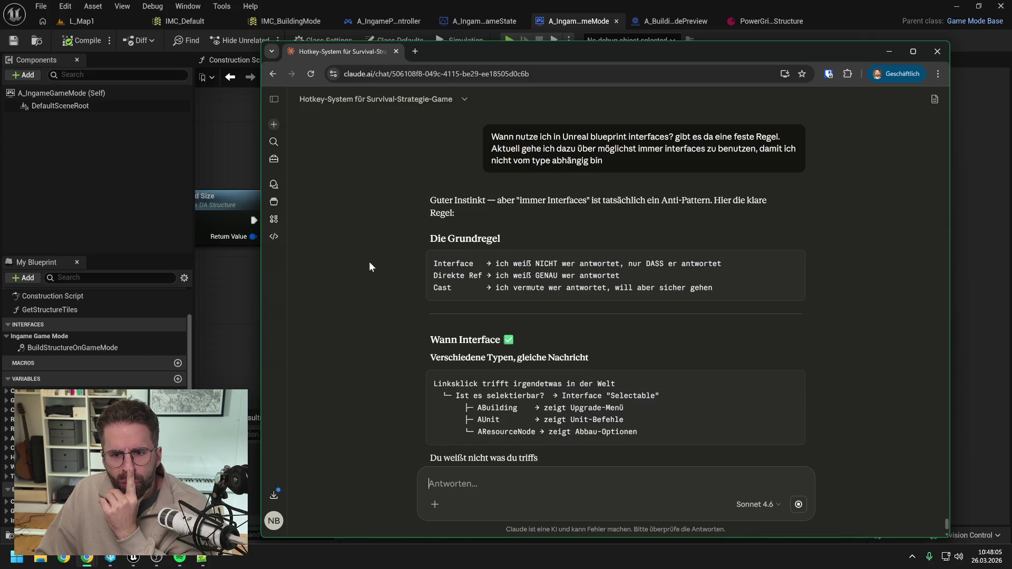
Read Claude's answer on interfaces, direct references and casts down to its project recommendations
scroll(369, 262, "down", 1)
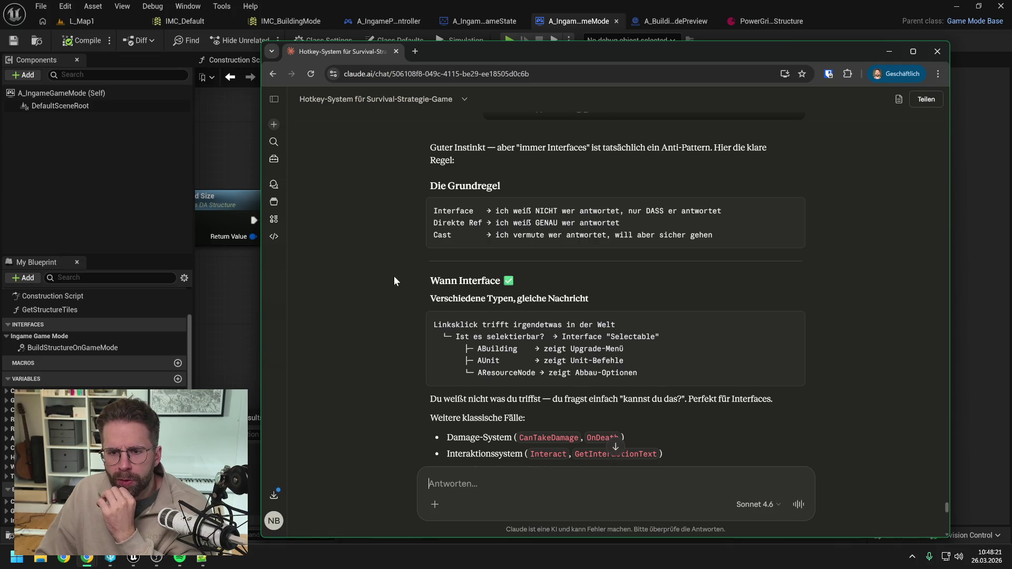
scroll(394, 276, "down", 1)
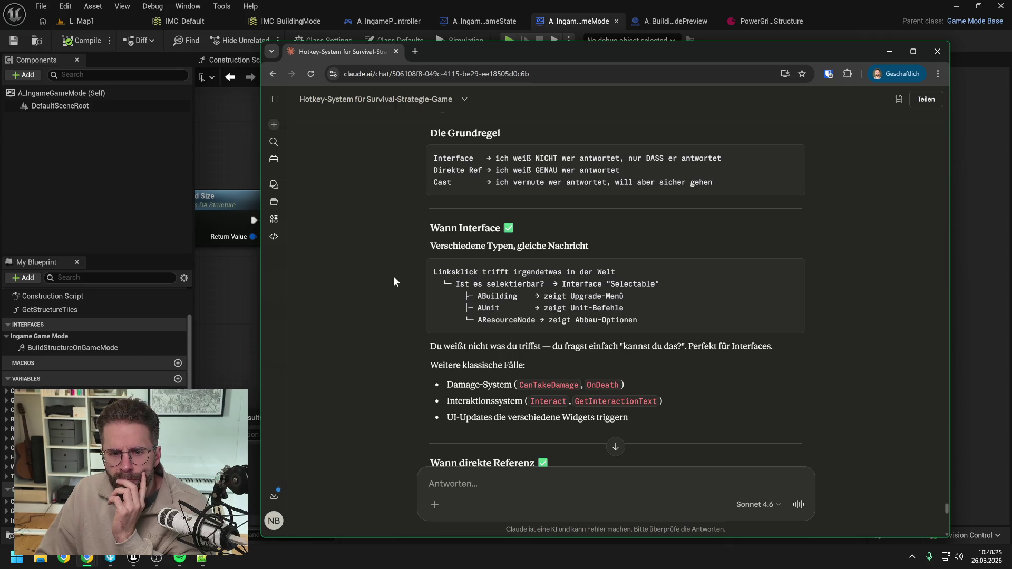
scroll(394, 281, "down", 1)
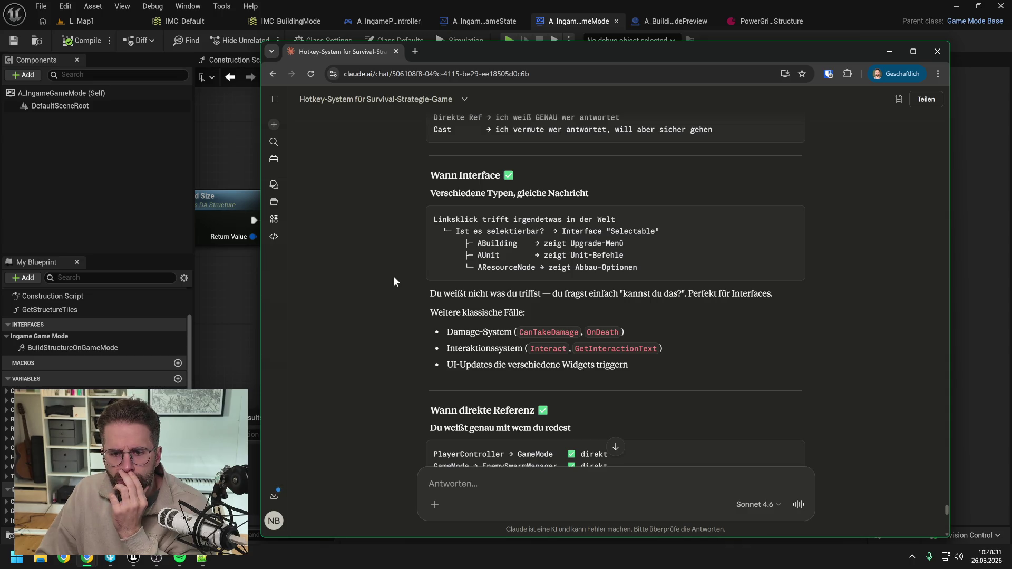
scroll(394, 277, "down", 1)
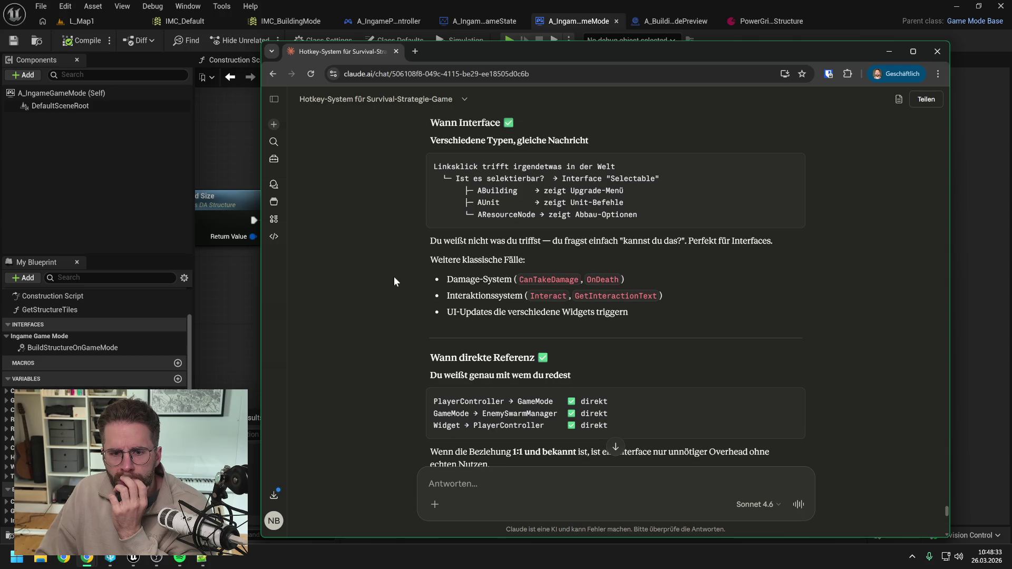
scroll(394, 277, "down", 1)
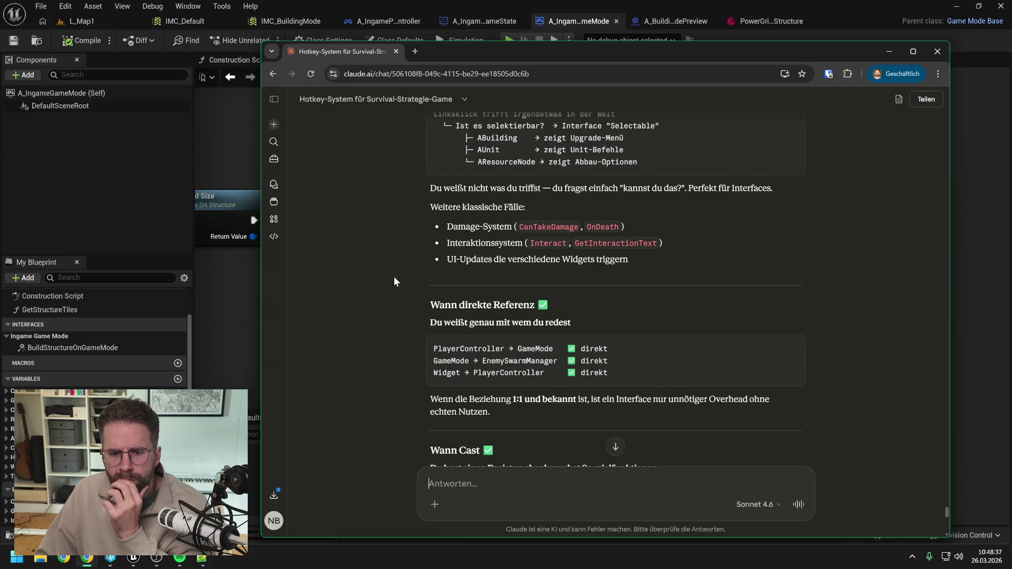
scroll(394, 276, "down", 2)
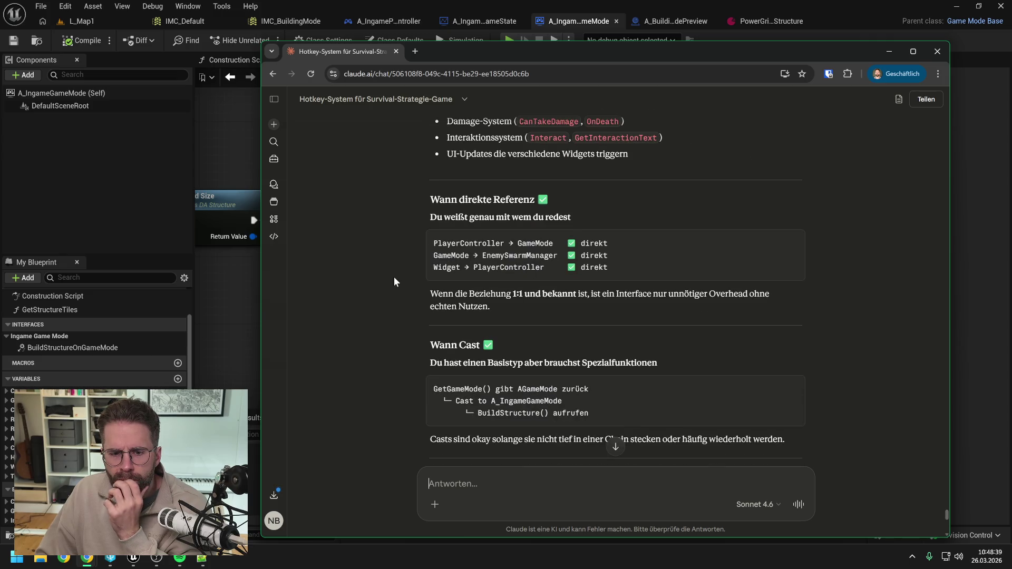
scroll(394, 276, "down", 9)
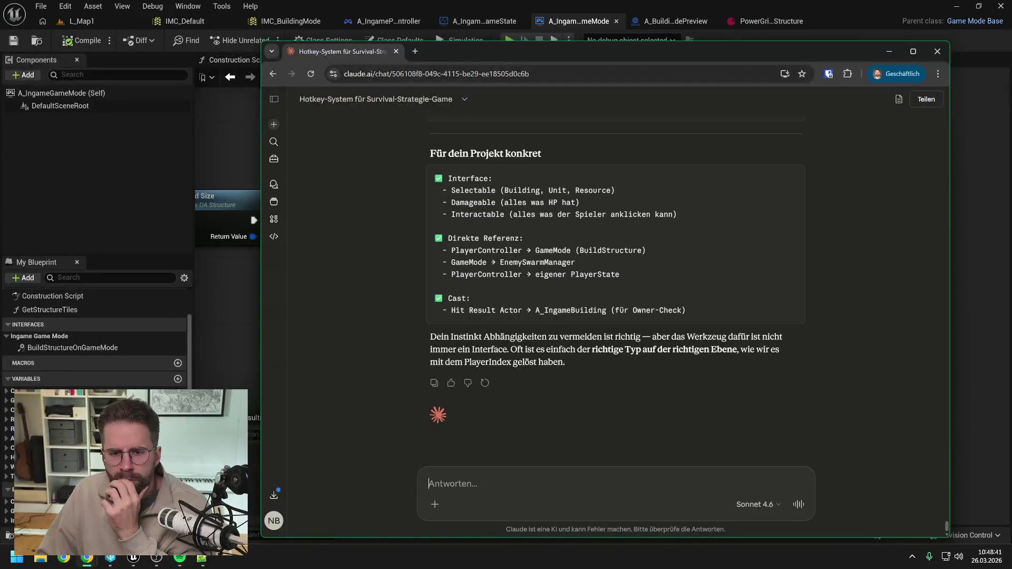
left_click(229, 291)
Pan the A_IngamePlayerController EventGraph to the Build Structure call and its placement nodes
left_click_drag(230, 291, 572, 274)
scroll(427, 285, "down", 3)
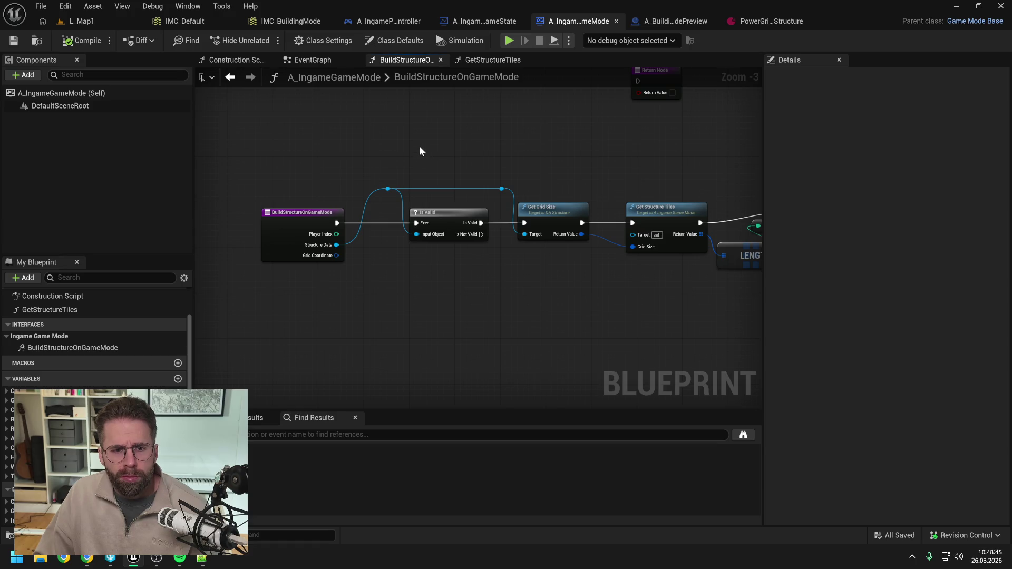
left_click(389, 21)
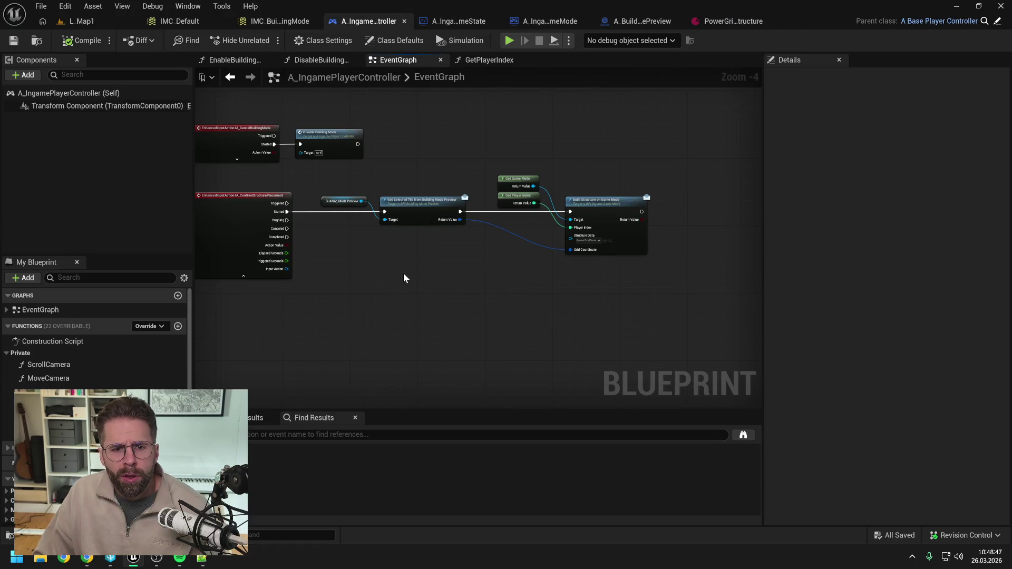
mouse_move(405, 274)
left_mouse_down()
mouse_move(473, 275)
mouse_move(463, 310)
left_mouse_up()
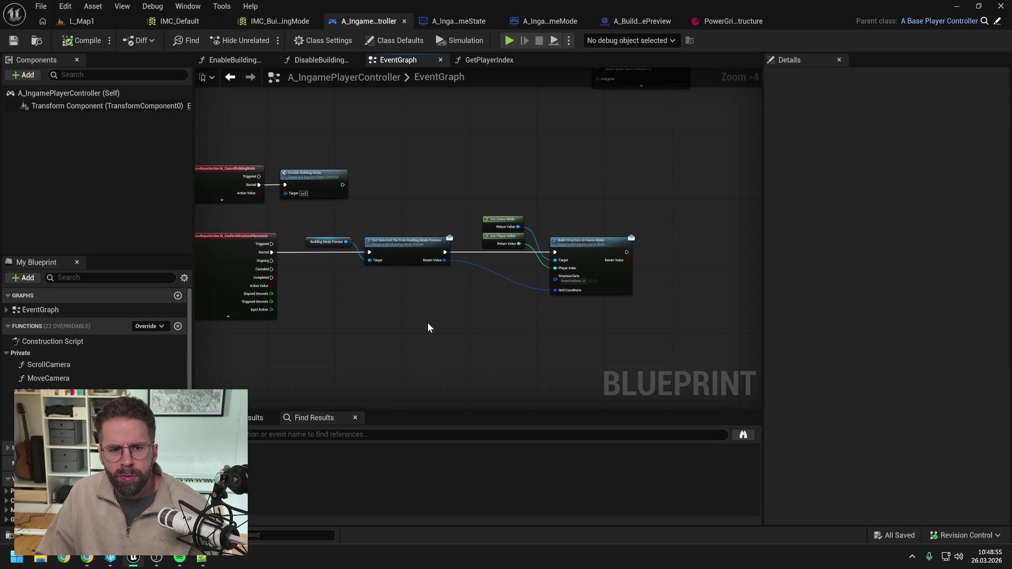
left_click_drag(427, 327, 504, 309)
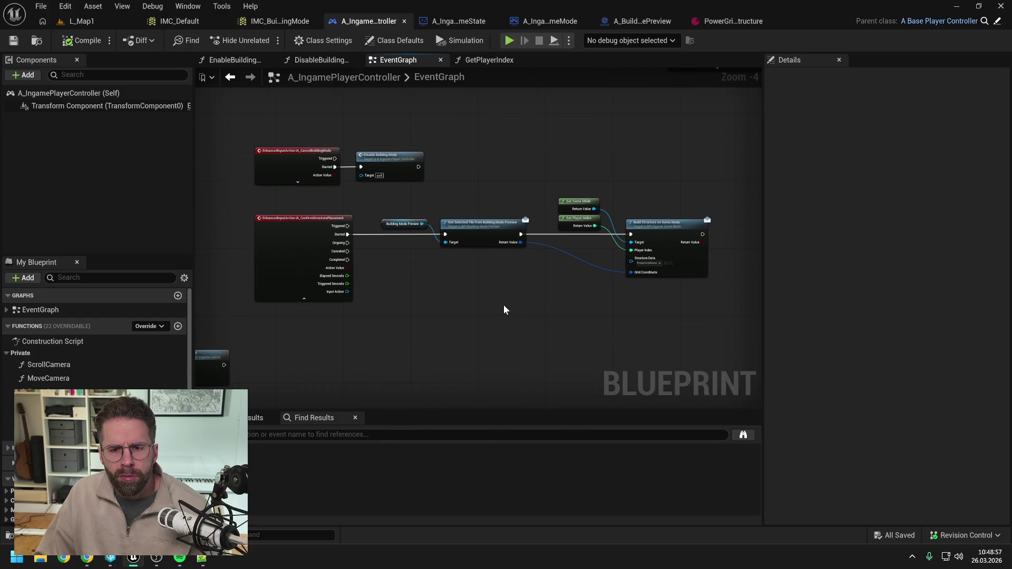
mouse_move(637, 199)
left_mouse_down()
mouse_move(555, 199)
mouse_move(608, 194)
left_mouse_up()
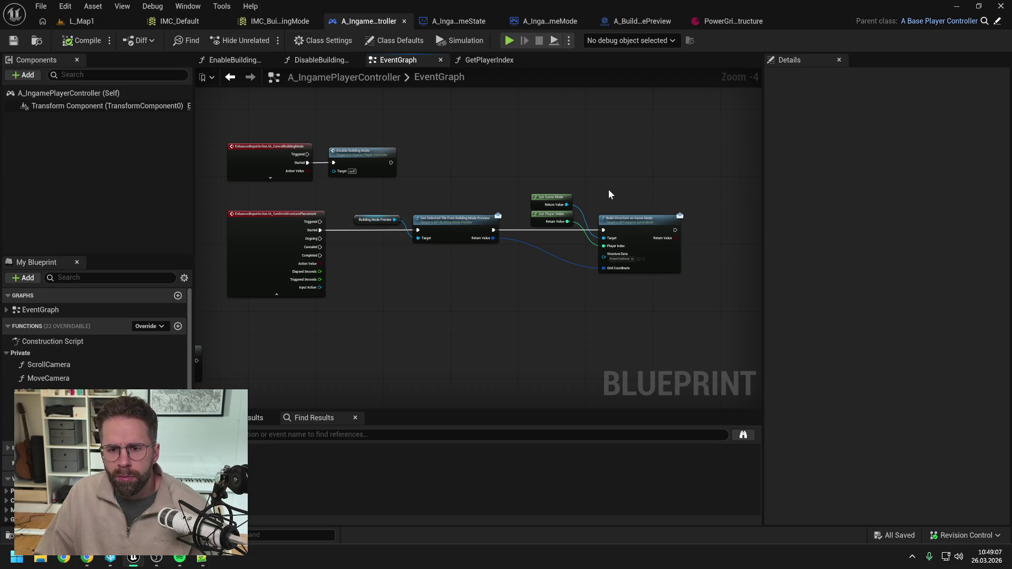
left_click(87, 557)
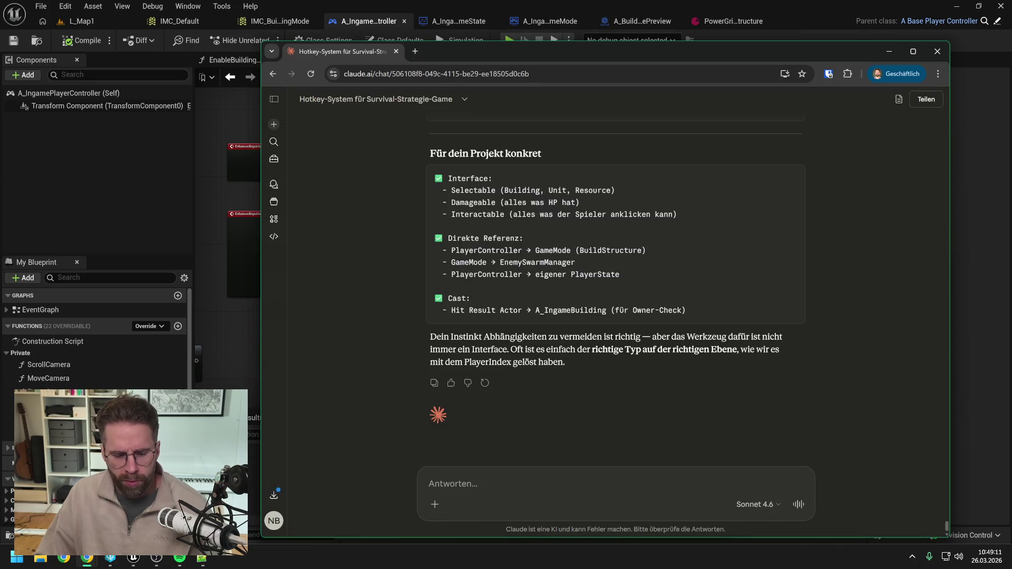
Draft a German follow-up asking whether central objects like GameMode need valid checks, pasting a screenshot
type("Das Problem was ich sehe, i")
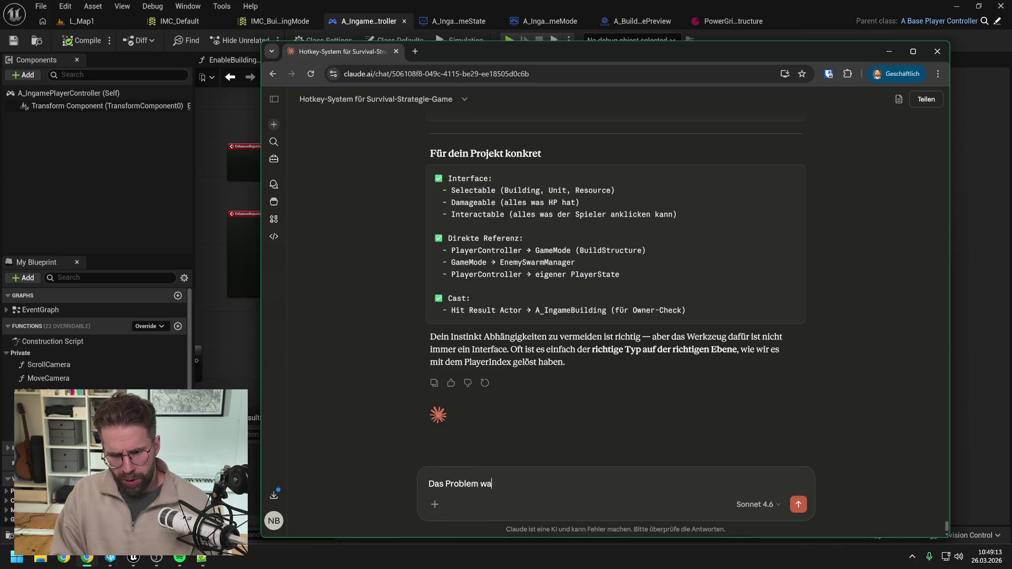
type("st d")
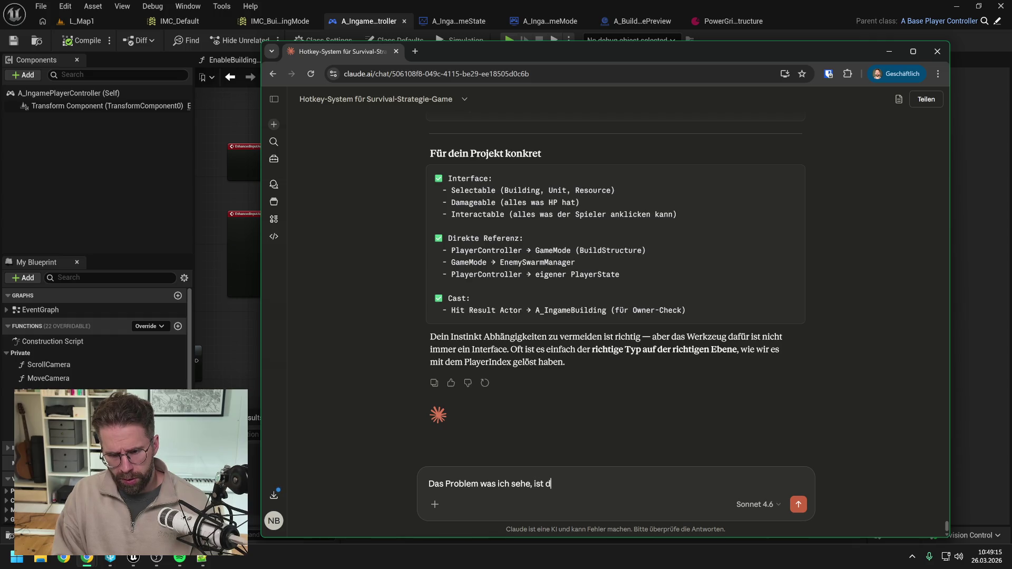
type("ass man ja prinzi")
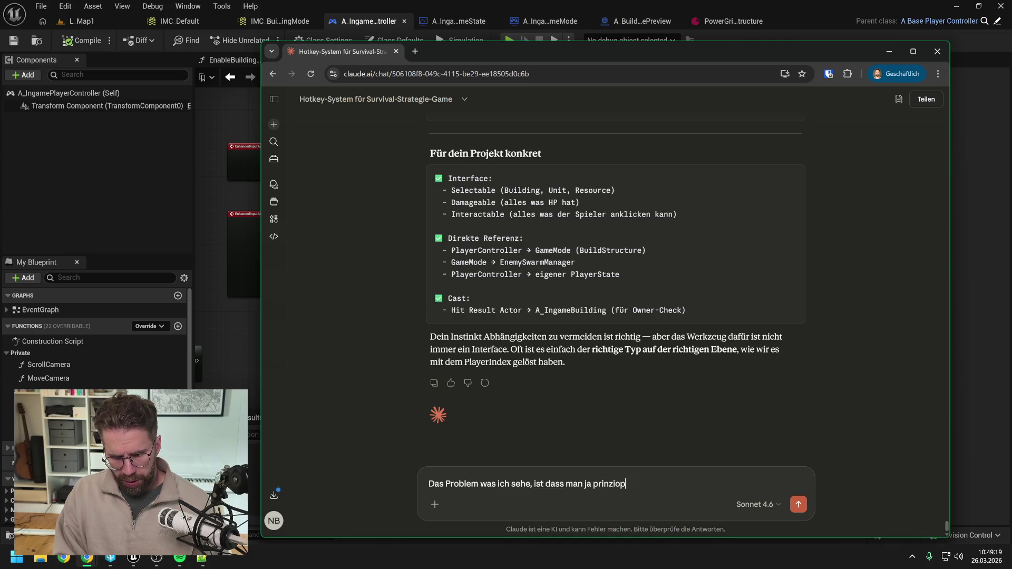
type("piell")
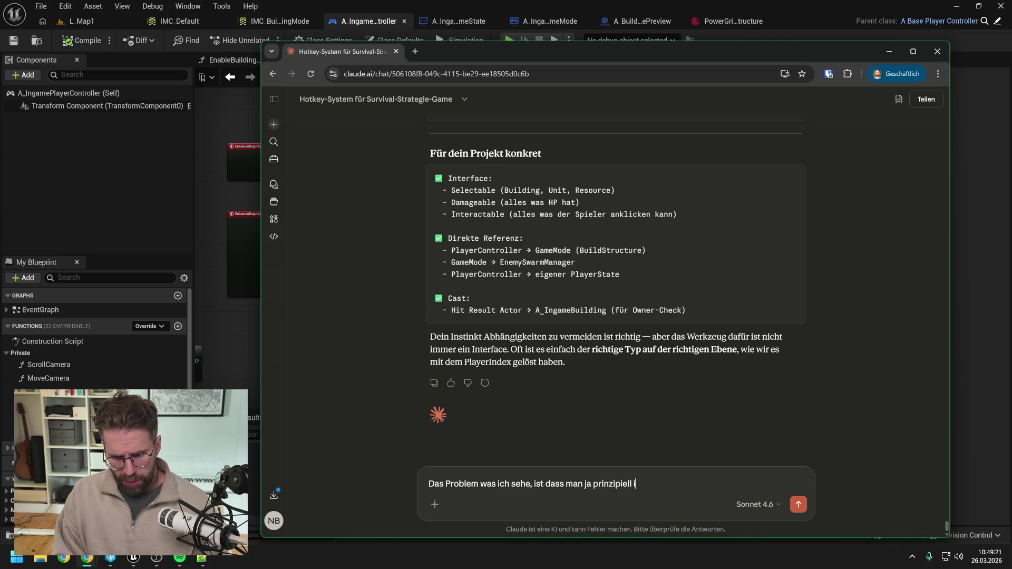
type(" IMM")
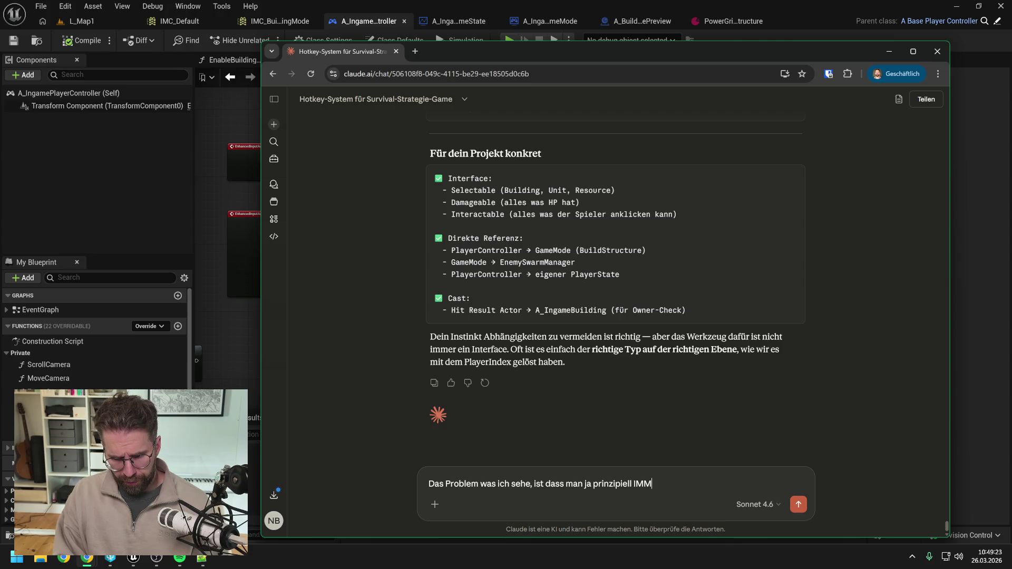
type("ER einen valid ")
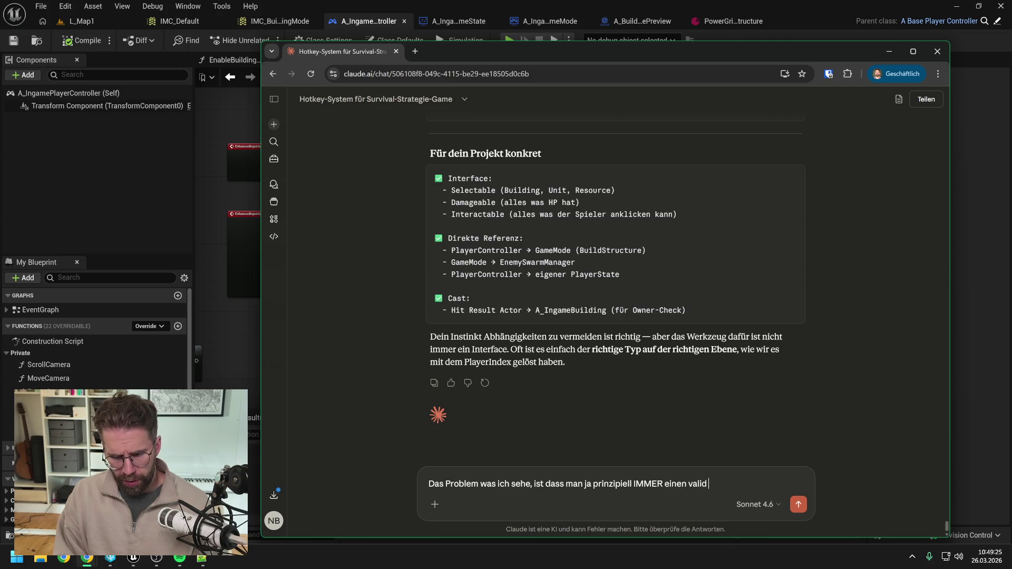
type("check machen")
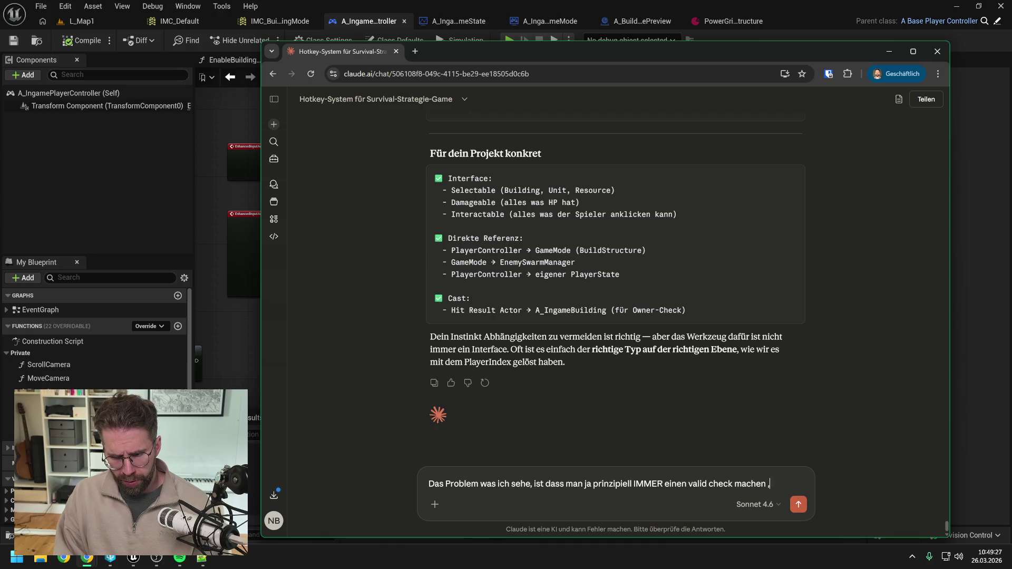
type(" müsste,")
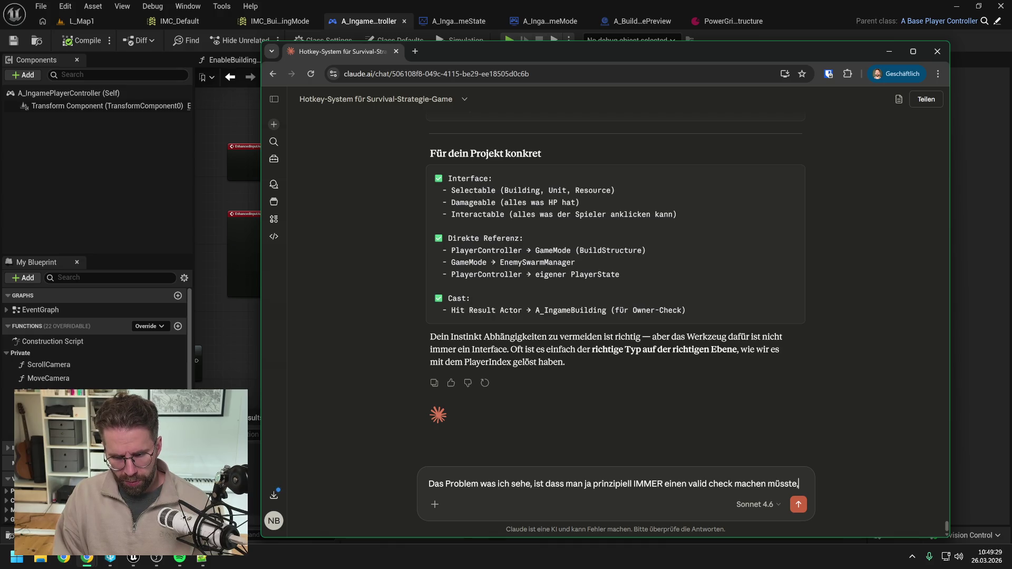
type(" um sicher zu")
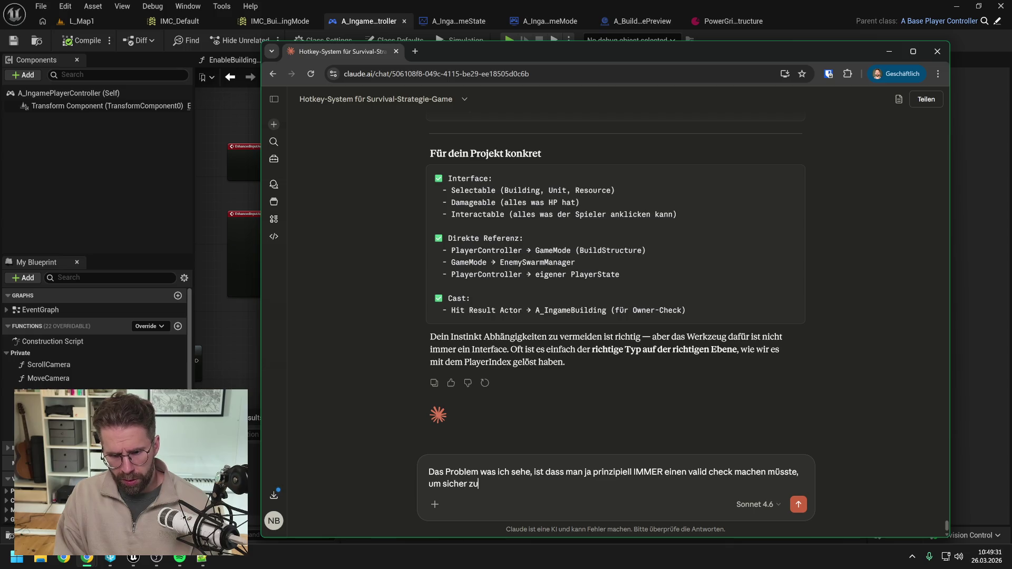
type(" gehen, dass man")
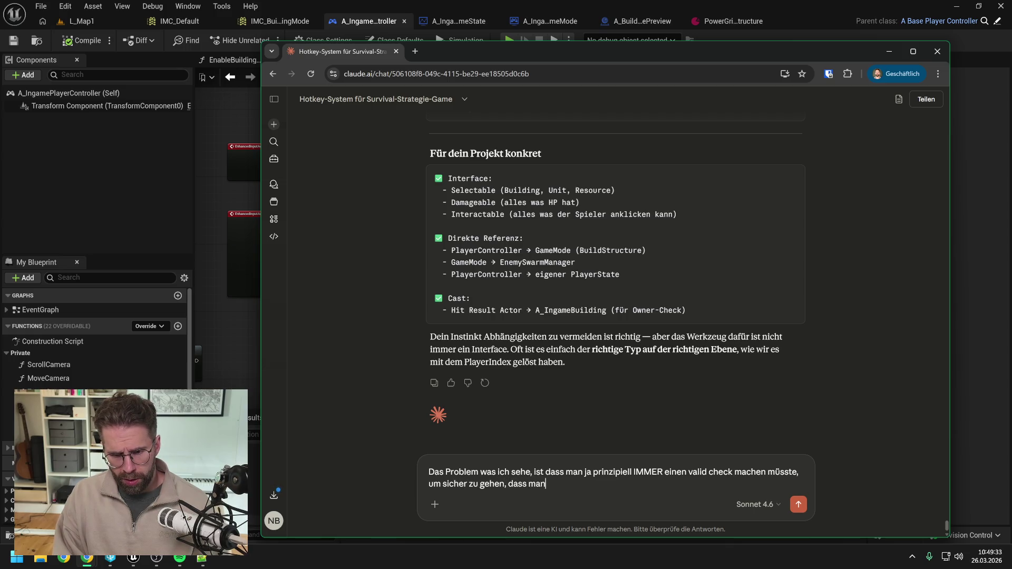
type(" Funktionen ")
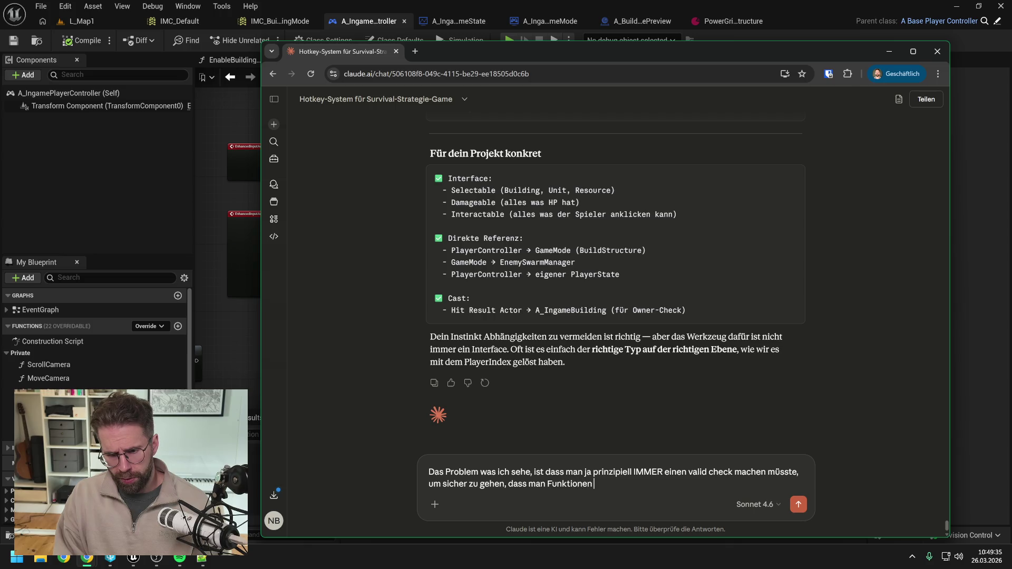
type("auf Ob")
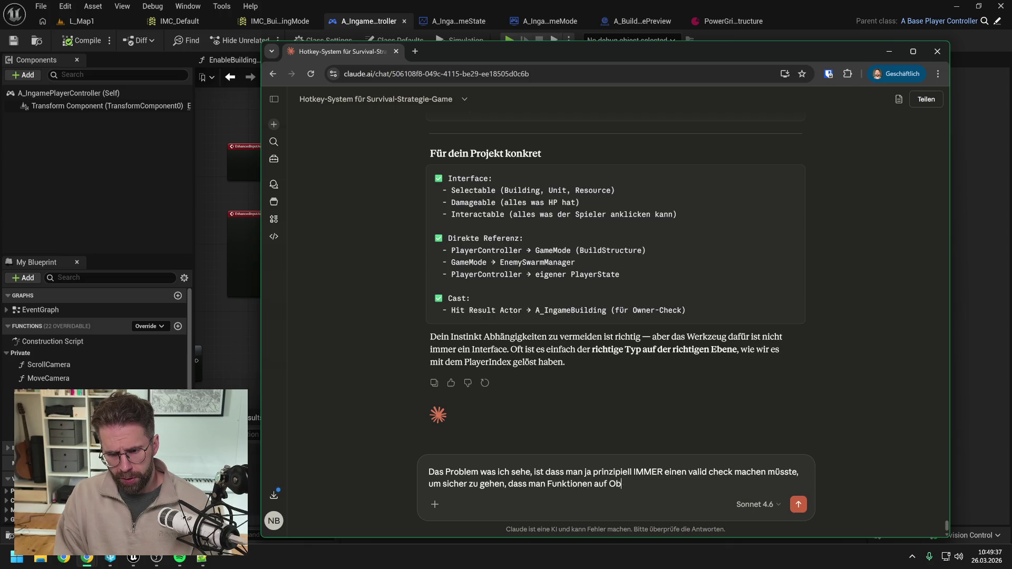
type("jekten übver")
key("BackSpace")
type("rhaupt aufrufen kann. Zum Beispiel hier müsste ich ja")
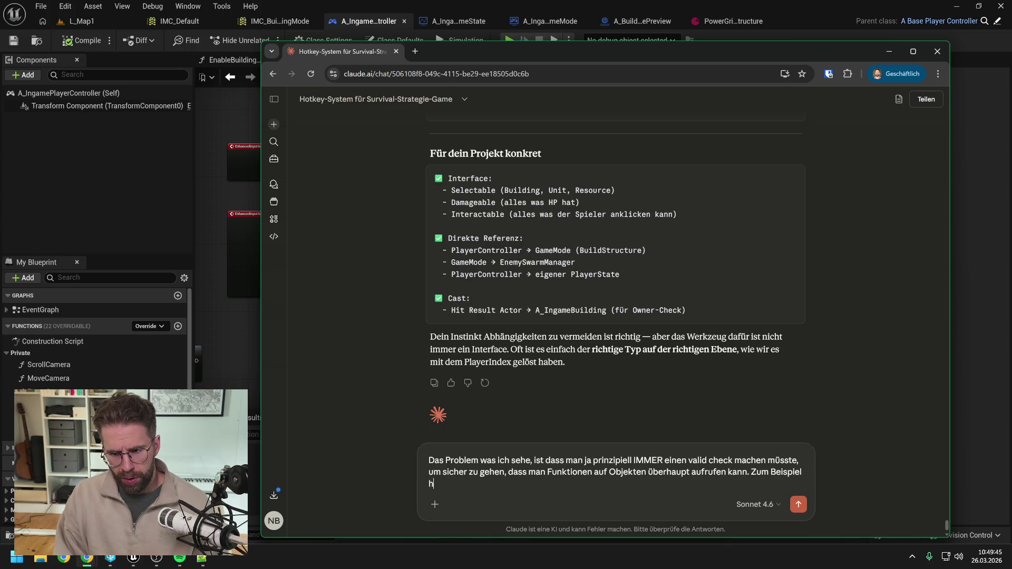
type(" ohne Interface auch erst fragen,  ob der")
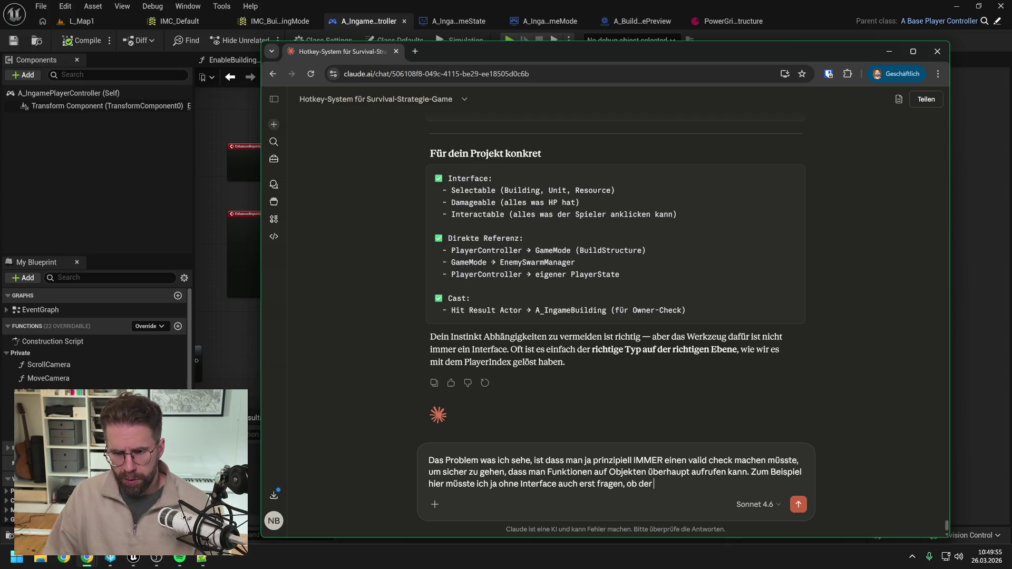
mouse_move(546, 59)
left_mouse_down()
mouse_move(548, 315)
mouse_move(474, 140)
mouse_move(473, 123)
mouse_move(526, 32)
left_mouse_up()
type("Ga")
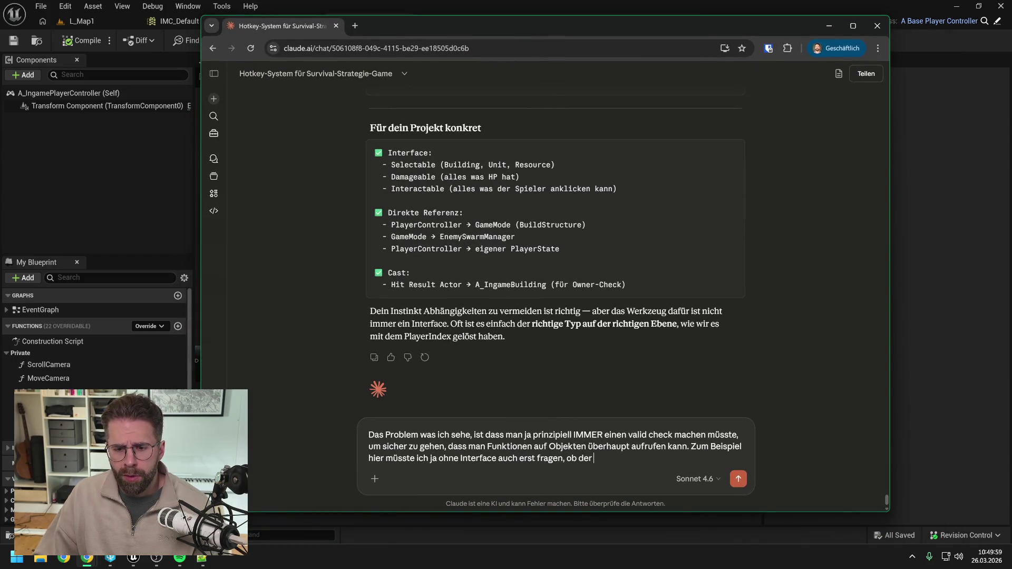
type("meMode")
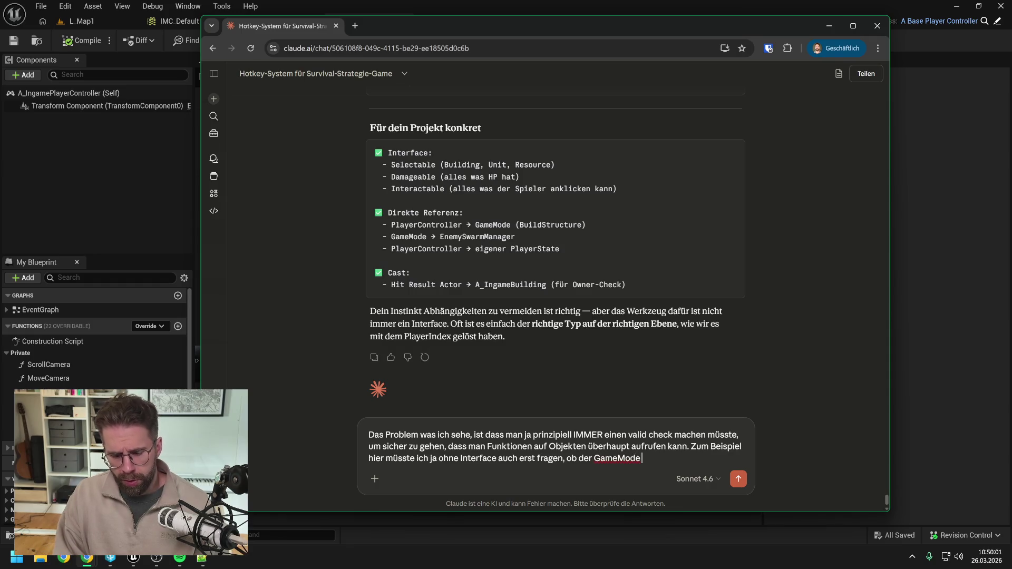
type(" überhaupt valid ist.")
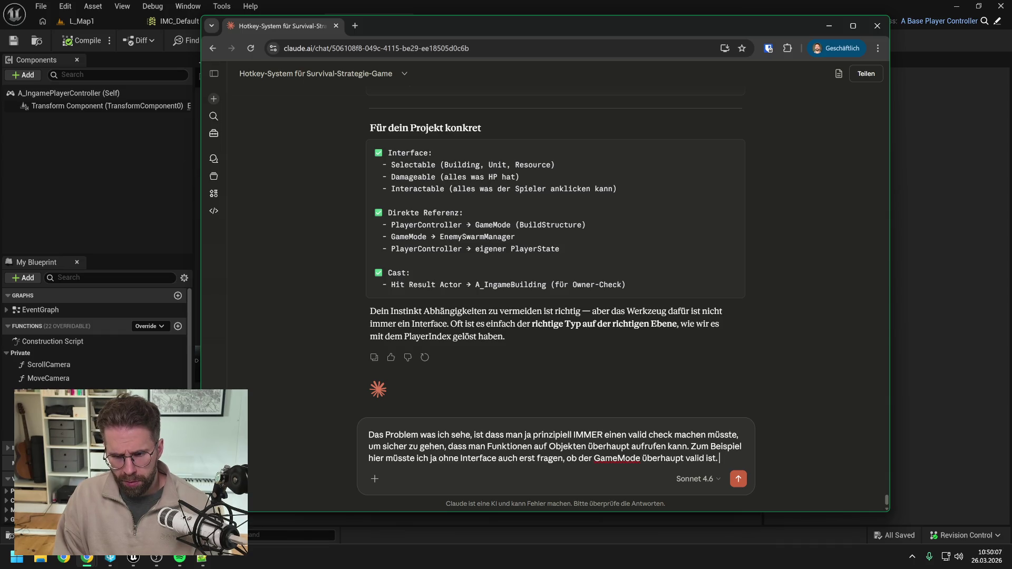
type(" Oder soll ich")
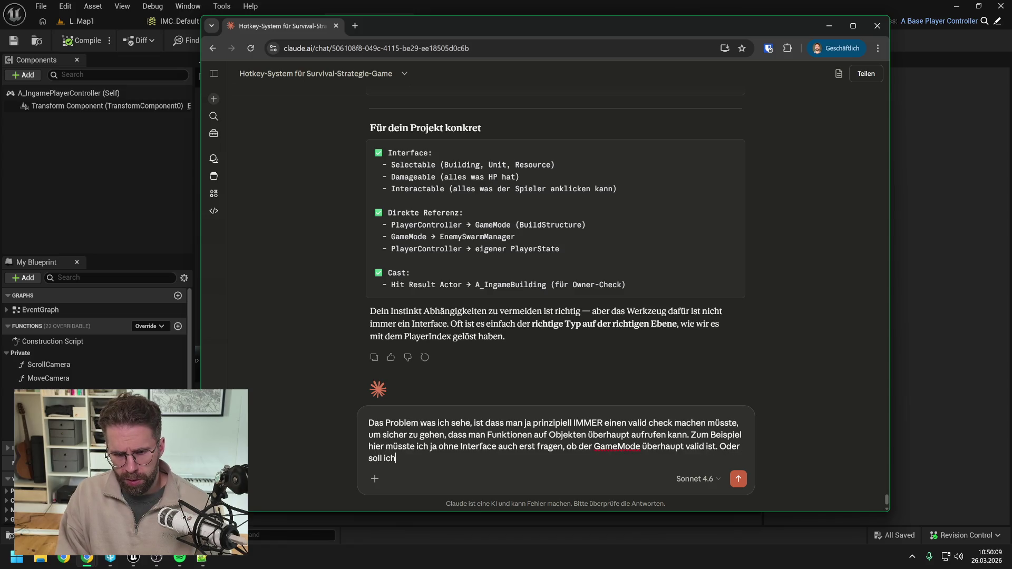
type(" bei so zentralen Objek")
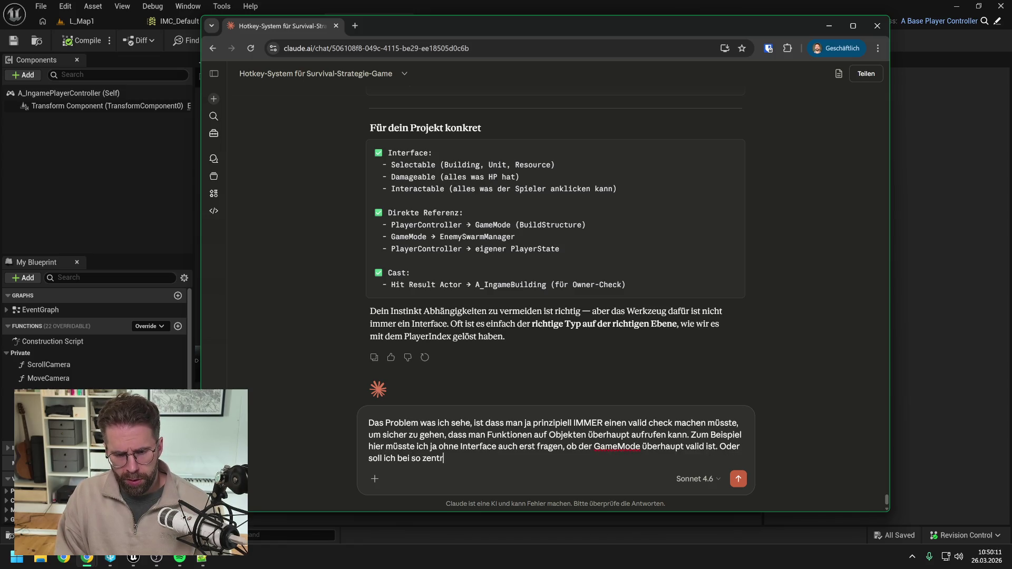
type("ten ")
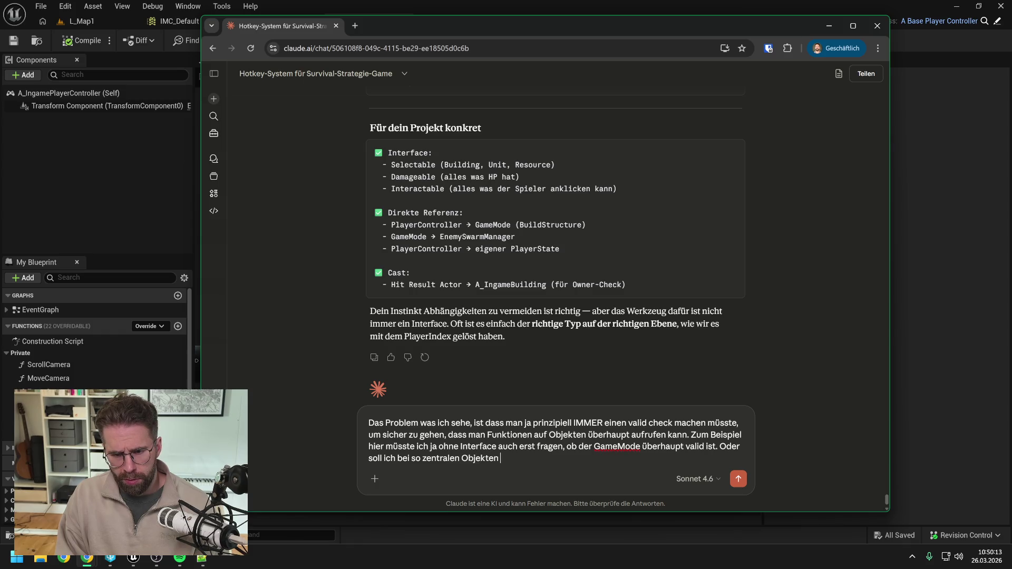
type("einfach davon aus")
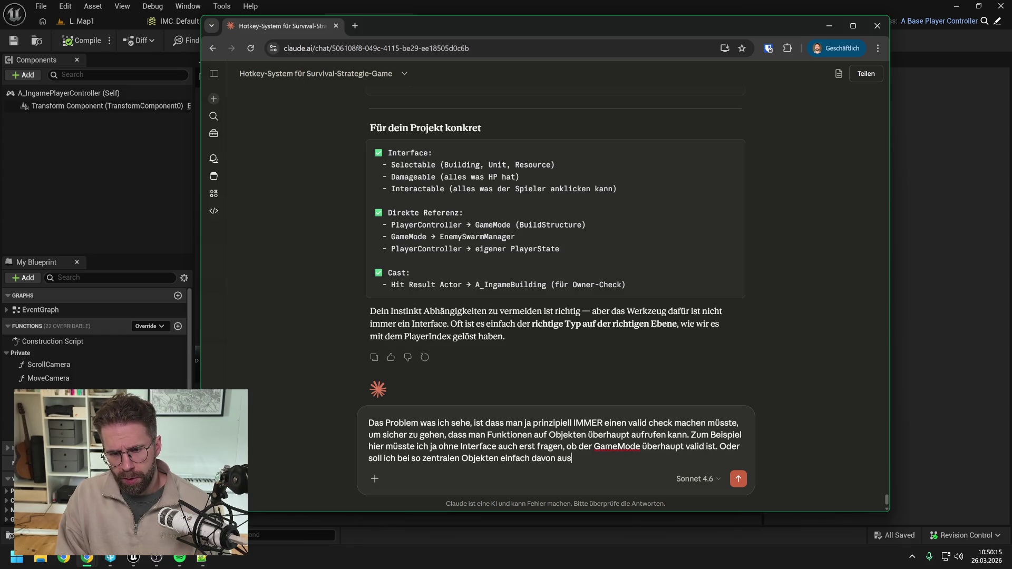
type("gehen, dass sie d")
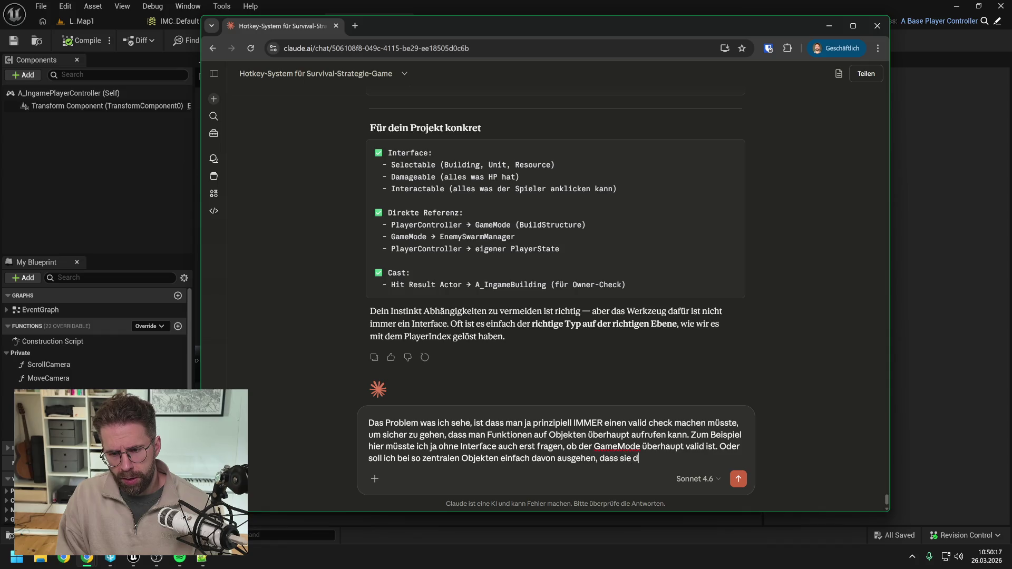
type("a sind, koste es ")
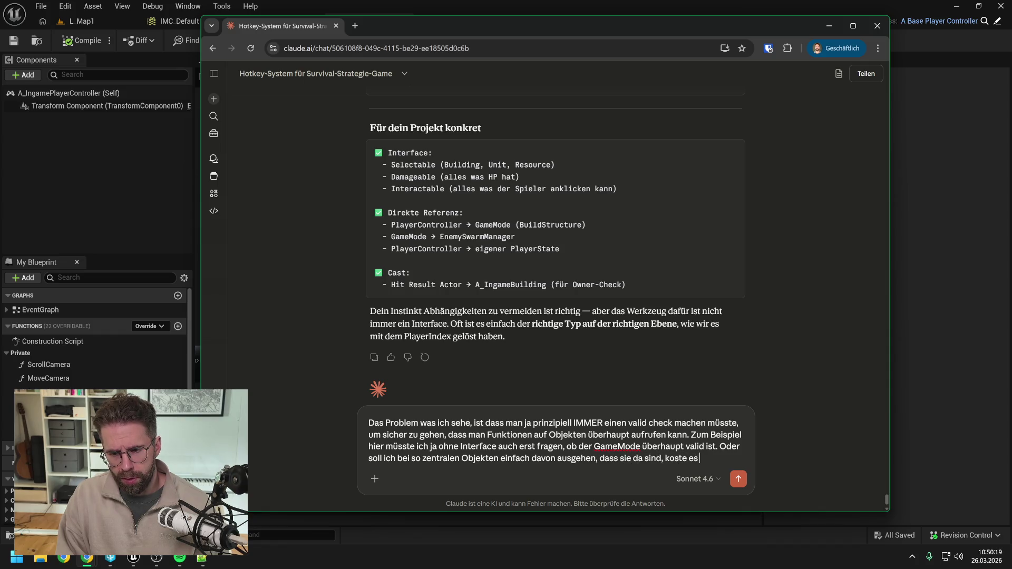
type("was es wolle?")
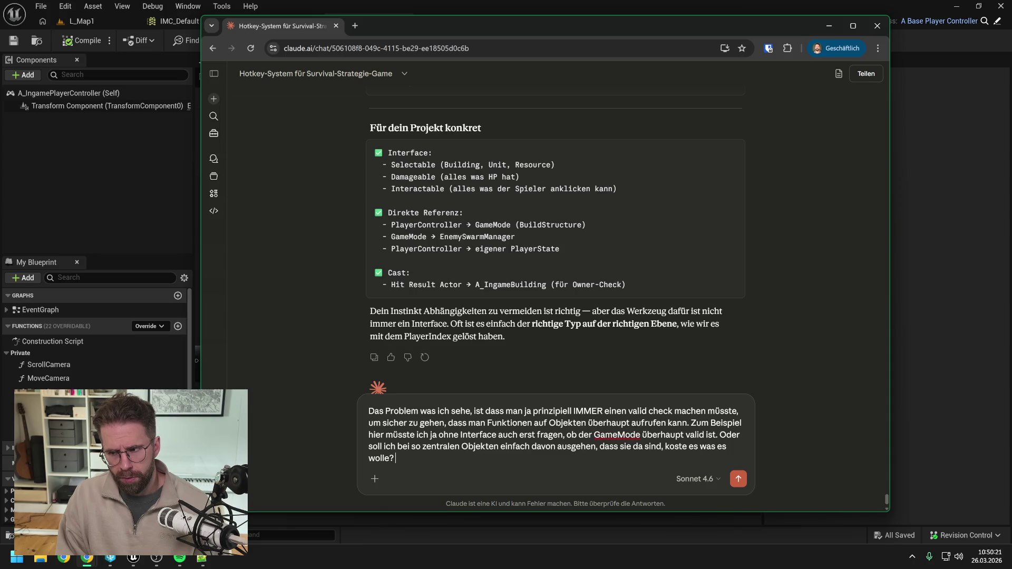
key("ctrl+v")
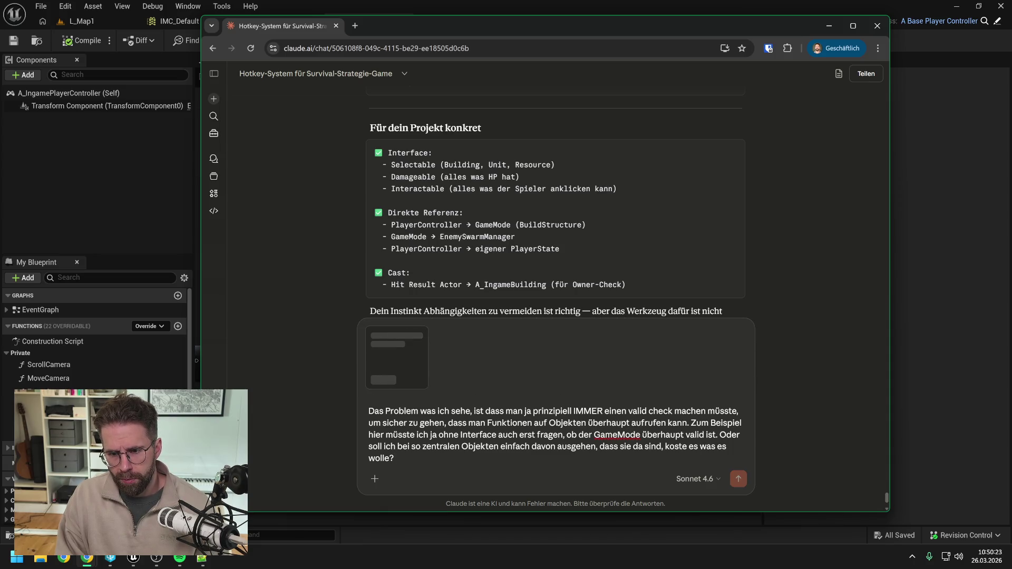
Send the valid-check question together with the Blueprint screenshot
key("Return")
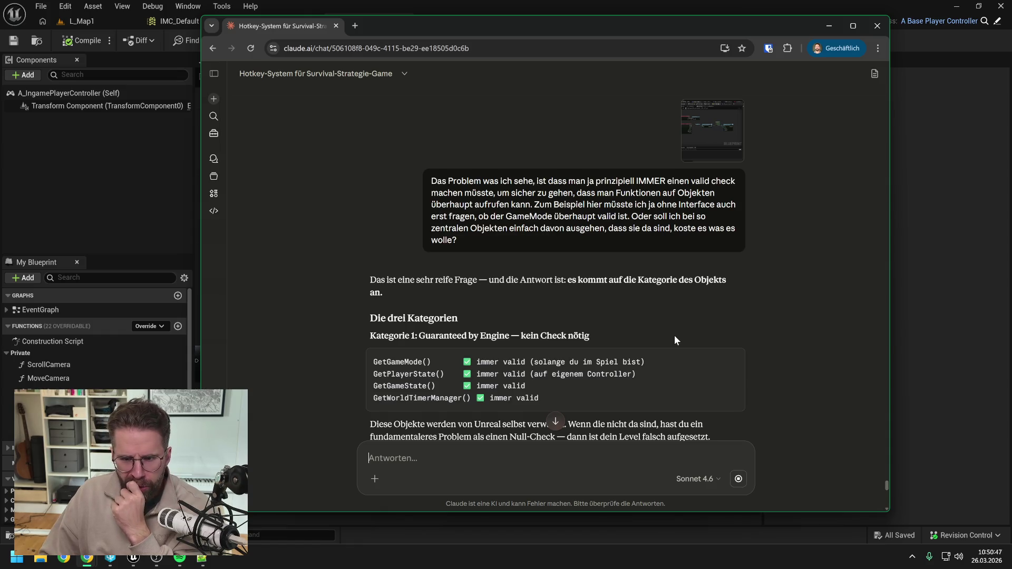
Disconnect the Building Mode Preview getter, convert it to a validated get, and spread the nodes apart
left_click(930, 249)
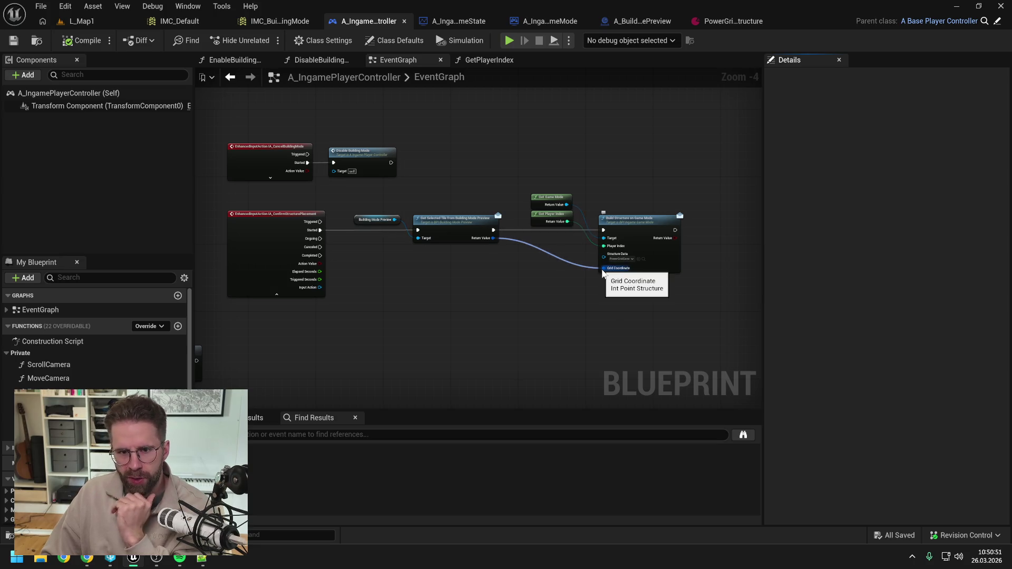
left_click(394, 220, "alt")
right_click(393, 221)
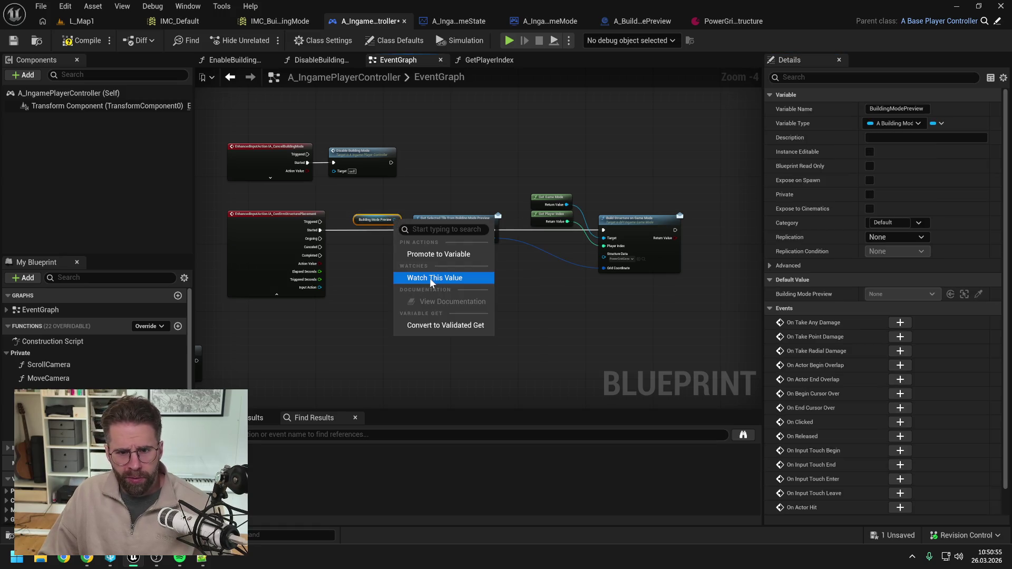
left_click(438, 325)
left_click_drag(504, 155, 685, 280)
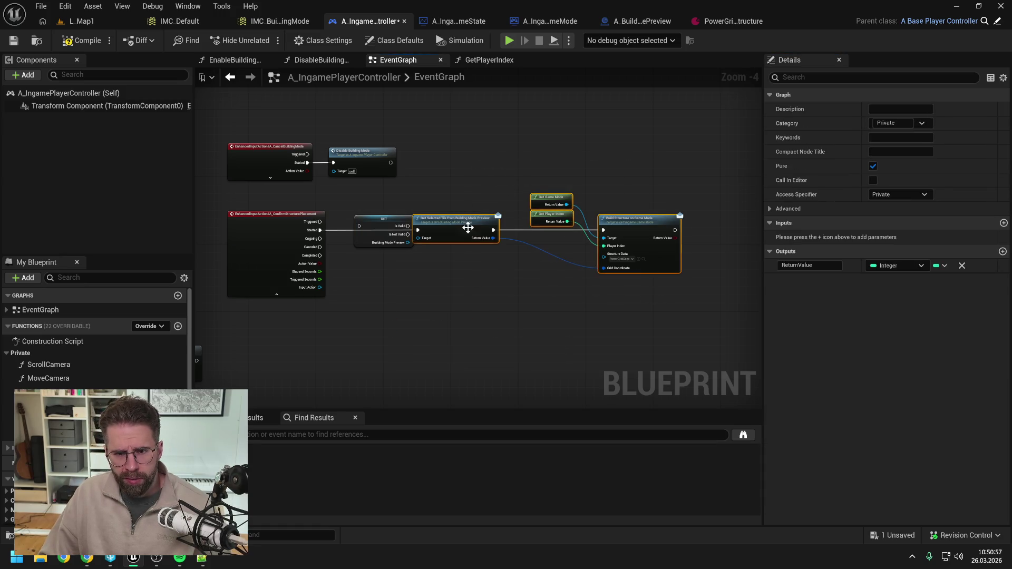
left_click_drag(453, 218, 507, 217)
mouse_move(378, 222)
left_mouse_down()
mouse_move(404, 261)
mouse_move(536, 305)
left_mouse_up()
Revert Building Mode Preview to a pure get wired into Get Selected Tile's Target
left_click(441, 312)
scroll(440, 312, "up", 1)
left_click(434, 351)
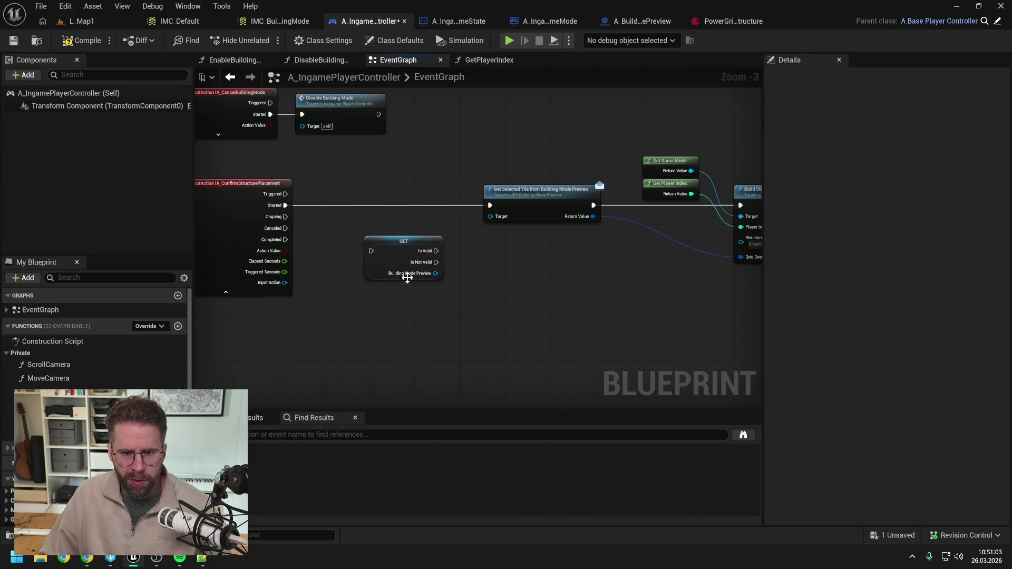
right_click(435, 273)
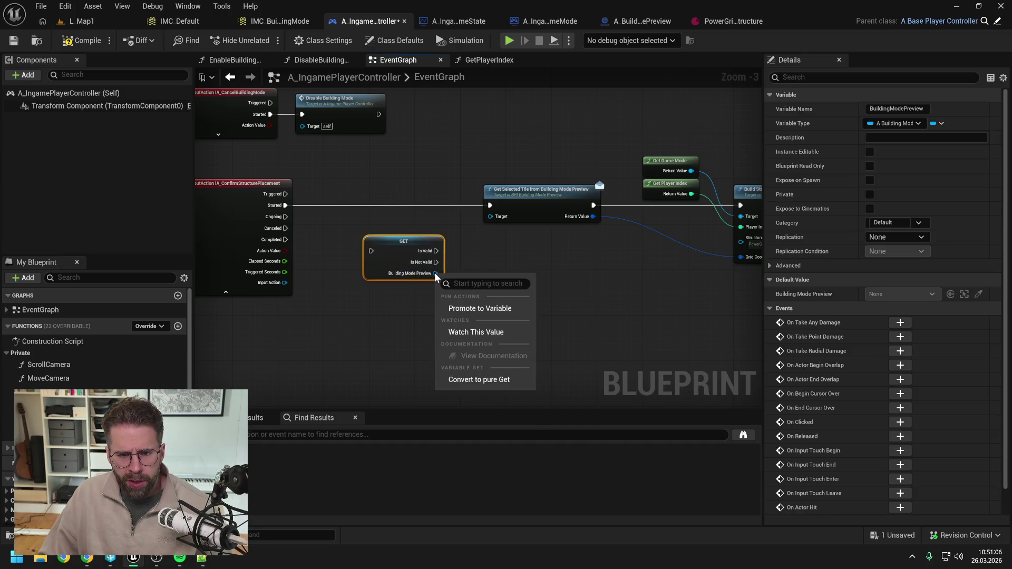
left_click(483, 378)
mouse_move(417, 243)
left_mouse_down()
mouse_move(510, 226)
mouse_move(491, 217)
left_mouse_up()
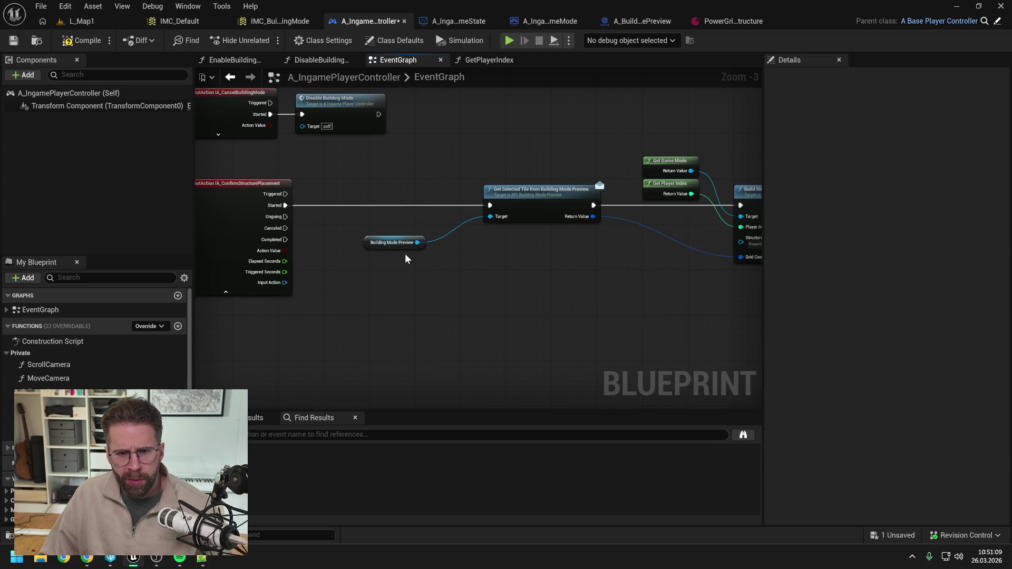
left_click_drag(404, 244, 445, 192)
scroll(461, 167, "down", 1)
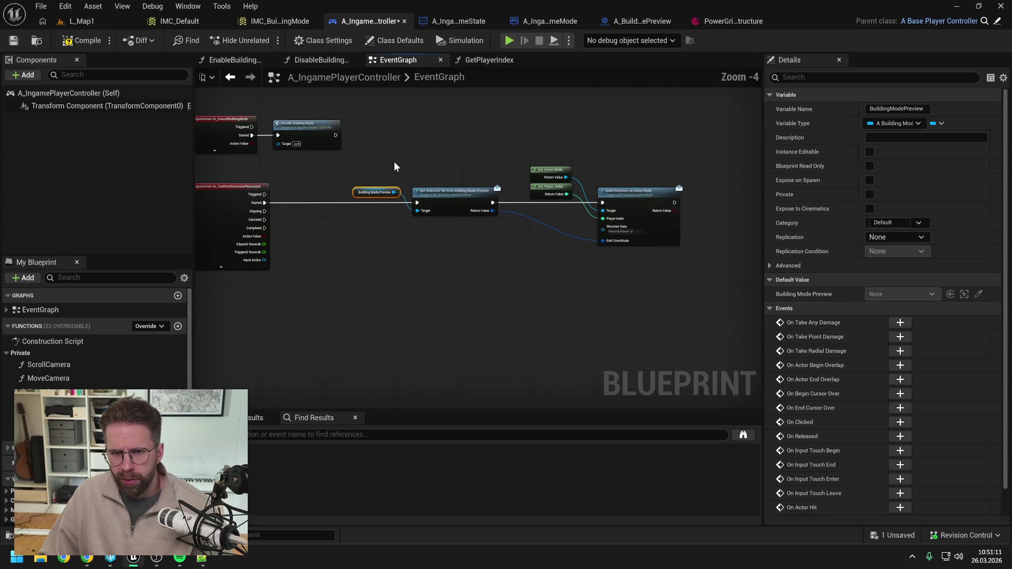
left_click(400, 168)
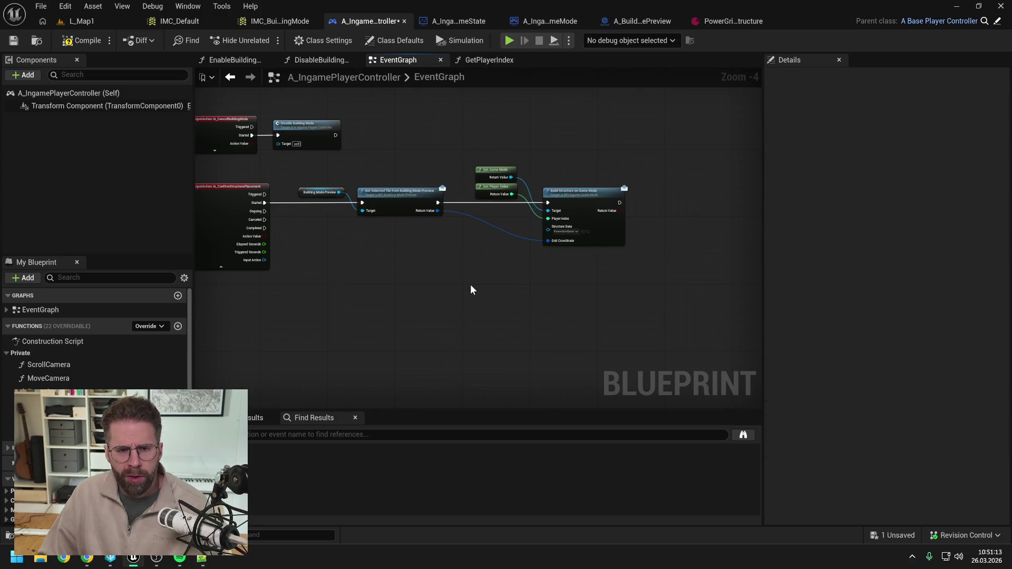
left_click(87, 558)
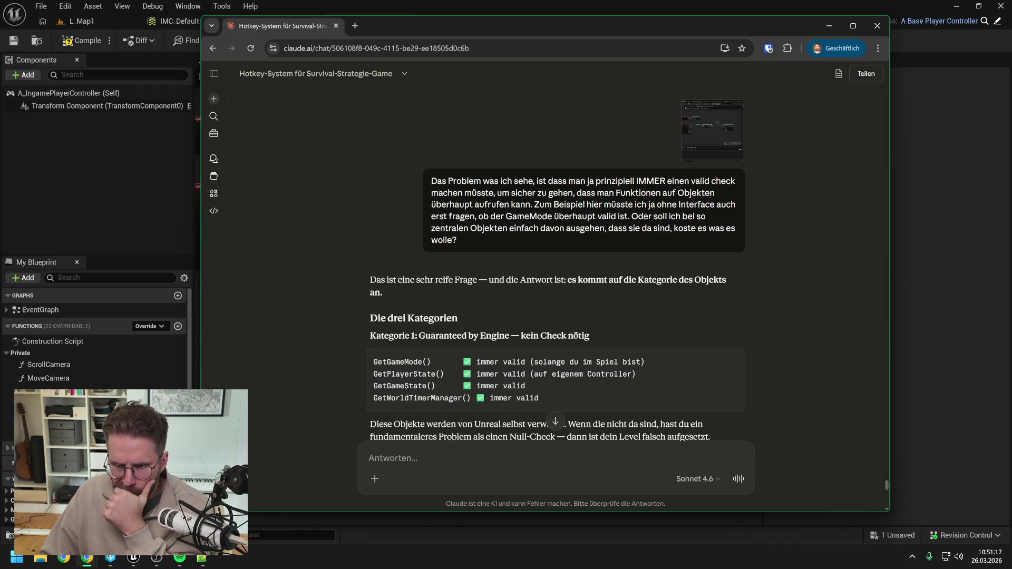
scroll(668, 255, "down", 2)
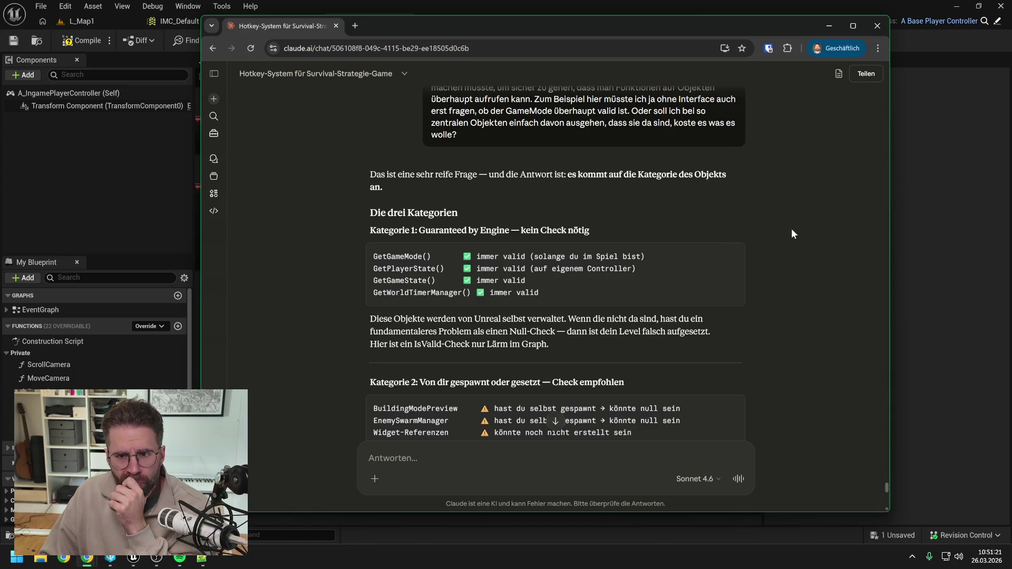
scroll(792, 230, "down", 1)
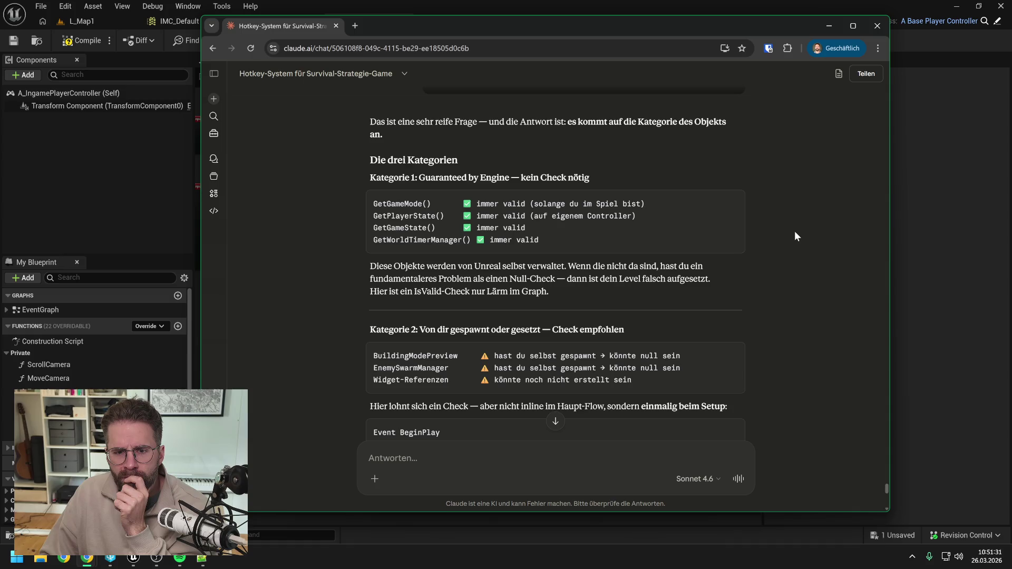
scroll(795, 232, "down", 1)
scroll(795, 232, "down", 1)
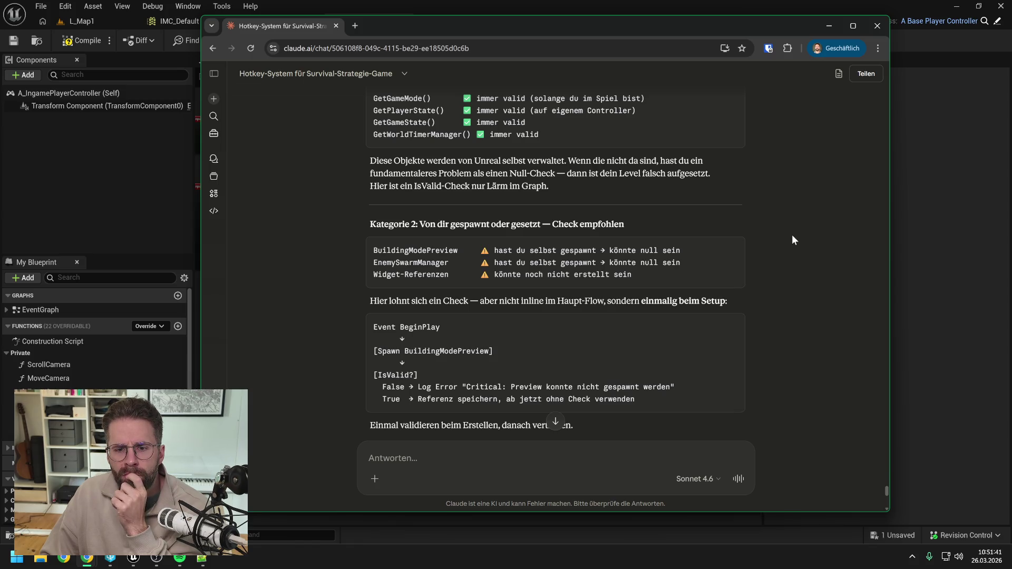
scroll(792, 236, "down", 1)
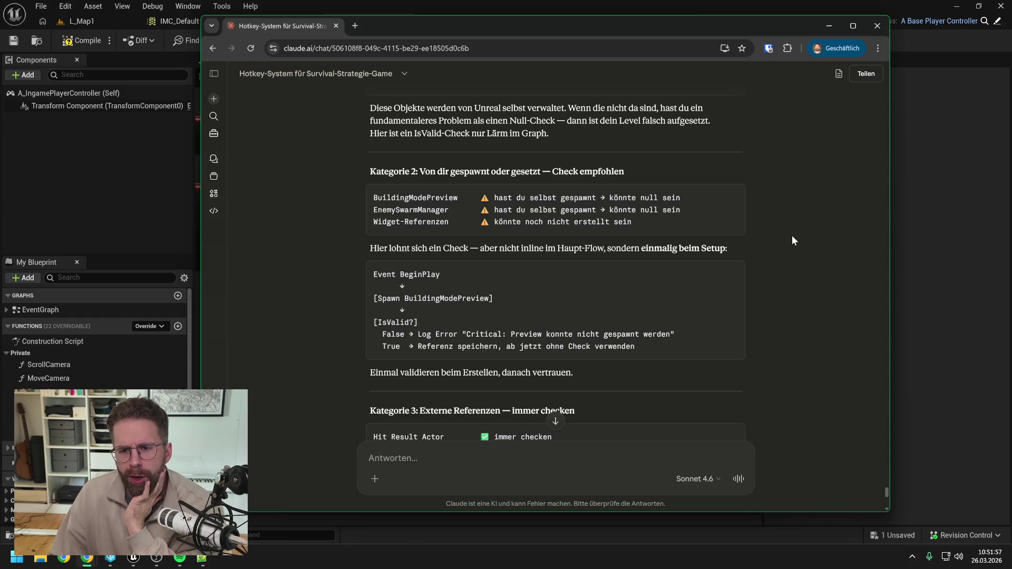
scroll(793, 237, "down", 2)
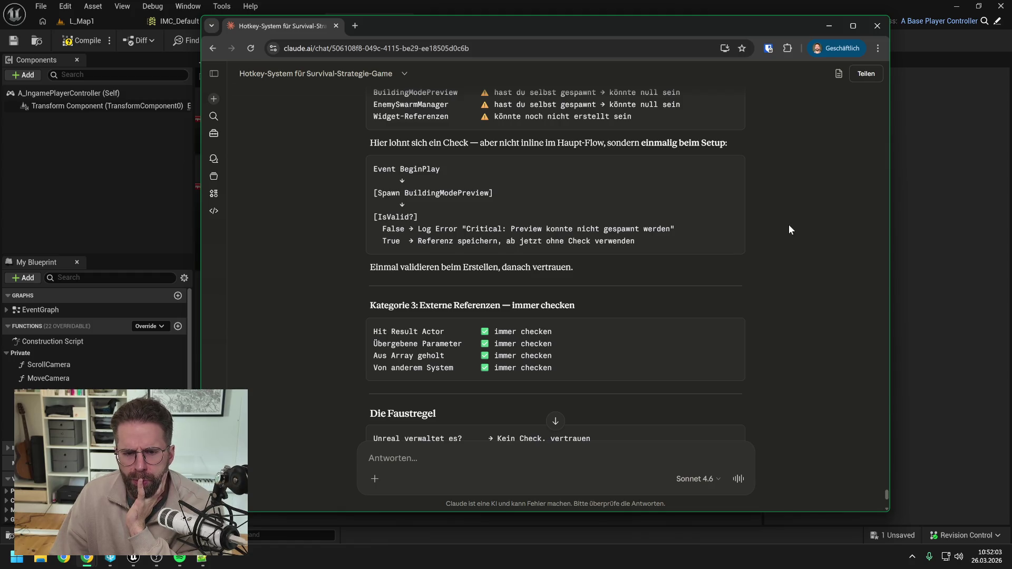
scroll(789, 226, "down", 3)
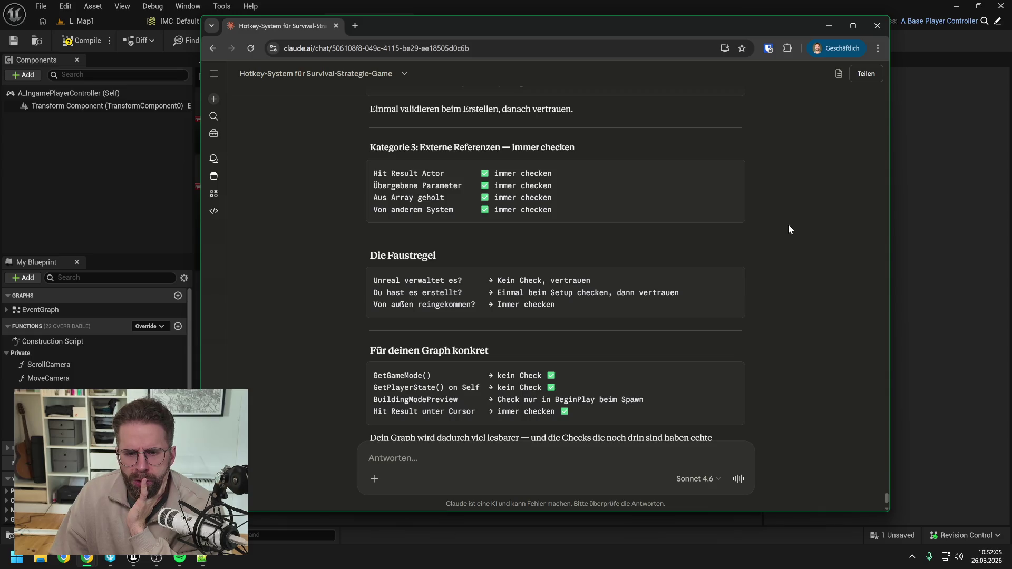
scroll(786, 228, "down", 2)
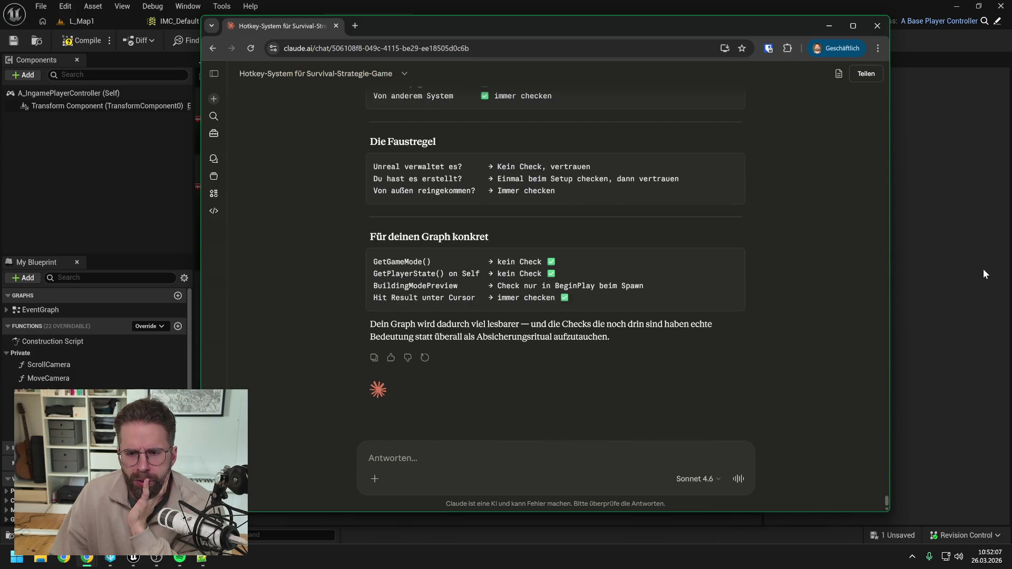
left_click(960, 271)
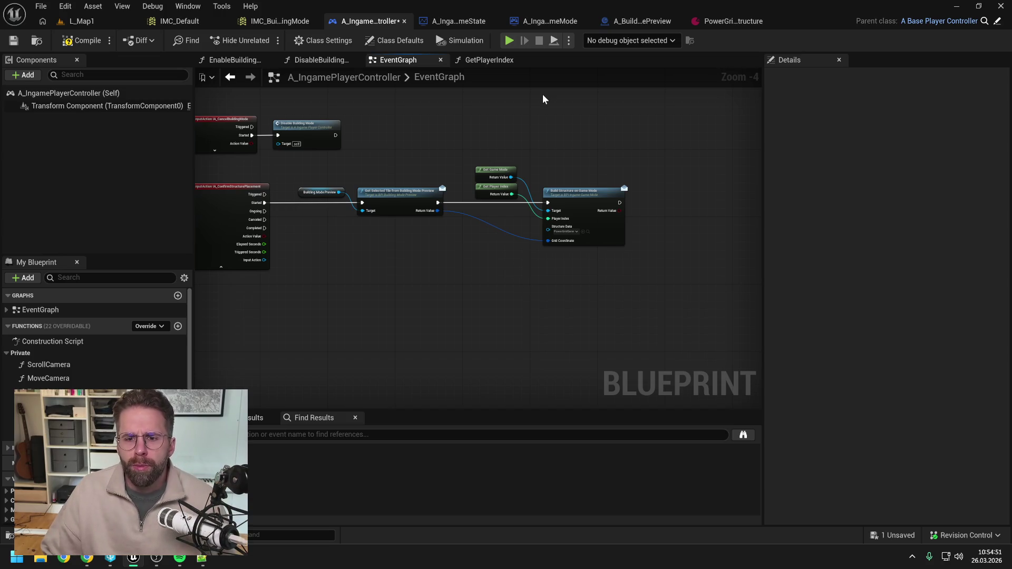
Add a new function named BuildStructure to A_IngameGameMode and save
left_click(537, 26)
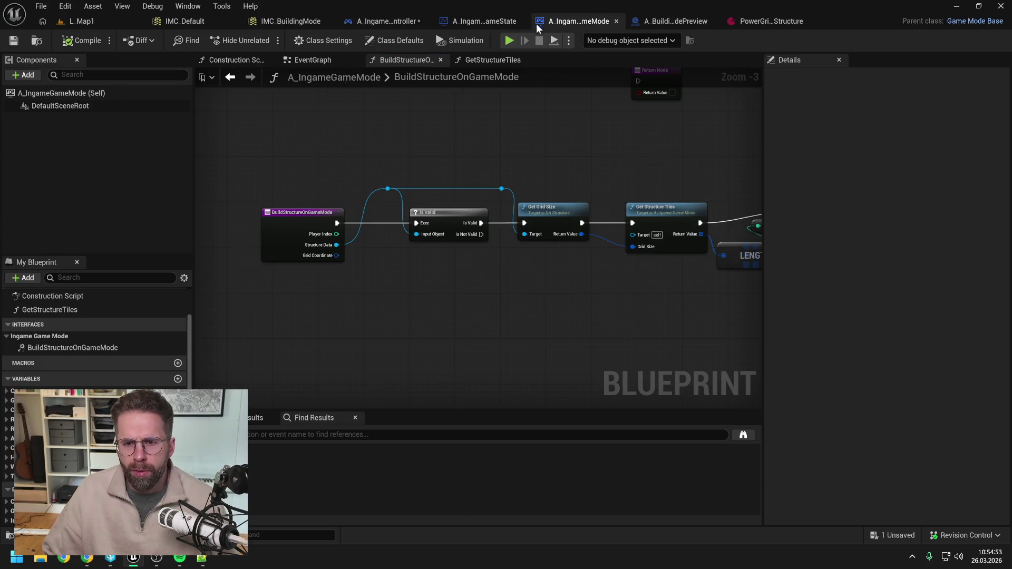
scroll(131, 341, "up", 3)
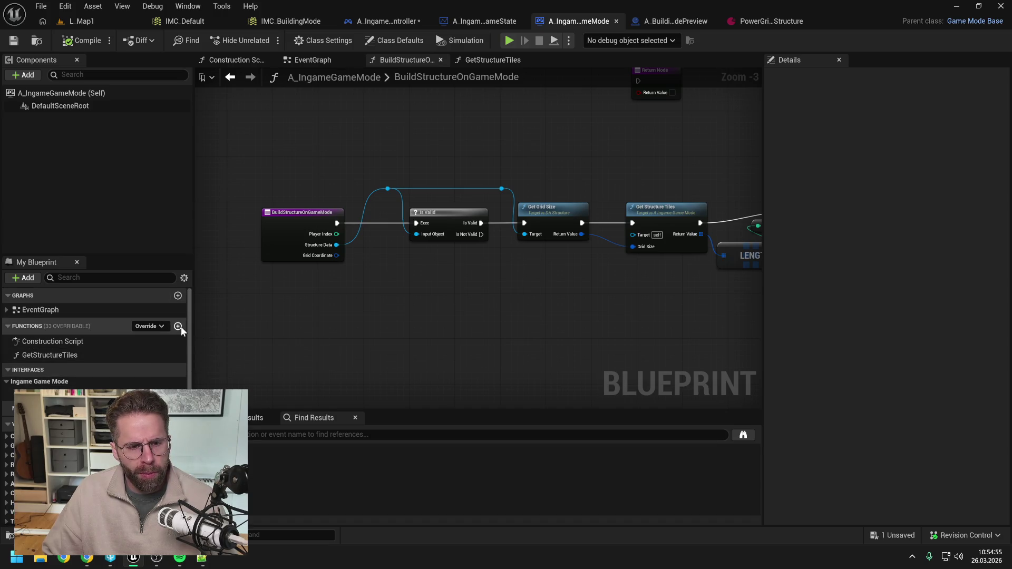
left_click(178, 326)
type("BuildStructure")
key("Return")
key("ctrl+shift+s")
Make GetStructureTiles protected and file it under a Private category
left_click(87, 355)
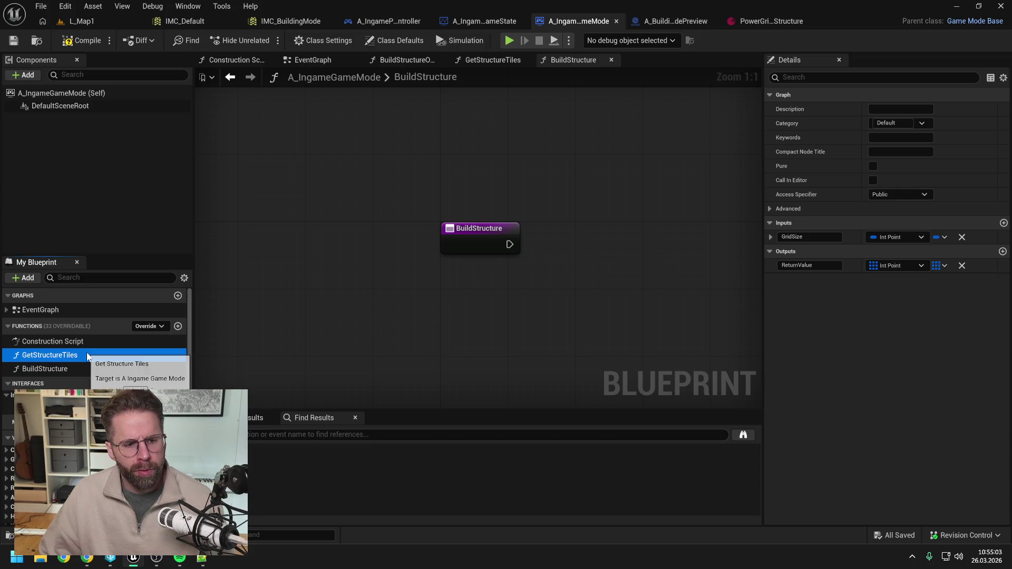
left_click(920, 193)
left_click(888, 212)
left_click(891, 123)
type("Private")
key("Return")
key("ctrl+s")
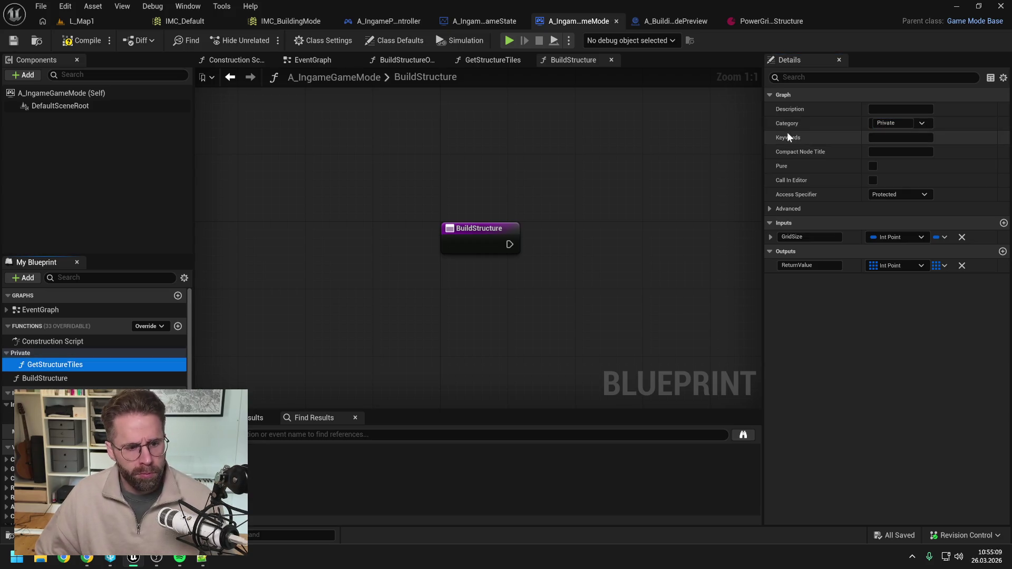
File BuildStructure under an IngameGameMode category placed above Private, and save
left_click(50, 380)
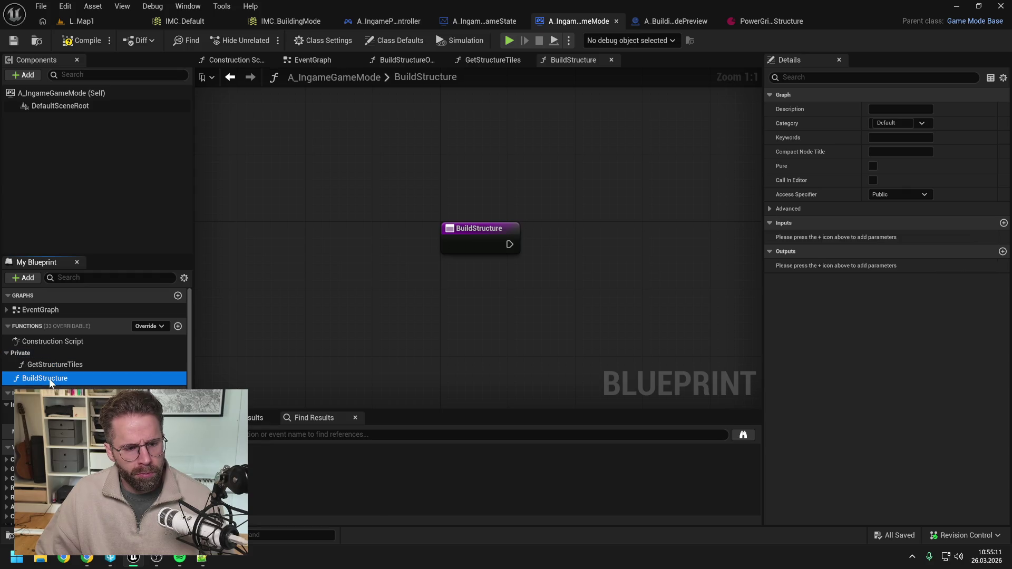
left_click(891, 123)
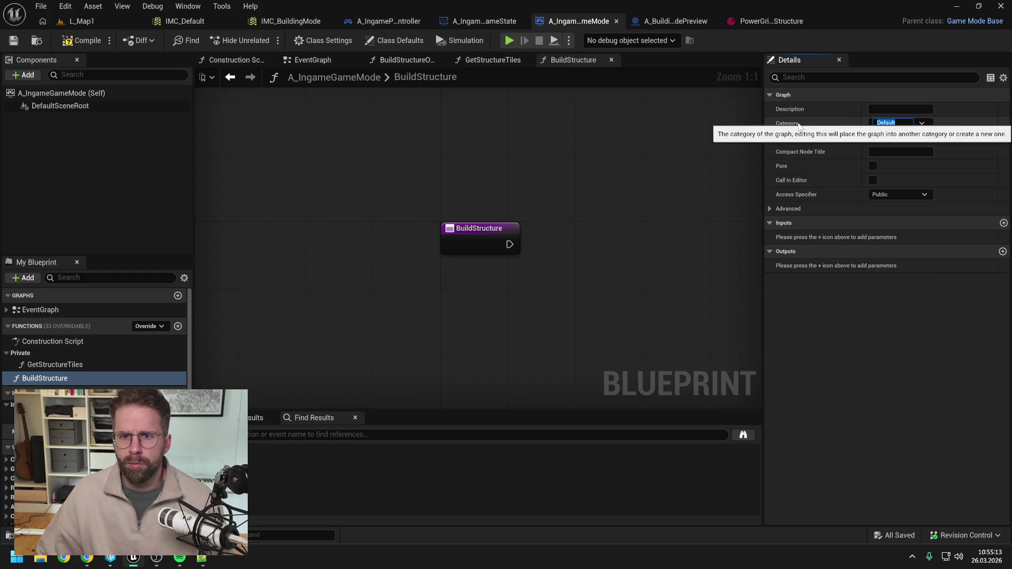
type("IngameGameMode")
key("Return")
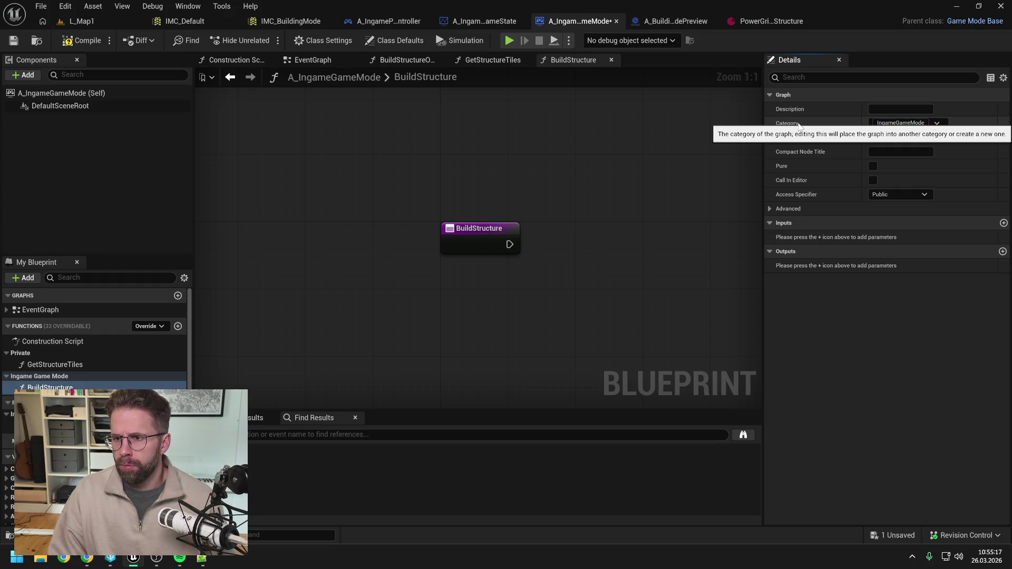
left_click_drag(52, 377, 21, 351)
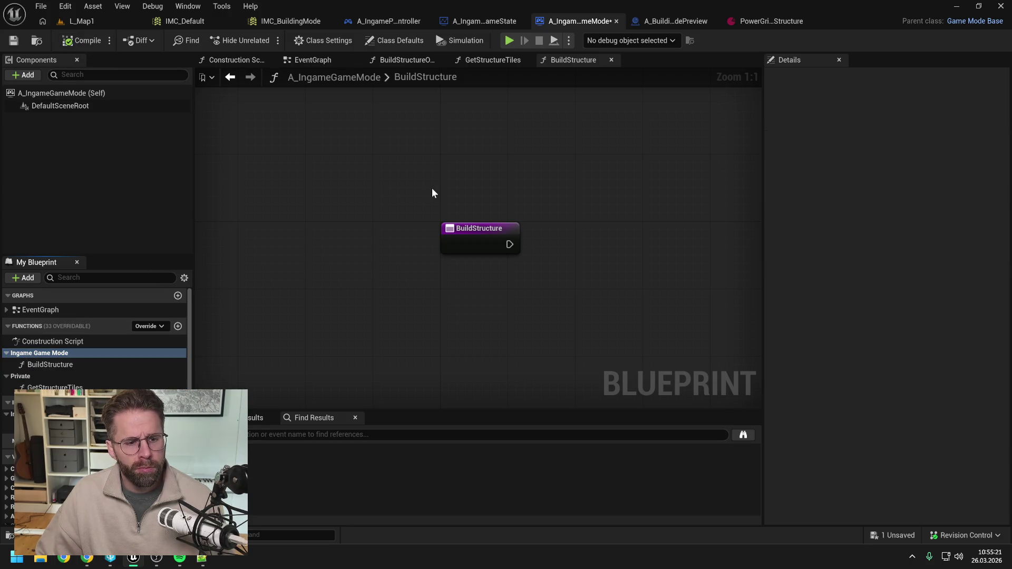
key("ctrl+s")
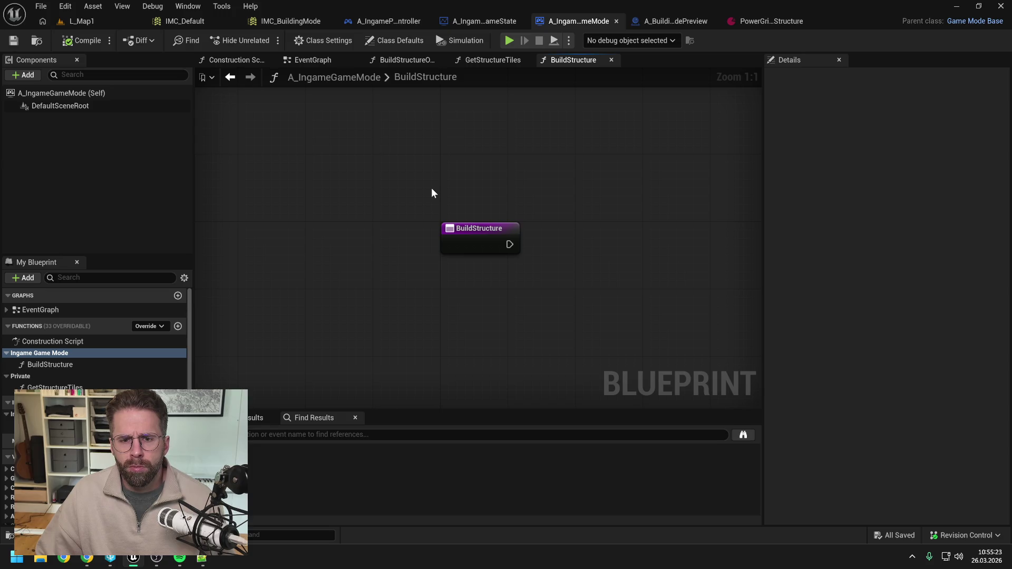
left_click(77, 364)
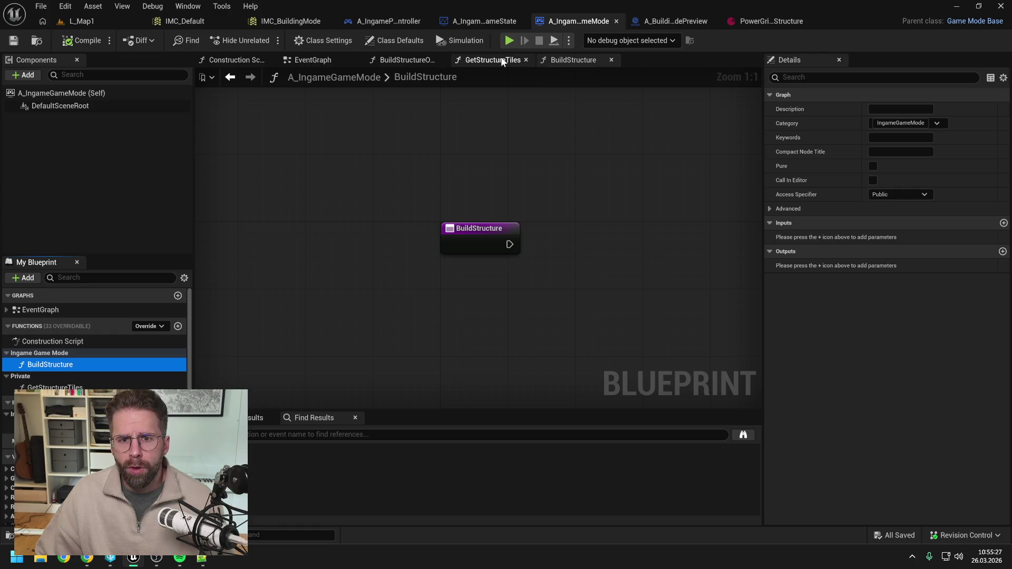
Add a single Integer input named PlayerIndex to BuildStructure
left_click(319, 63)
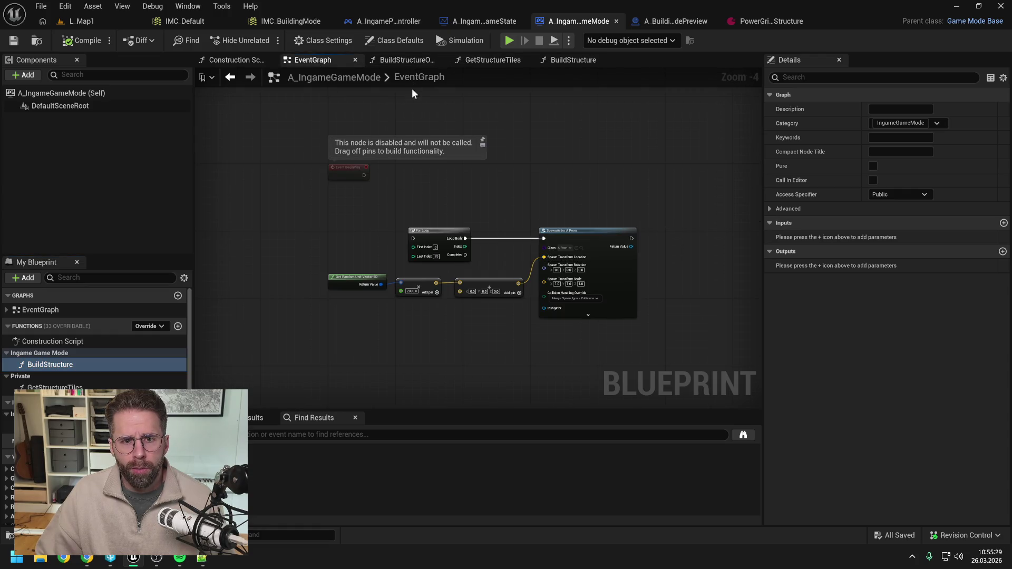
left_click(410, 60)
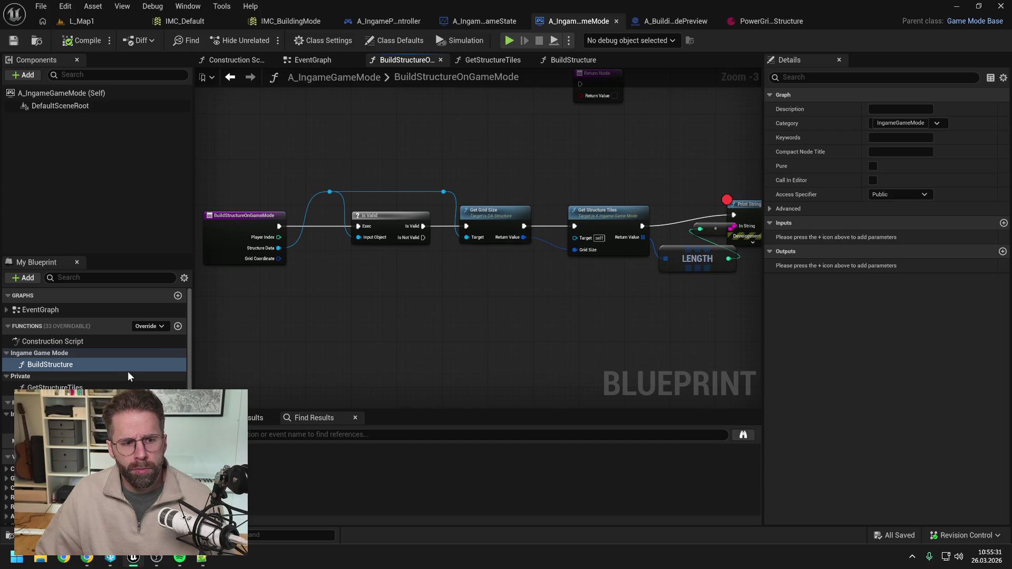
left_click_drag(605, 306, 610, 305)
left_click(1003, 223)
left_click(905, 237)
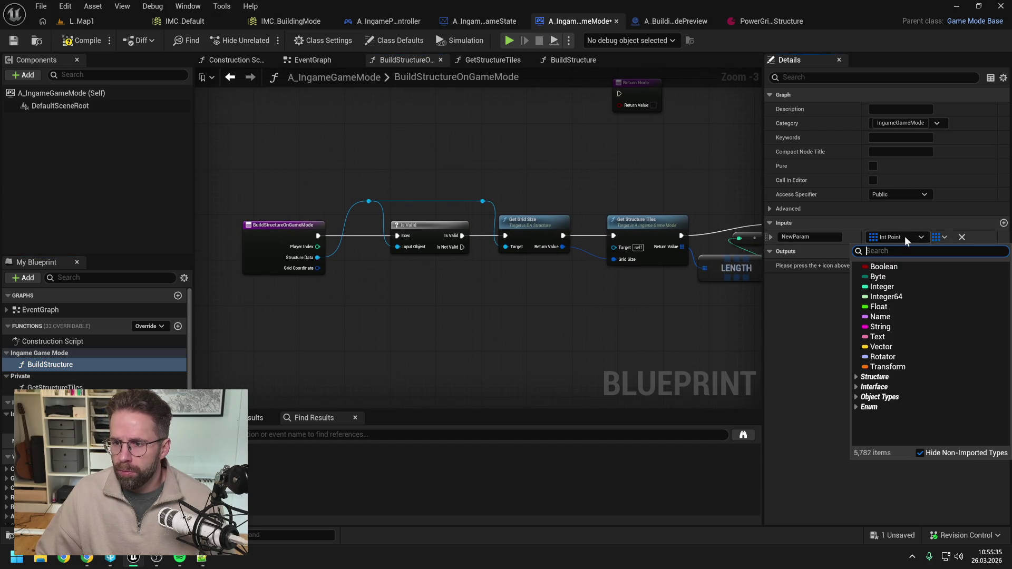
left_click(882, 286)
left_click(937, 236)
left_click(920, 253)
left_click(812, 236)
key("ctrl+a")
type("Player")
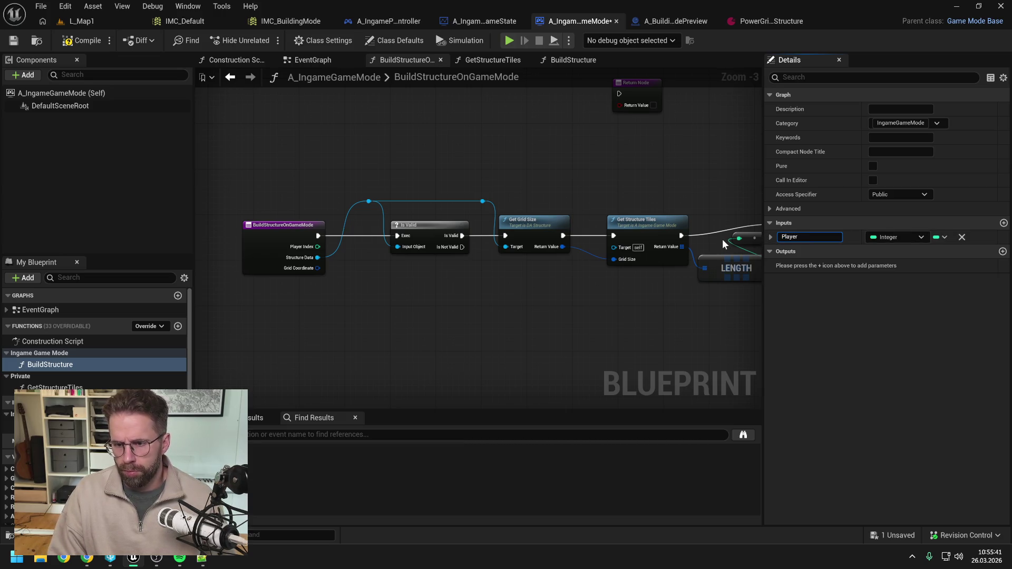
type("Index")
key("Return")
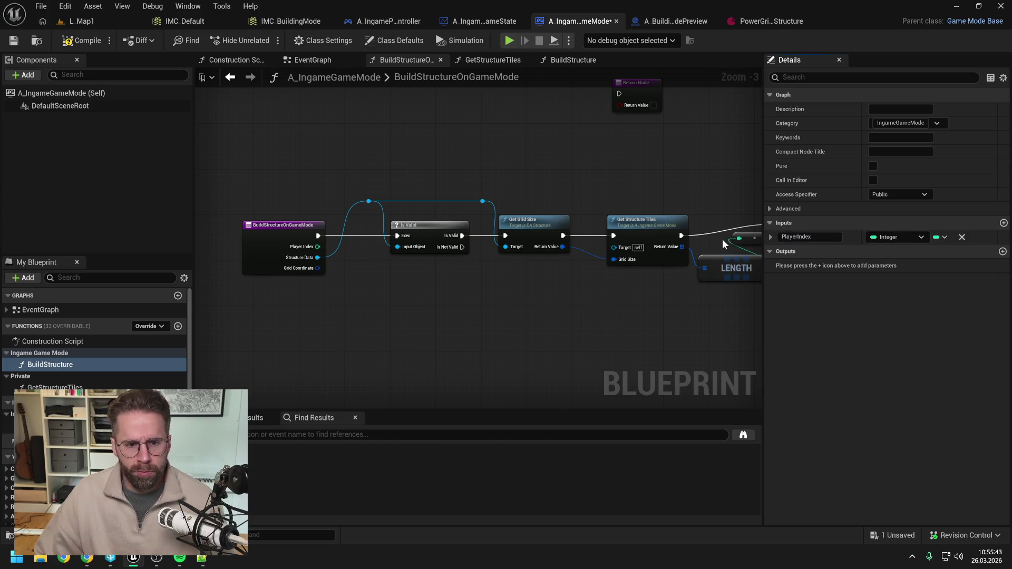
Add a second input, StructureData, of type DA Structure
left_click(1003, 223)
left_click(898, 251)
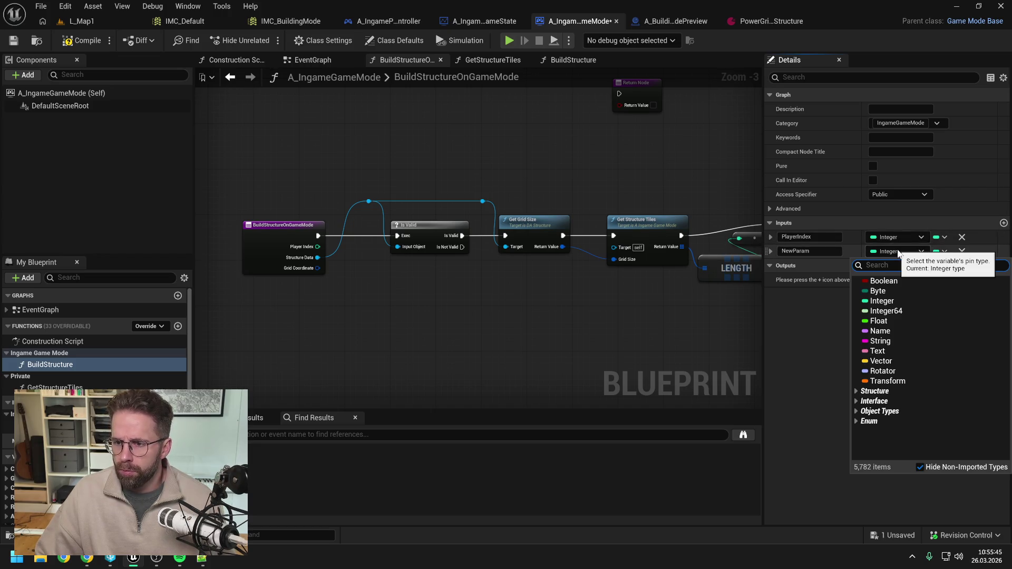
type("S")
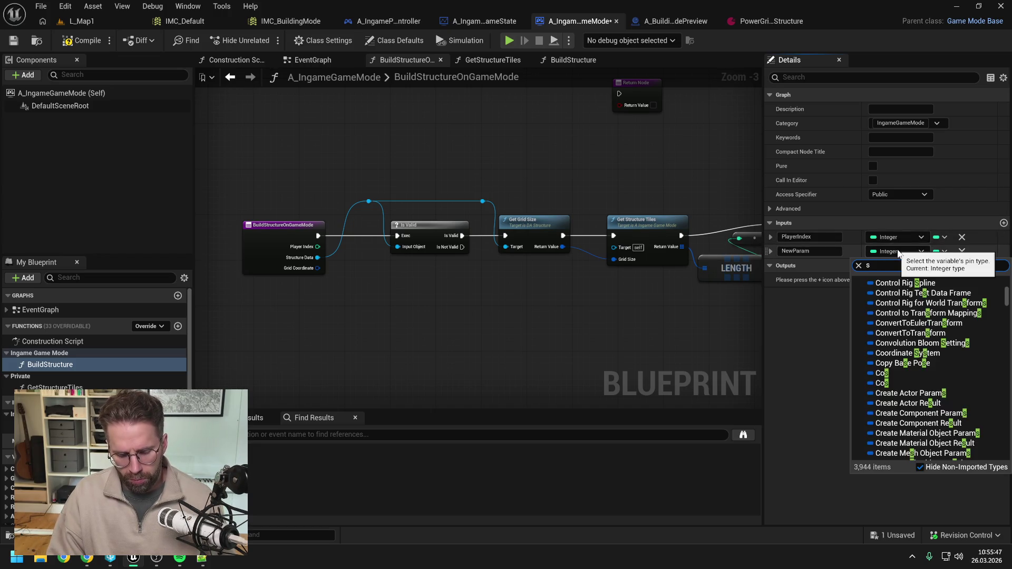
type("_struc")
mouse_move(888, 289)
left_click(836, 289)
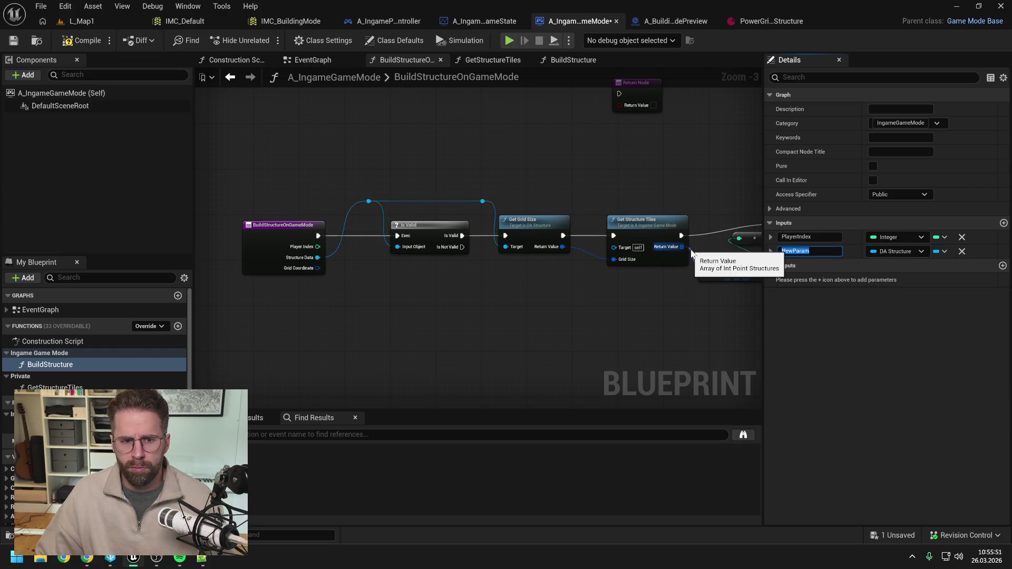
type("Structure")
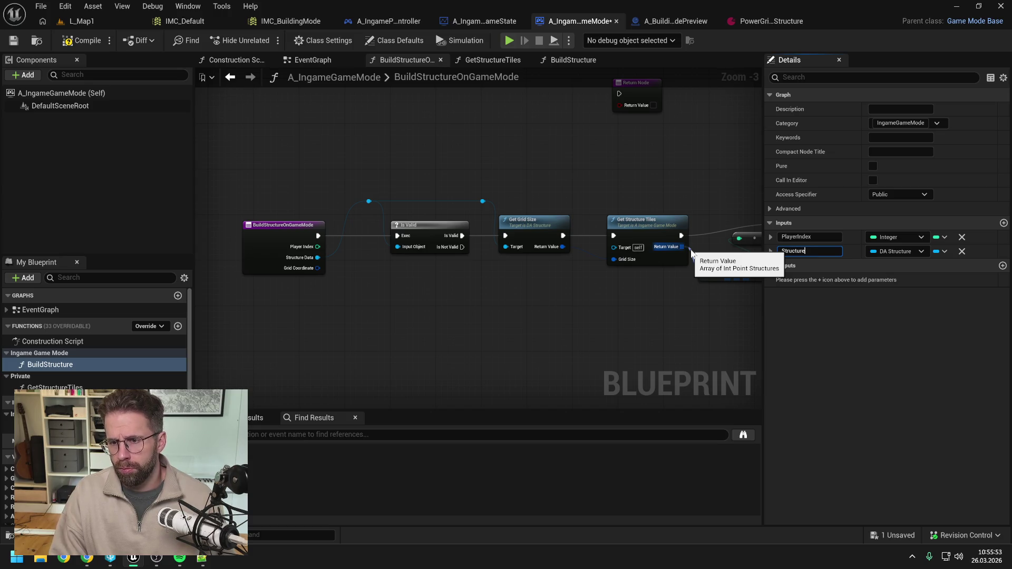
type("Data")
key("Return")
key("ctrl+s")
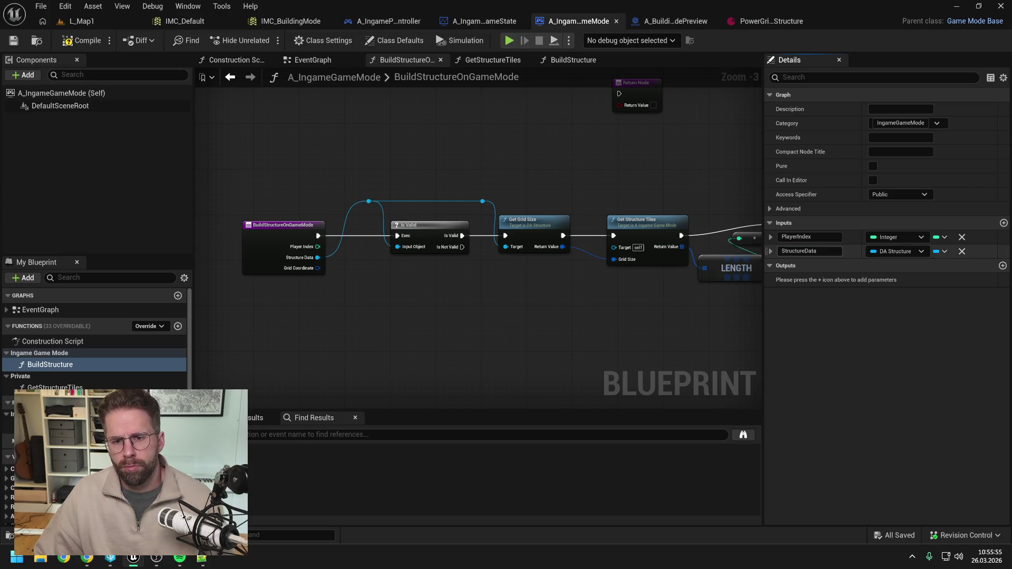
Add a third input, GridCoordinate, of type Int Point
left_click(1003, 223)
left_click(890, 265)
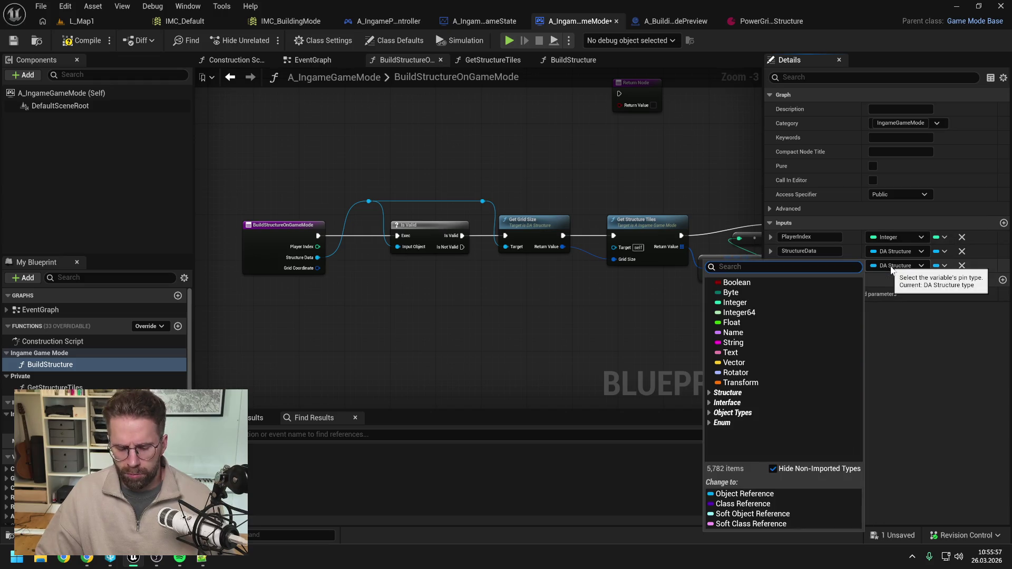
type("Int point")
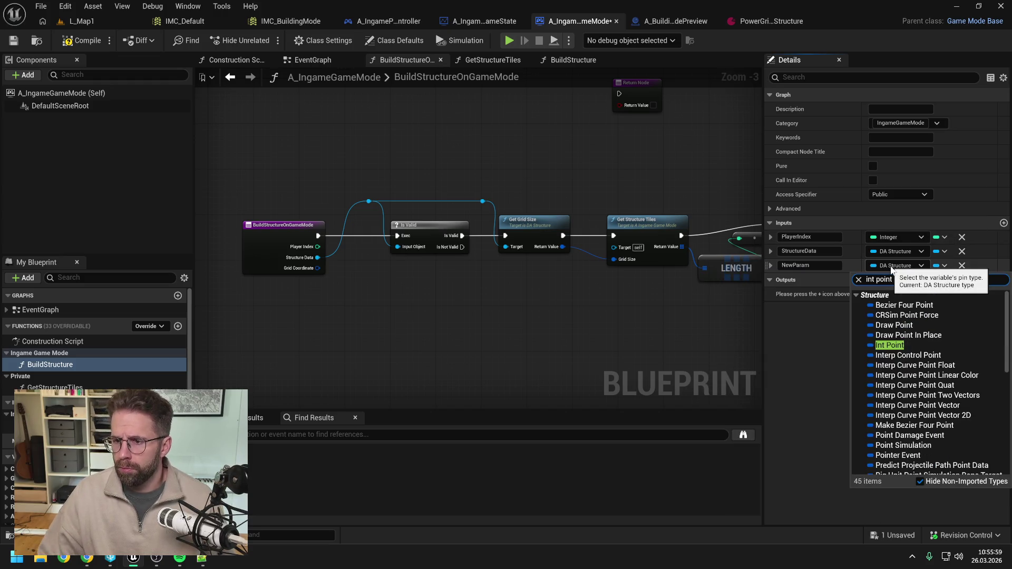
left_click(896, 345)
left_click(807, 265)
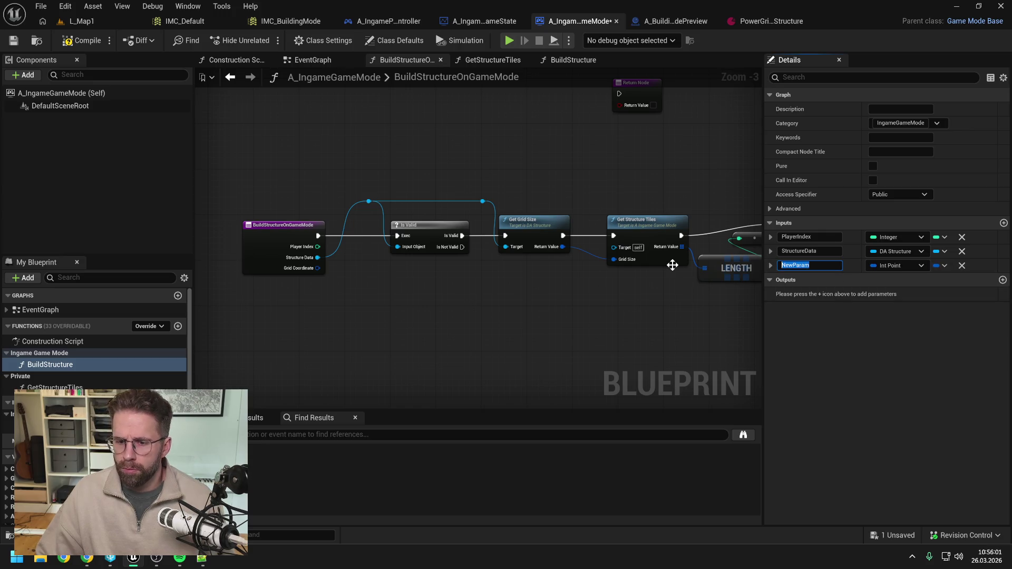
type("GridCoor")
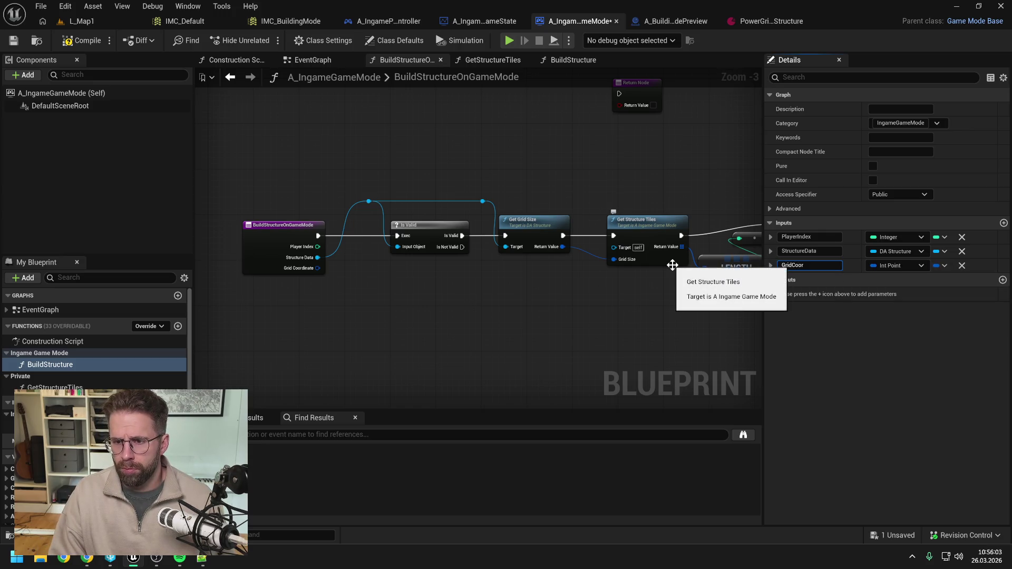
type("te")
key("Return")
key("ctrl+s")
Add a Boolean output named ReturnValue and save the blueprint
left_click(1002, 280)
left_click(887, 295)
left_click(877, 322)
type("ReturnValue")
key("Return")
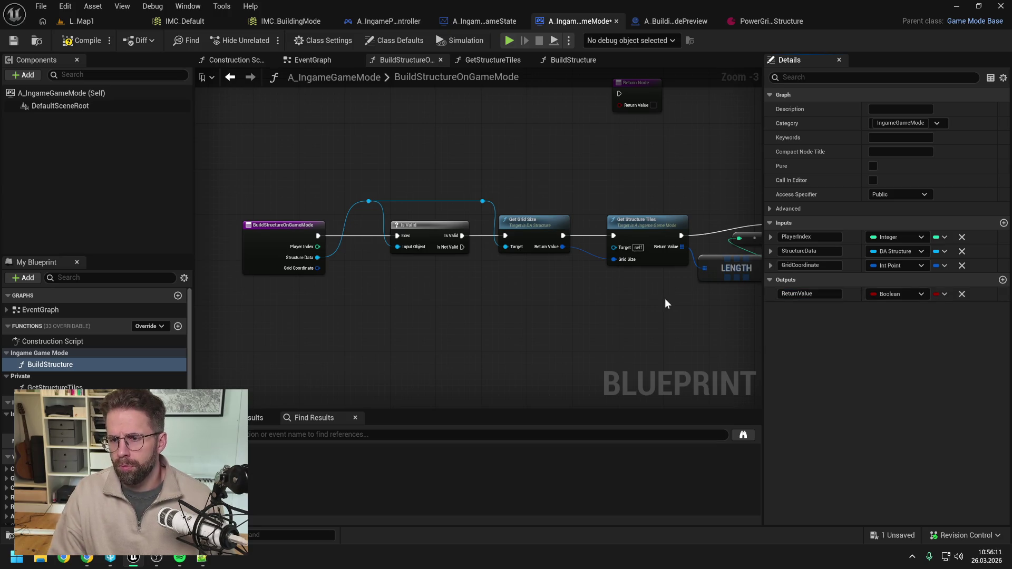
key("ctrl+s")
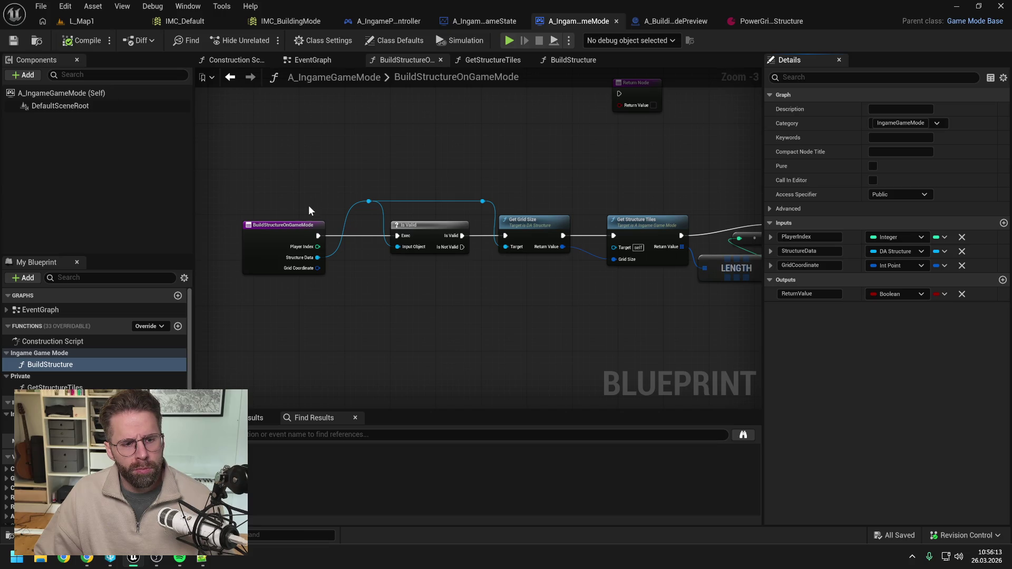
Try removing the BPI Ingame Game Mode interface from Class Settings, then undo it
left_click(325, 41)
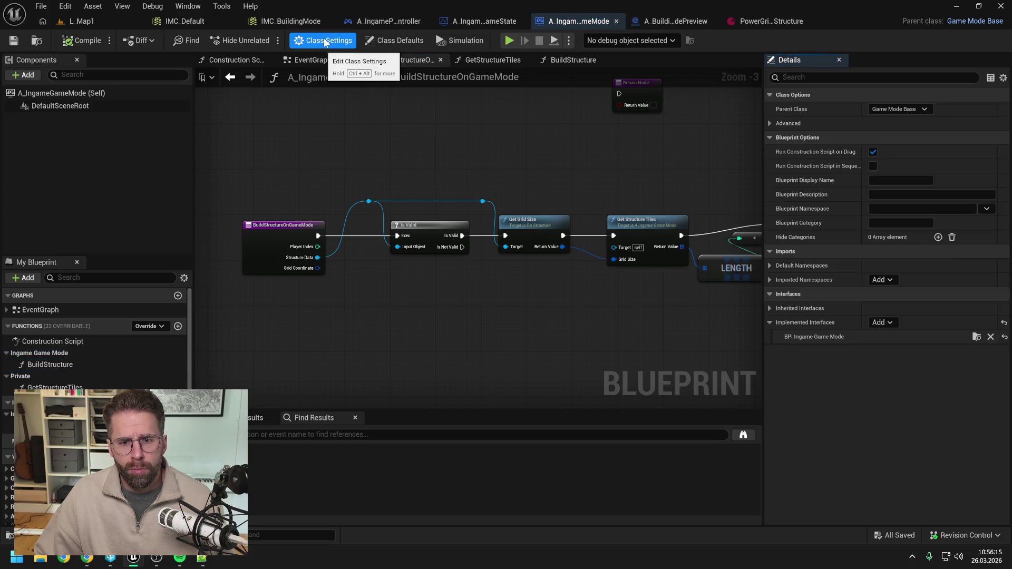
left_click(991, 337)
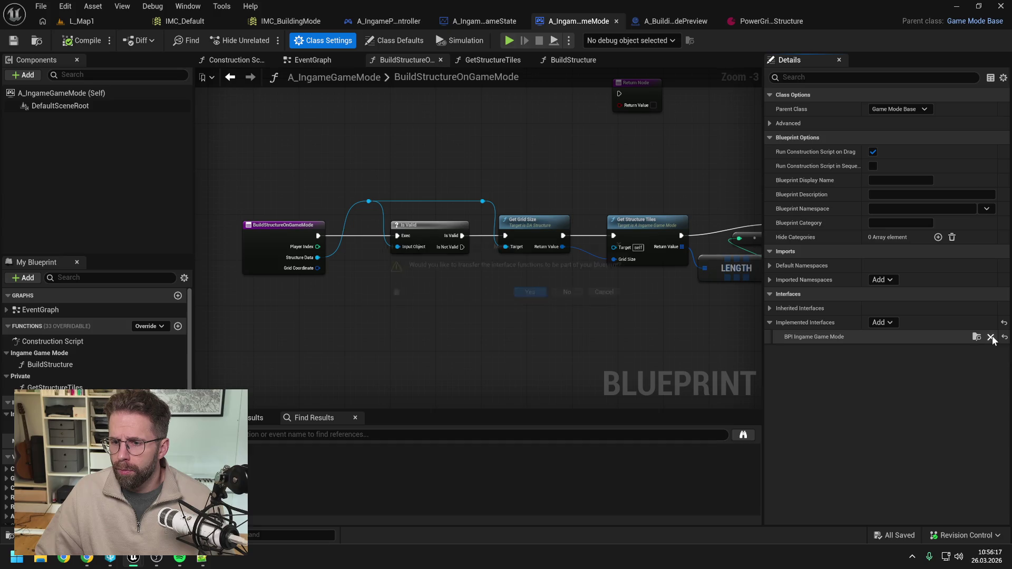
left_click(580, 294)
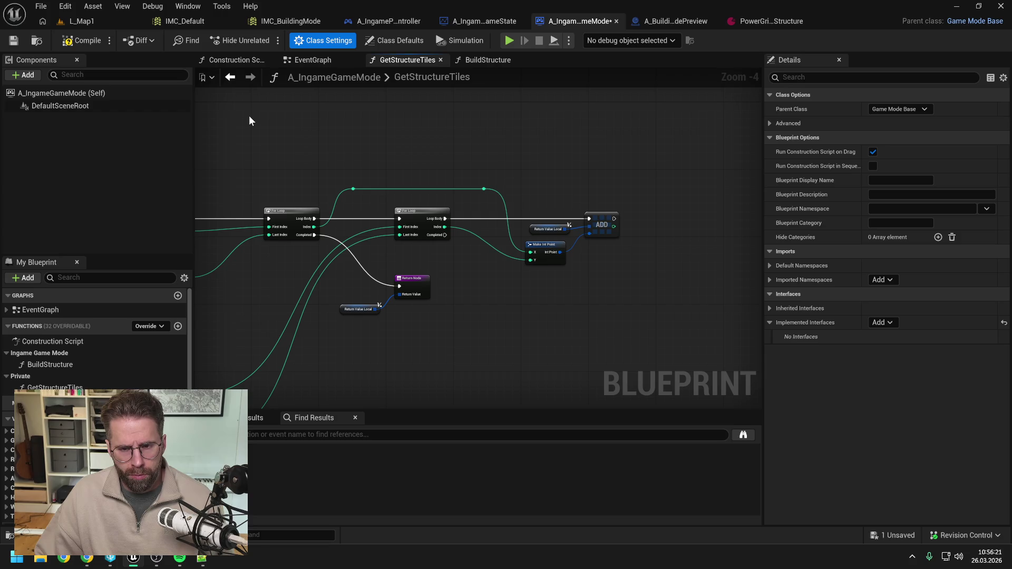
key("ctrl+z")
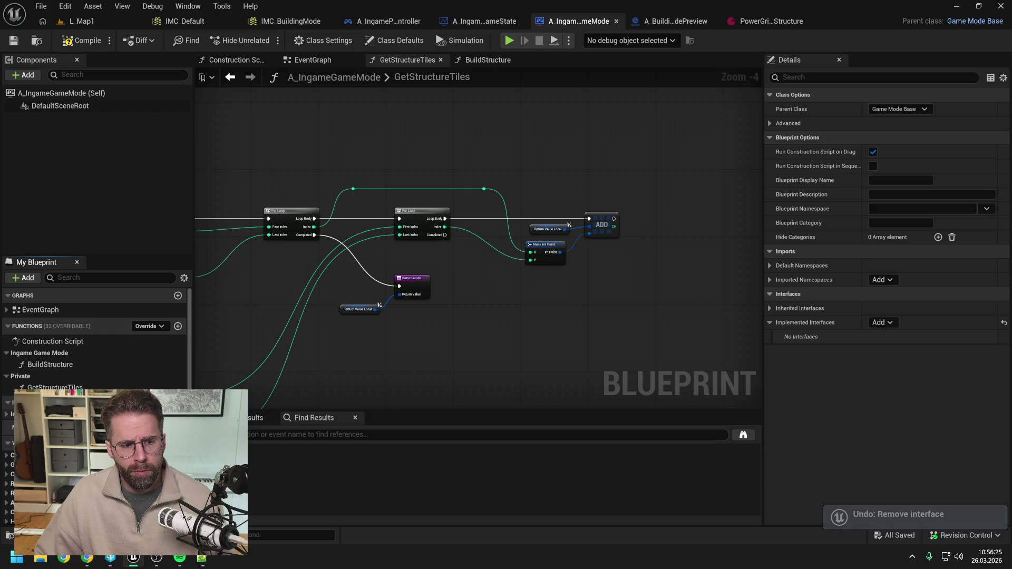
Paste the BuildStructureOnGameMode nodes into the BuildStructure graph, save, and compile
mouse_move(348, 229)
left_mouse_down()
mouse_move(519, 293)
mouse_move(699, 322)
left_mouse_up()
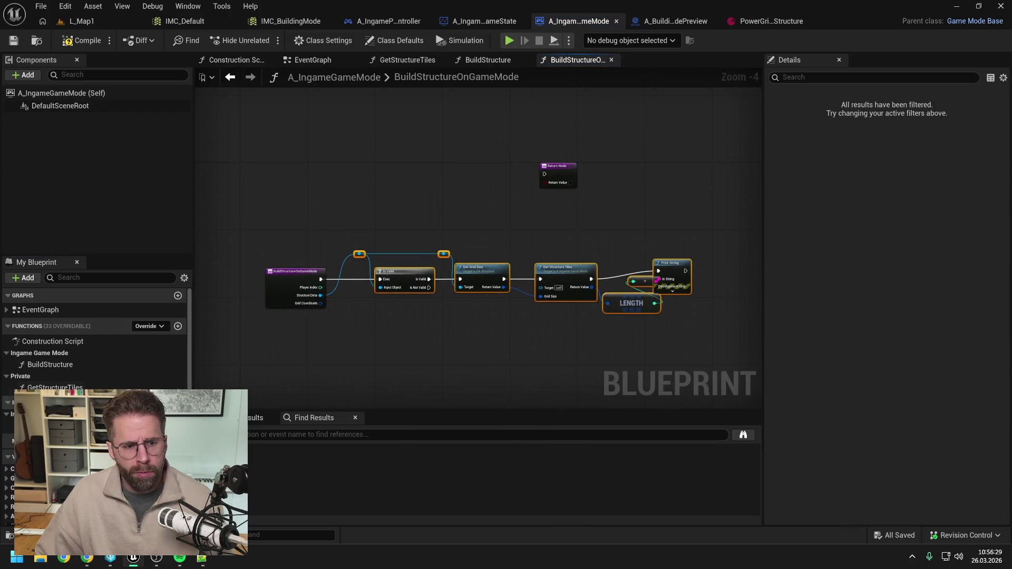
double_click(72, 366)
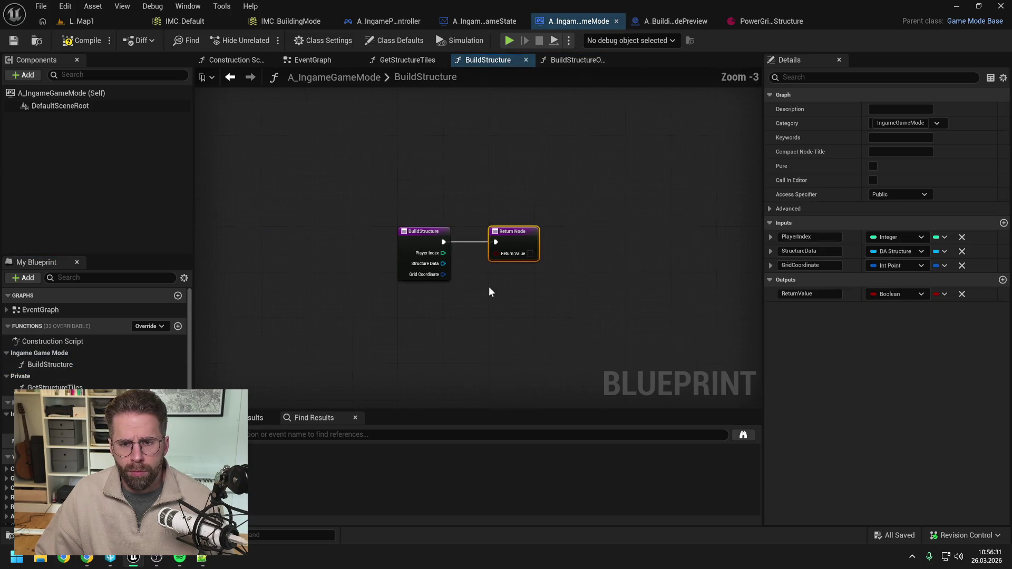
key("ctrl+v")
scroll(531, 283, "down", 2)
left_click(536, 228)
key("ctrl+s")
left_click(83, 42)
Remove the BPI Ingame Game Mode interface without transferring its functions, then recompile and save
left_click(322, 40)
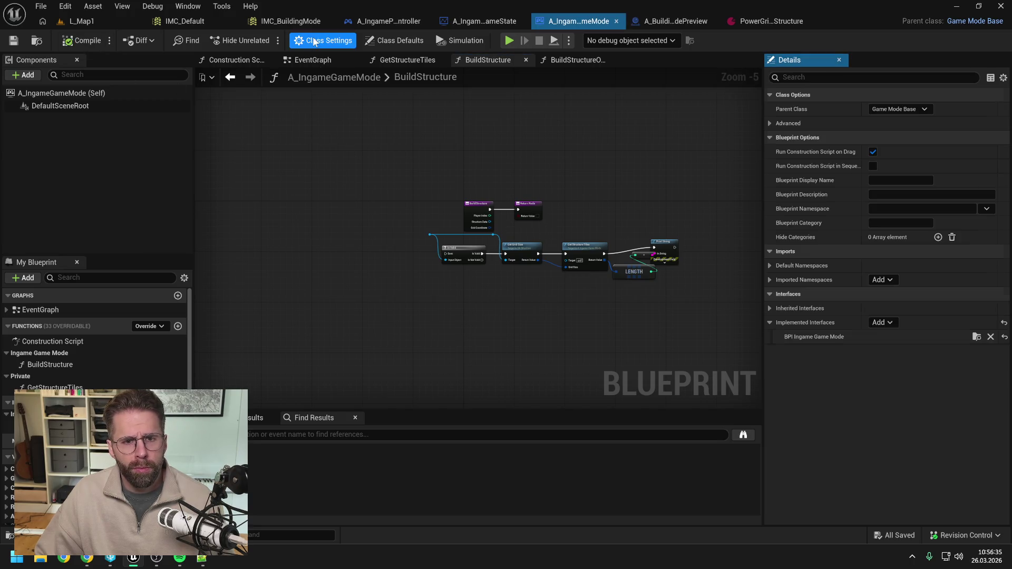
left_click(991, 338)
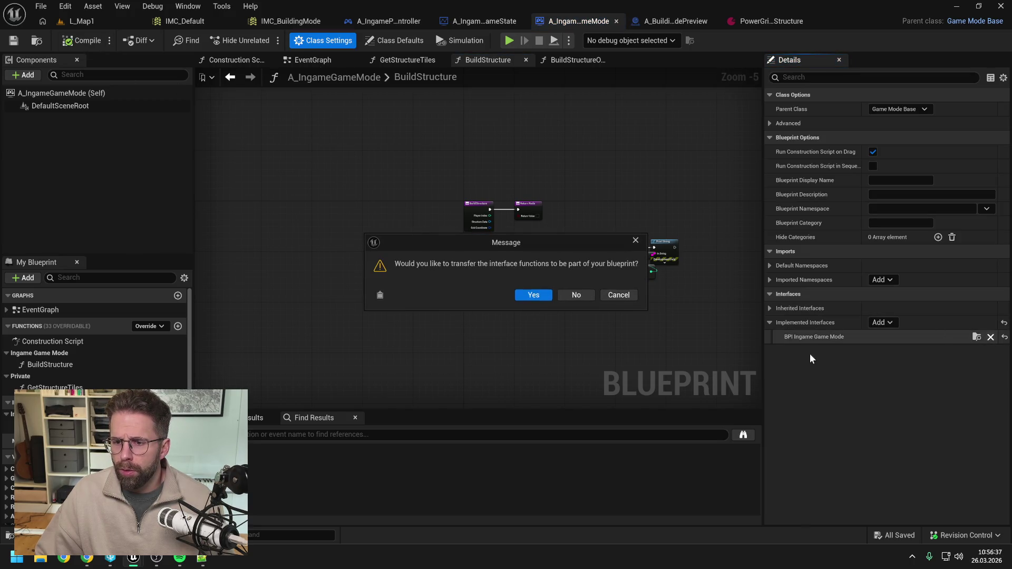
left_click(577, 296)
left_click(89, 45)
key("ctrl+s")
In A_IngamePlayerController, call Build Structure on Game Mode from Get Game Mode's Return Value
left_click(409, 21)
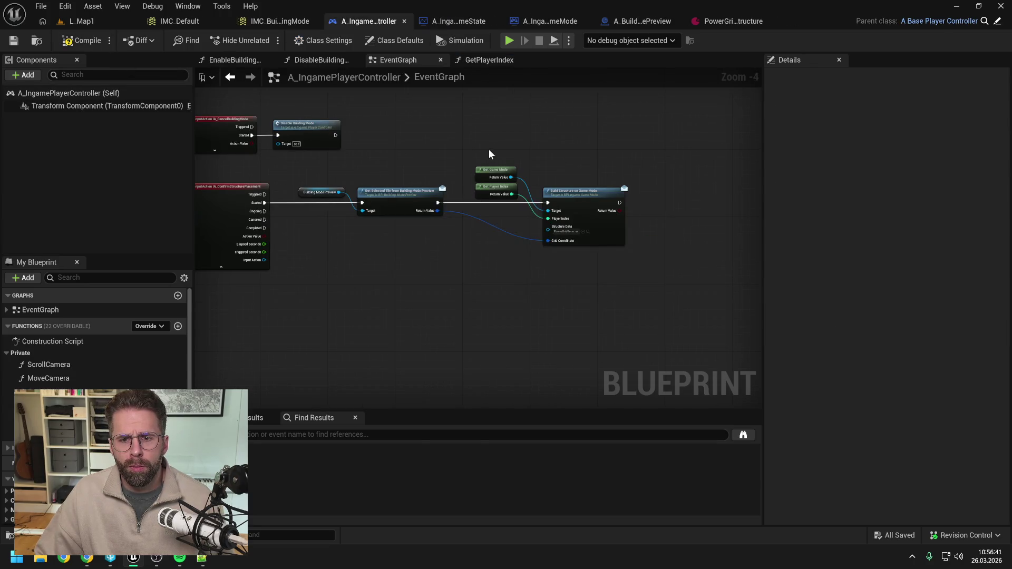
scroll(523, 177, "up", 1)
left_click_drag(508, 177, 564, 155)
type("build s")
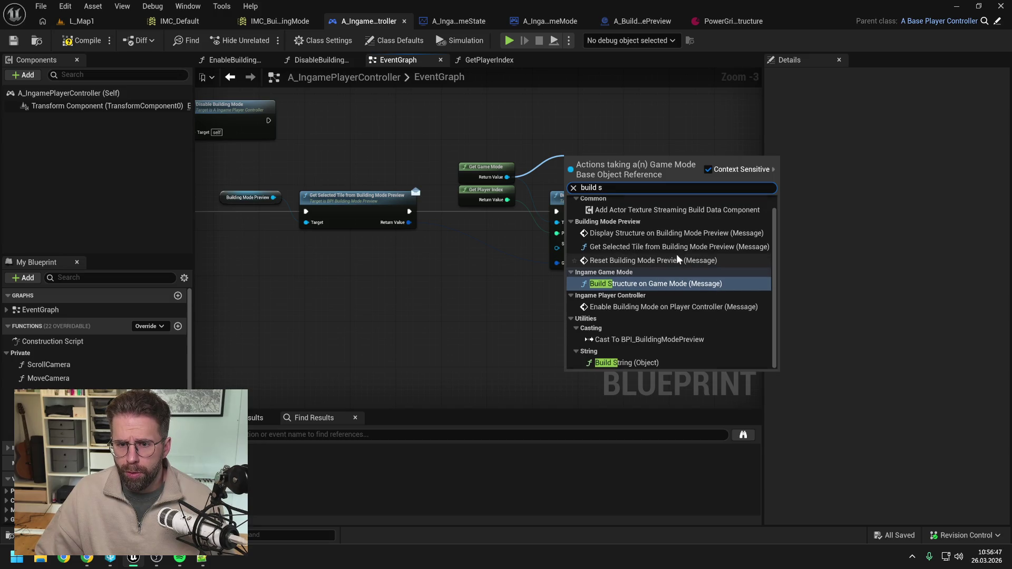
left_click(656, 284)
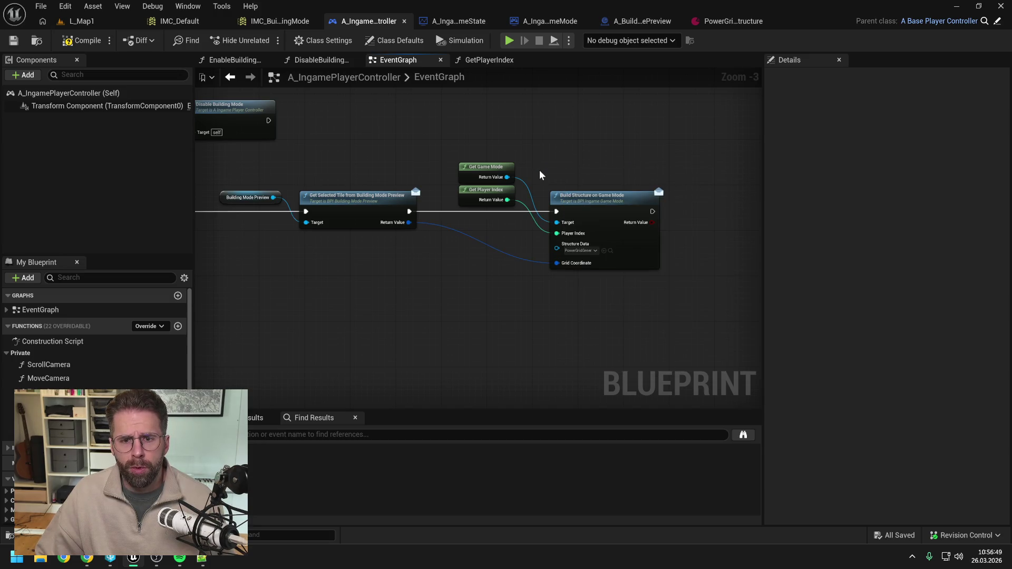
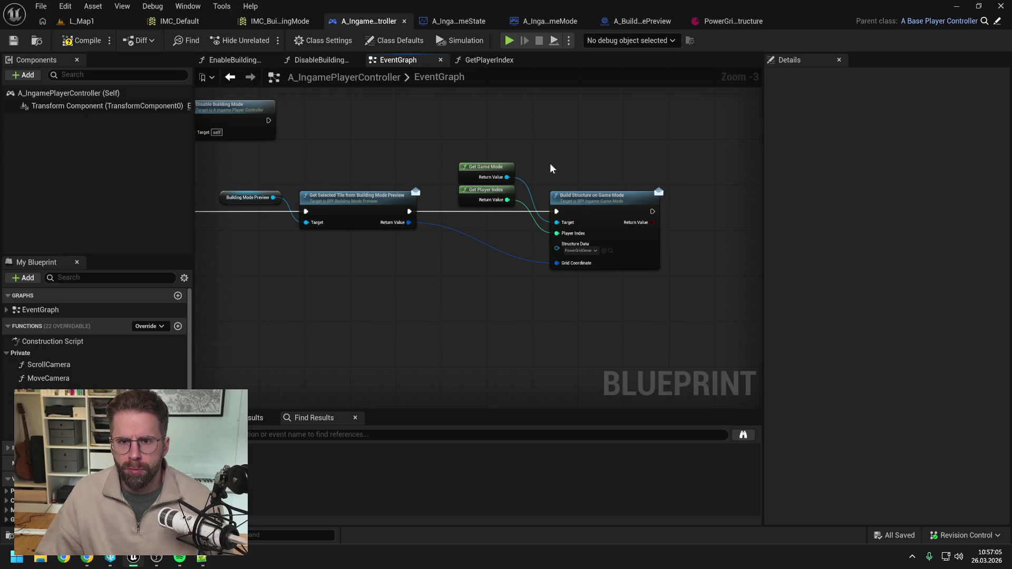
Search the assets for 'bpf' and open the BPFL_General function library
right_click(550, 165)
left_click(542, 144)
key("ctrl+space")
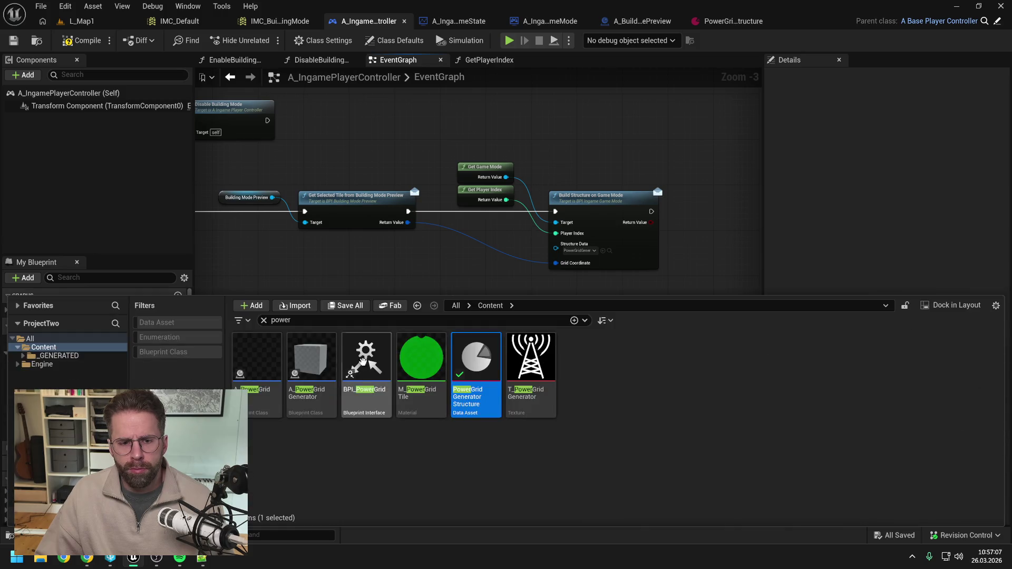
key("ctrl+a")
type("bp")
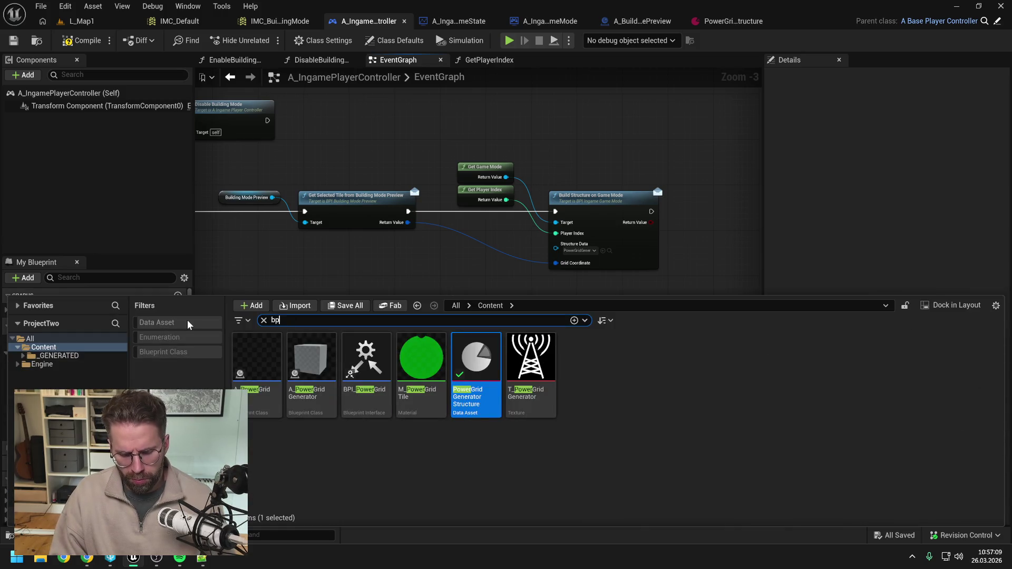
type("fl")
double_click(242, 349)
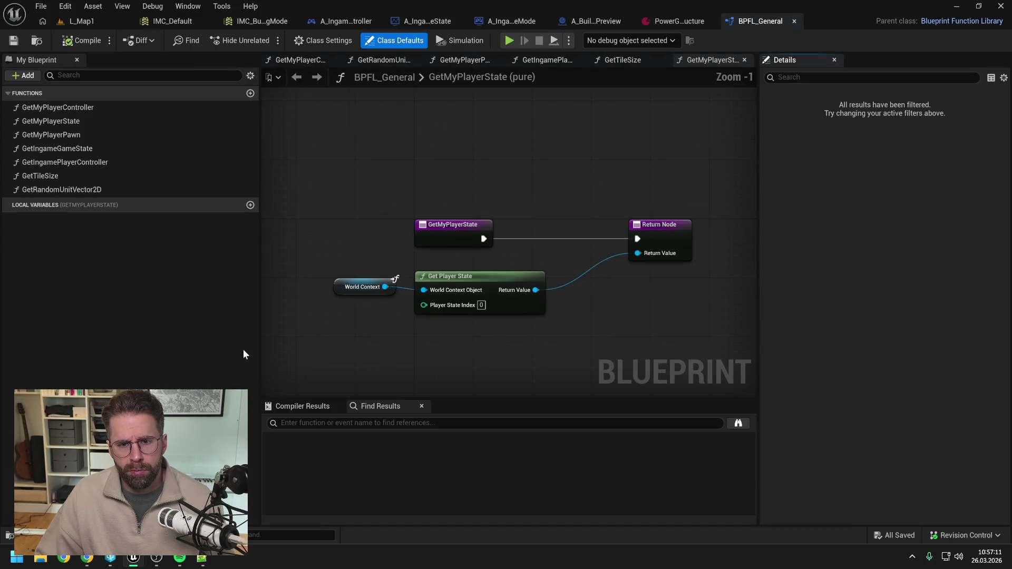
Add a GetIngameGameMode function, check out the library, move it above GetIngamePlayerController, and save
left_click(250, 93)
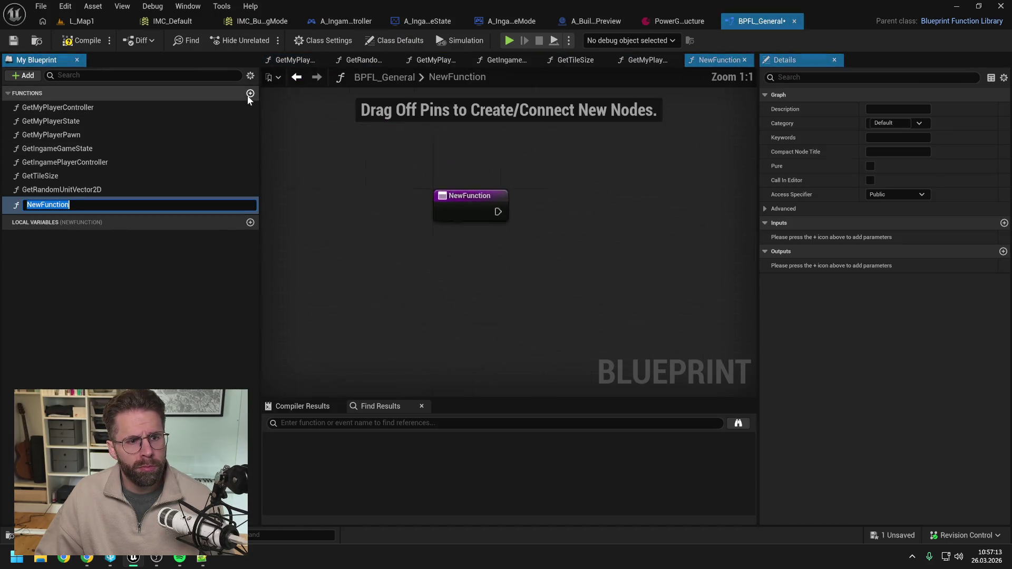
type("GetIng")
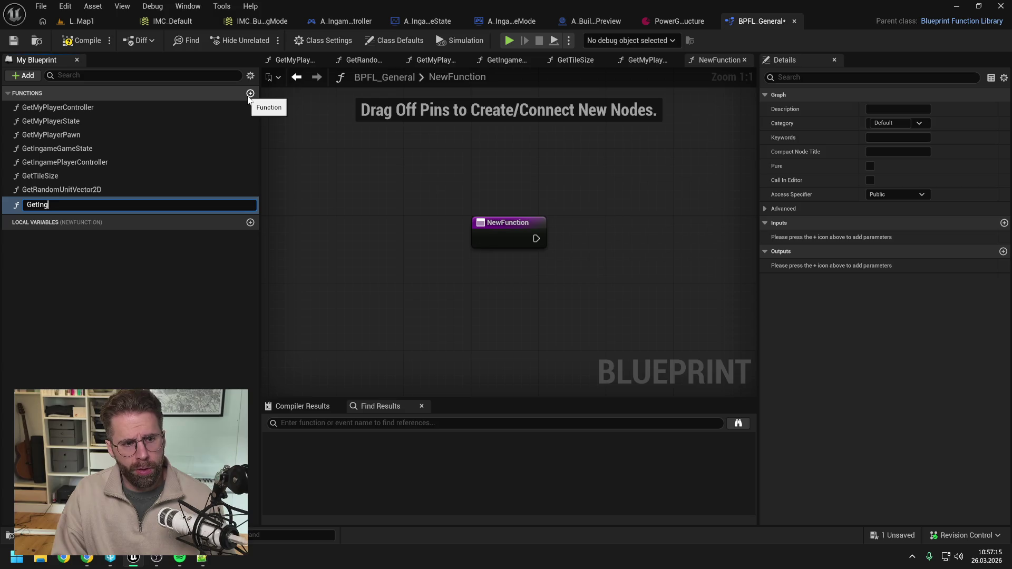
type("de")
key("Return")
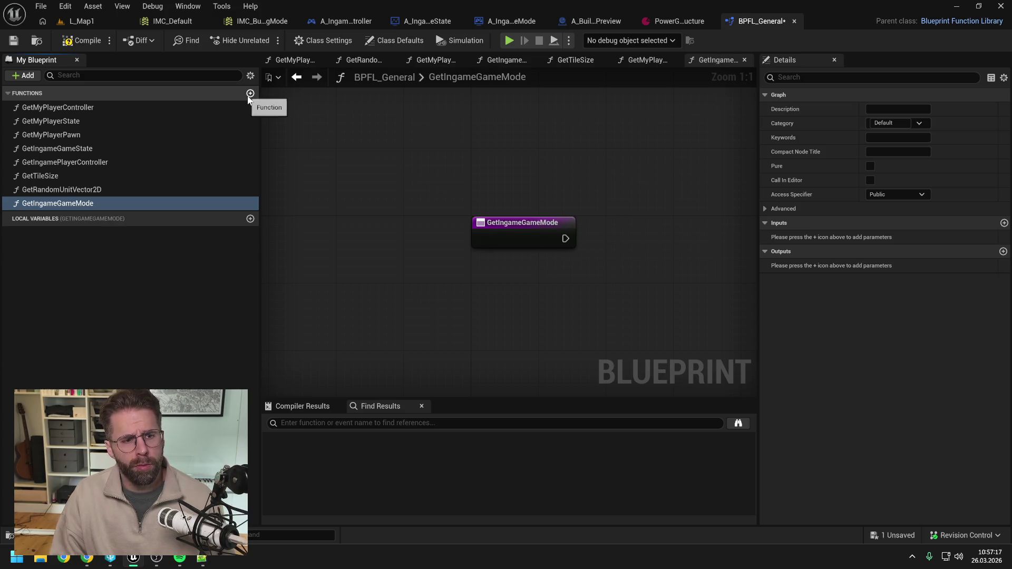
left_click(517, 396)
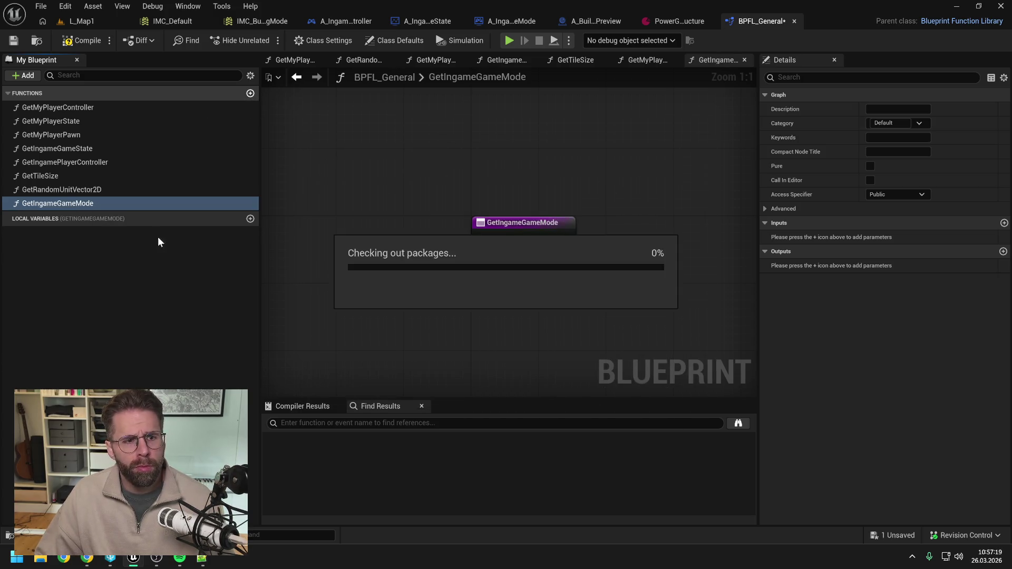
left_click_drag(63, 204, 75, 161)
key("Return")
key("ctrl+s")
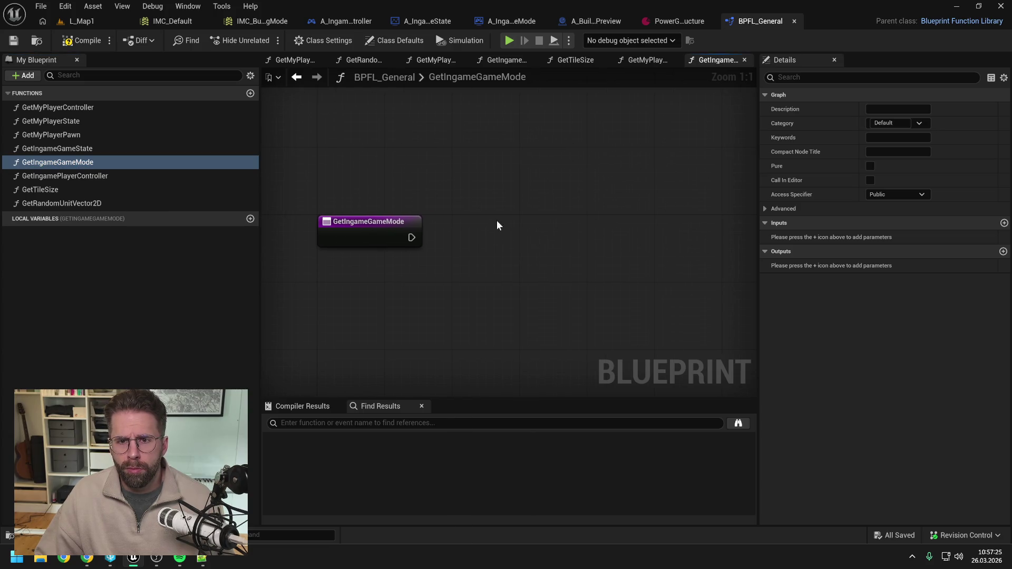
right_click(721, 58)
Close the other graph tabs and add a Get Game Mode node fed by a World Context getter
left_click(742, 130)
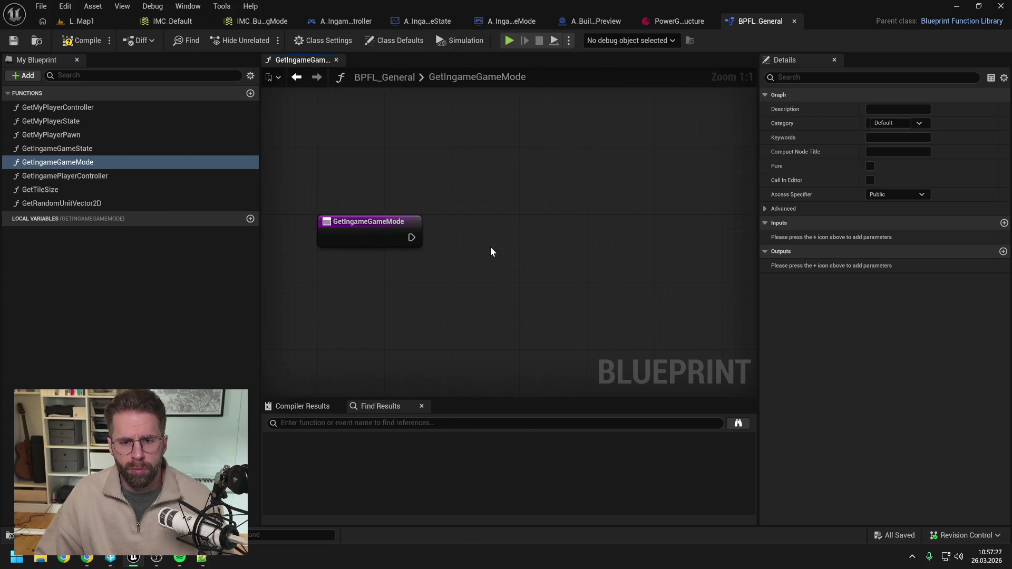
right_click(491, 248)
type("get game mode")
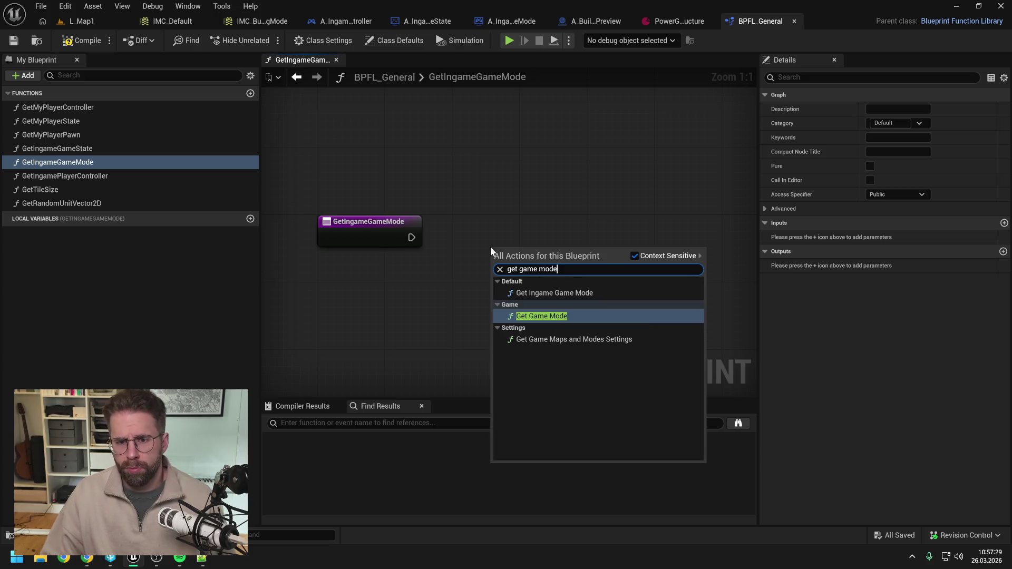
left_click(550, 317)
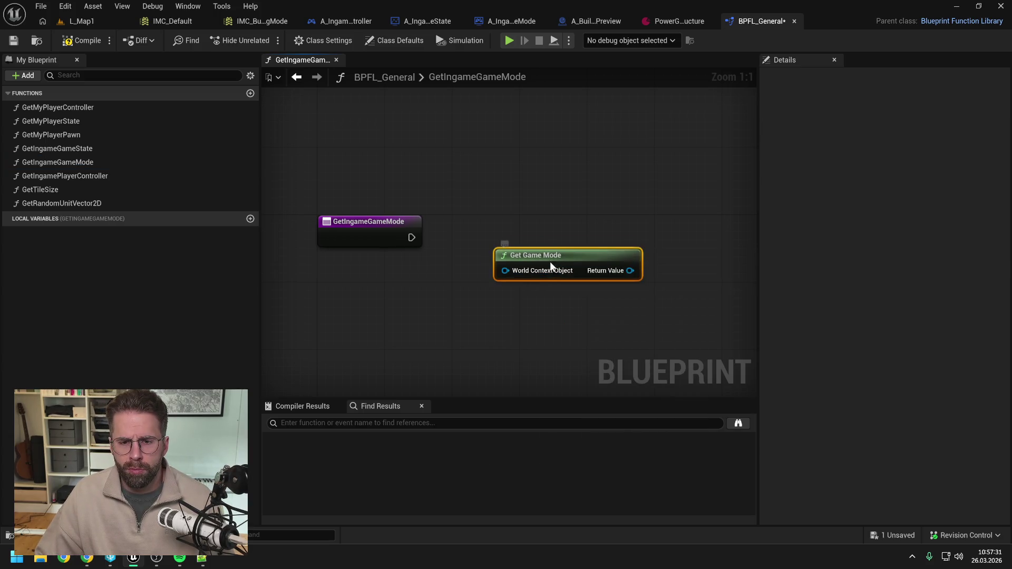
left_click_drag(505, 279, 446, 297)
type("world")
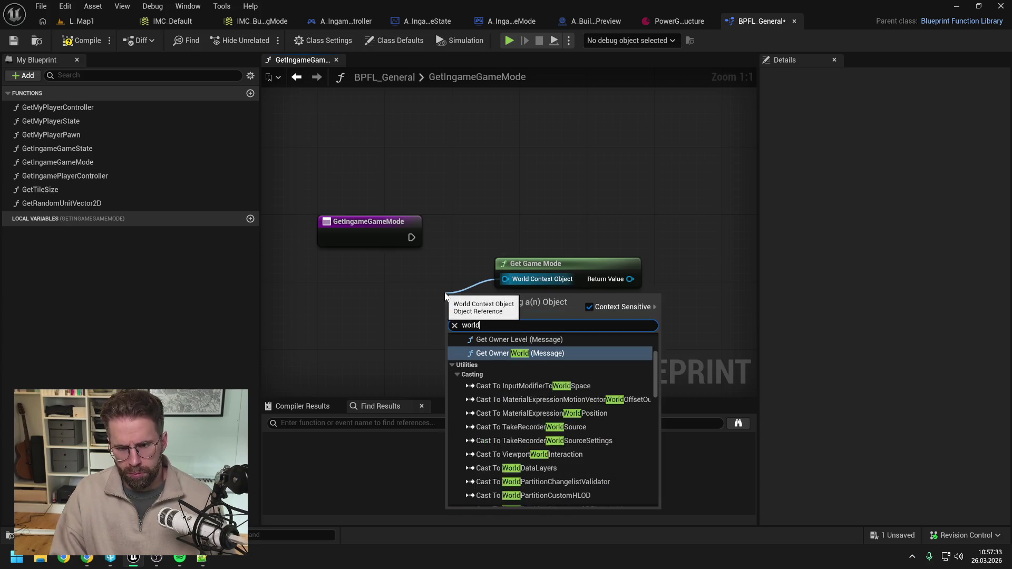
type(" con")
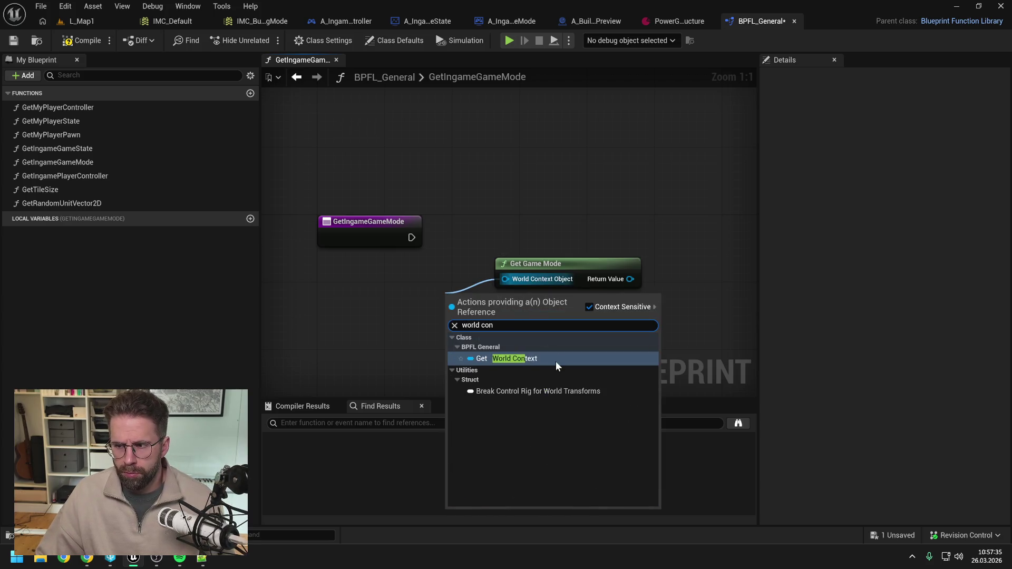
left_click(537, 359)
left_click_drag(451, 305, 343, 283)
left_click_drag(559, 264, 494, 268)
left_click_drag(599, 231, 551, 236)
Cast Get Game Mode's result to A_IngameGameMode, driven by the function entry's execution
left_click_drag(513, 285, 552, 261)
type("cast to ingame")
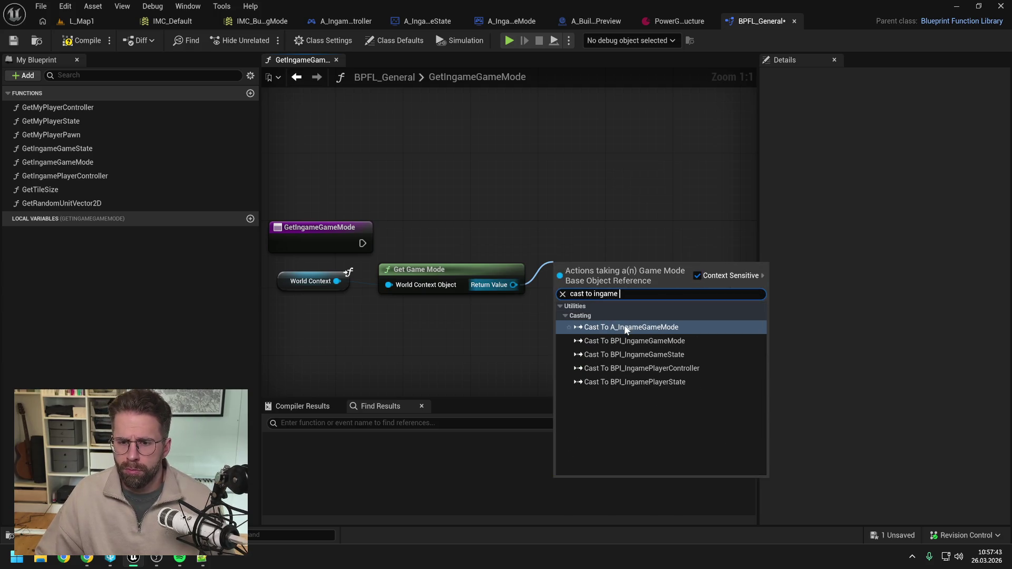
left_click(626, 327)
left_click_drag(606, 283, 617, 241)
left_click_drag(362, 243, 565, 235)
left_click(514, 235)
Add a Return Node with an A Ingame Game Mode output named Return Value
right_click(640, 235)
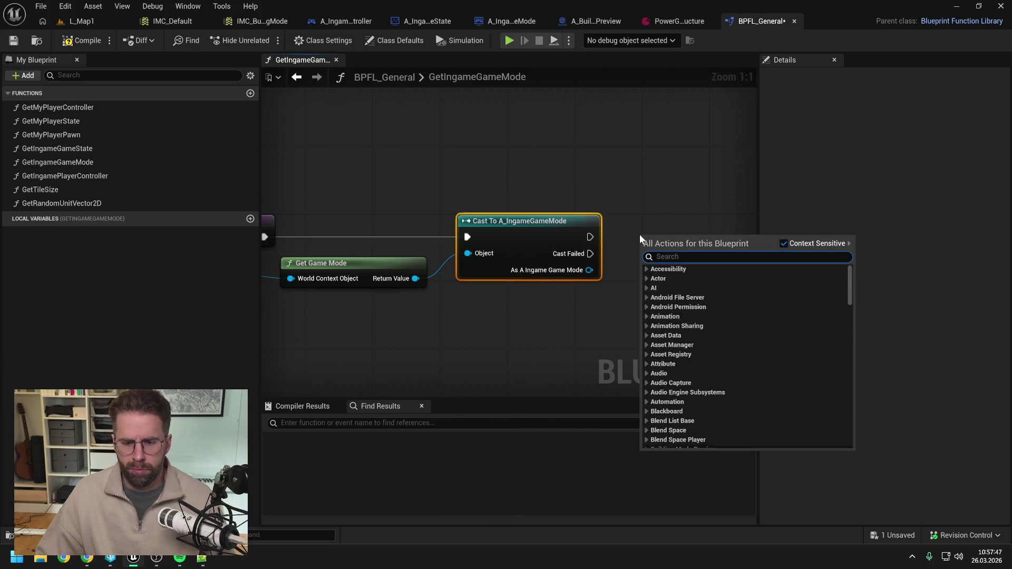
type("return")
key("Return")
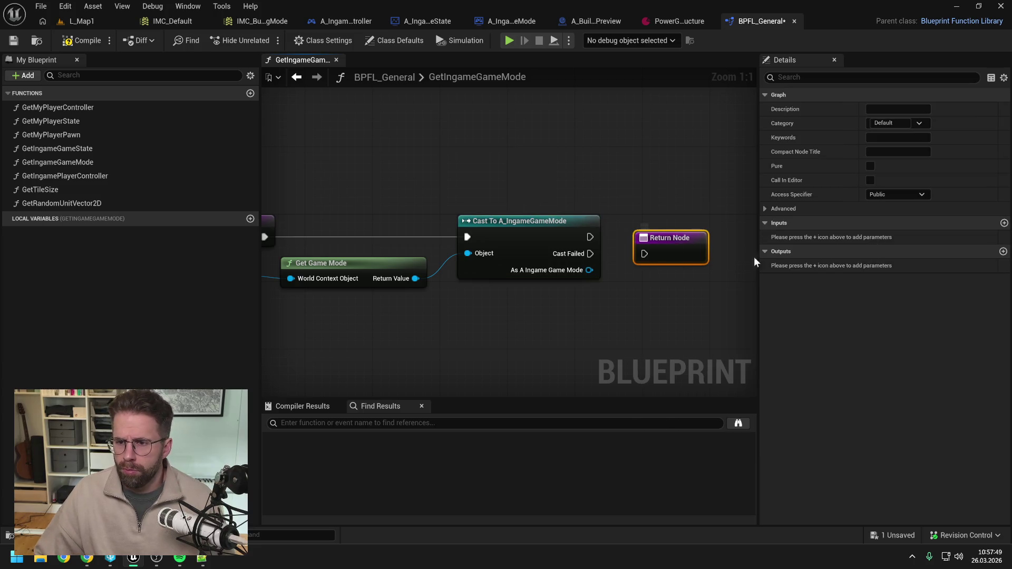
left_click(1003, 251)
left_click(878, 264)
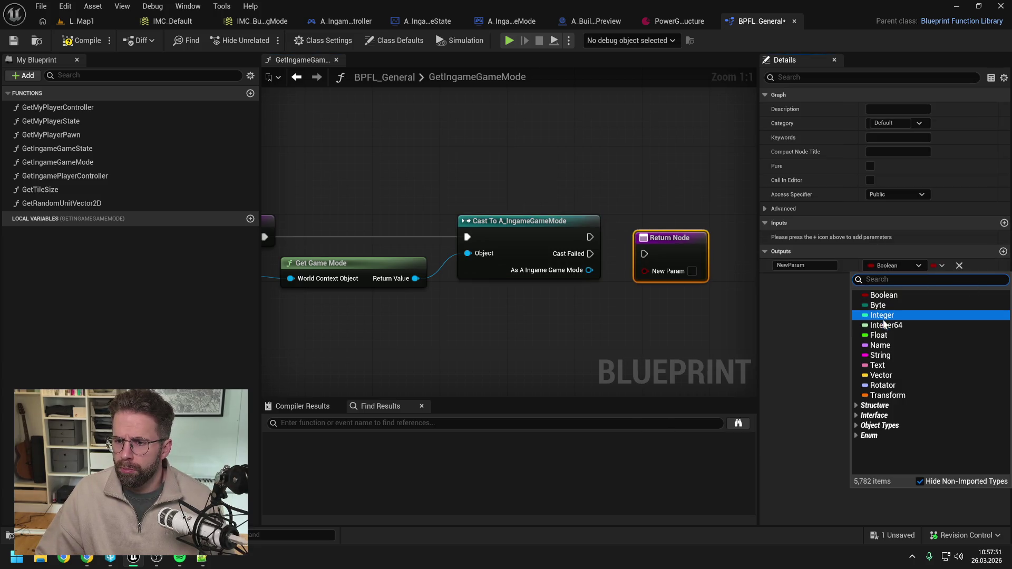
left_click(889, 264)
left_click(889, 264)
type("inga")
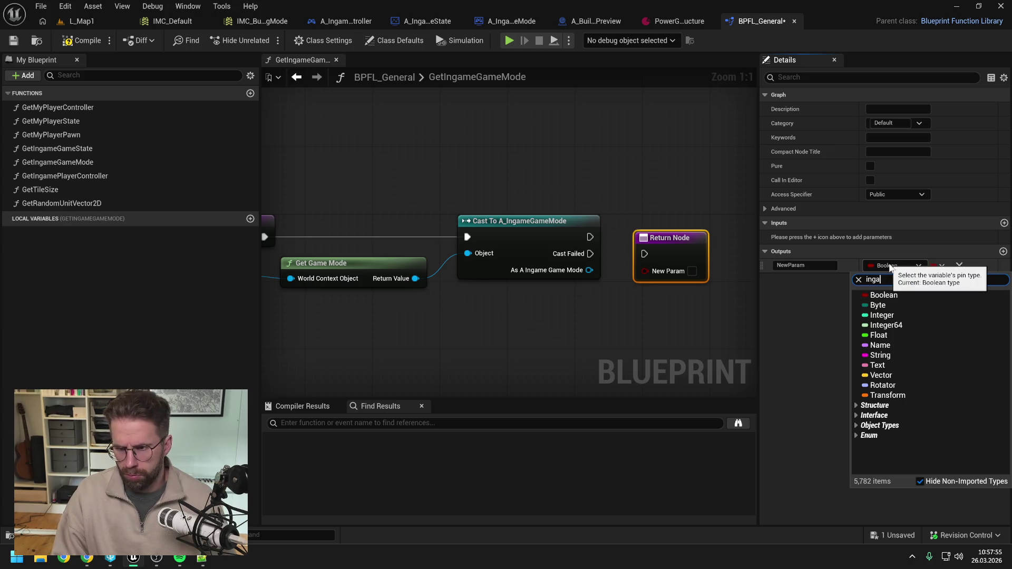
type("me game mode")
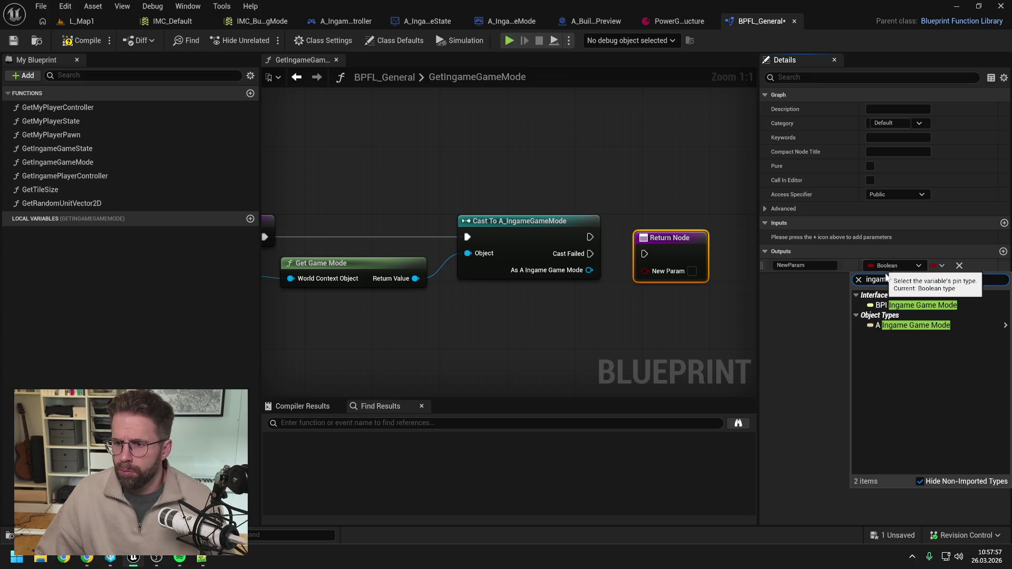
mouse_move(911, 328)
left_click(848, 326)
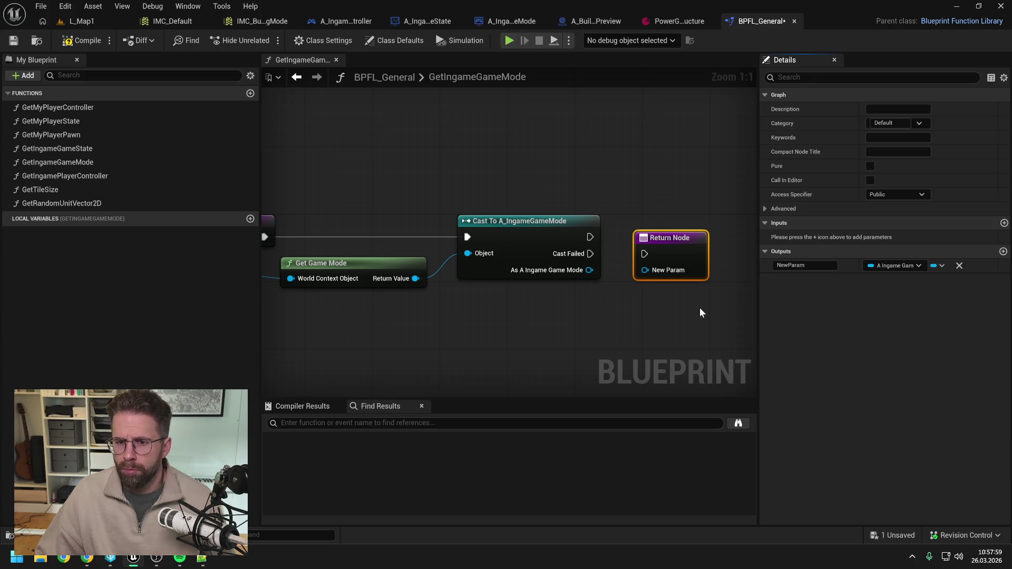
type("Return")
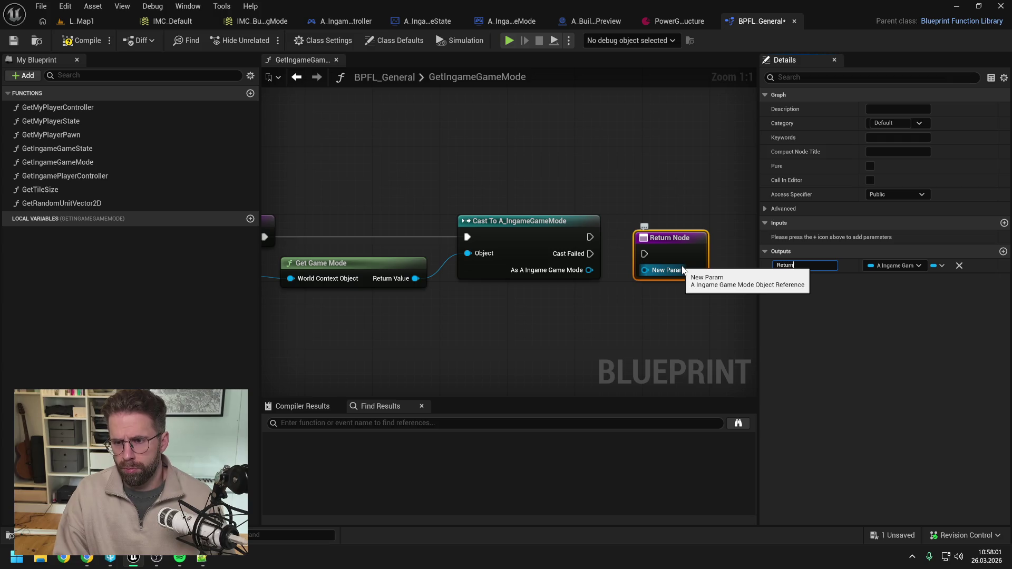
type("e")
left_click(626, 314)
Wire the cast into the Return Node, then compile and save the library
mouse_move(590, 237)
left_mouse_down()
mouse_move(643, 253)
mouse_move(681, 224)
left_mouse_up()
left_click_drag(578, 272, 653, 251)
left_click(474, 179)
left_click(82, 40)
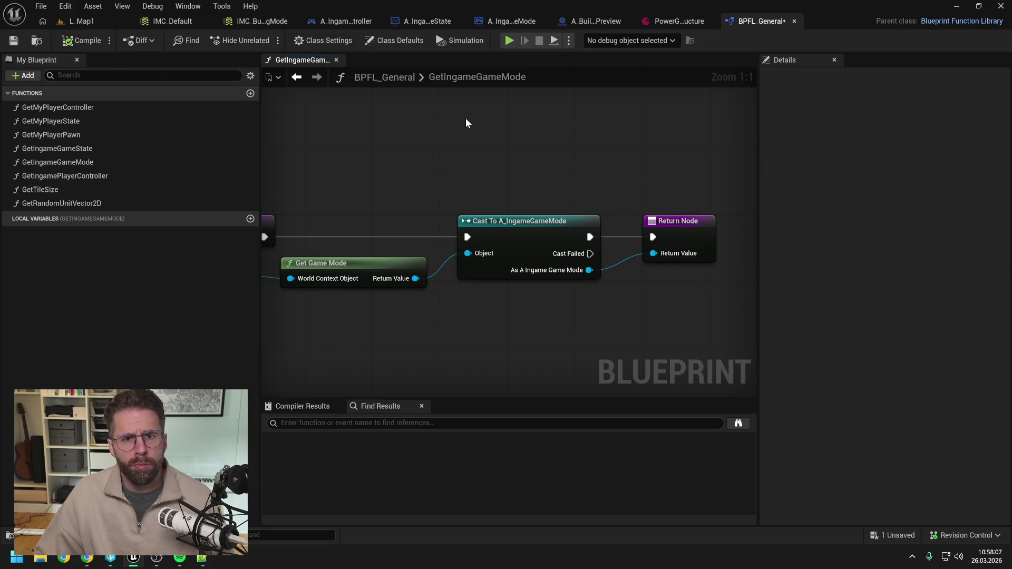
Add a Get Ingame Game Mode node to A_IngamePlayerController's EventGraph
left_click(343, 21)
right_click(498, 275)
type("get my g")
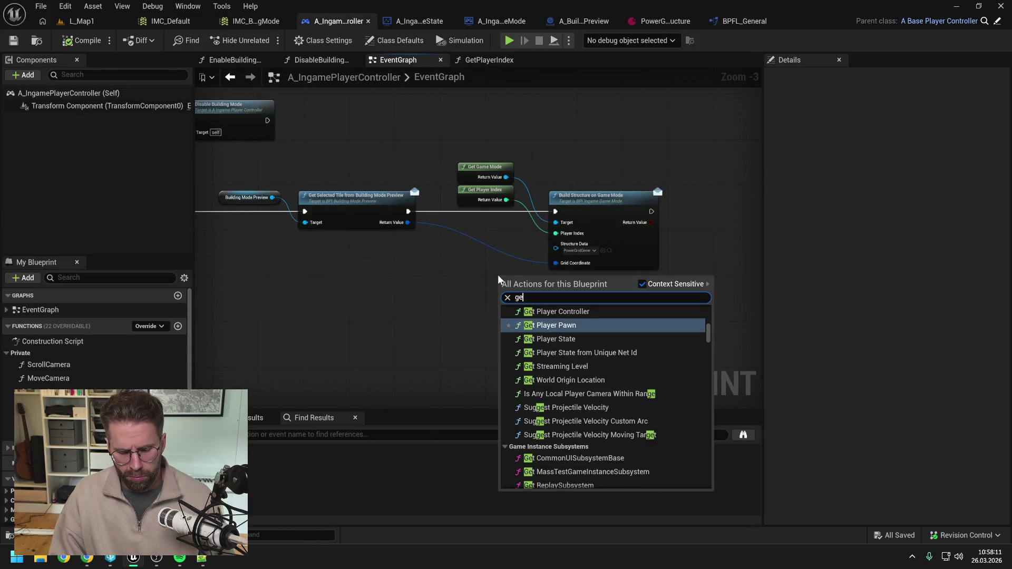
key("BackSpace")
key("BackSpace")
key("BackSpace")
type("ingame gam")
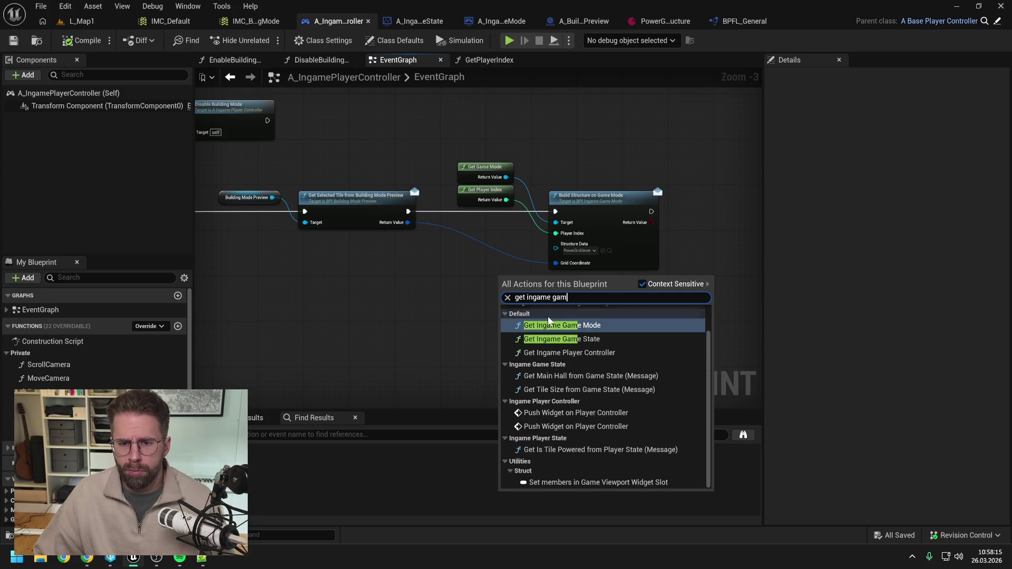
left_click(551, 323)
Mark GetIngameGameMode as Pure, compile and save, and pull a wire from its Return Value
double_click(525, 291)
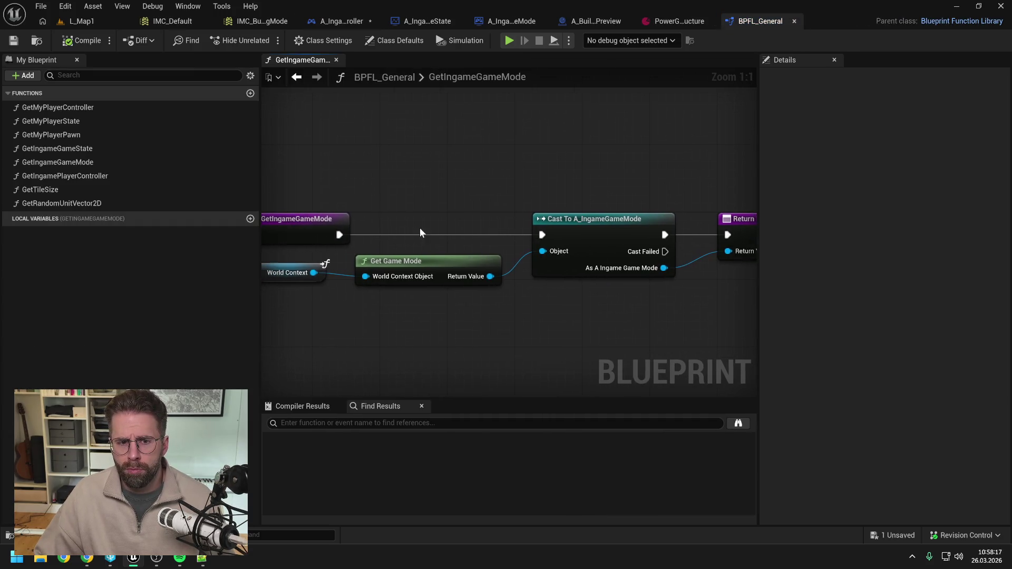
left_click(872, 192)
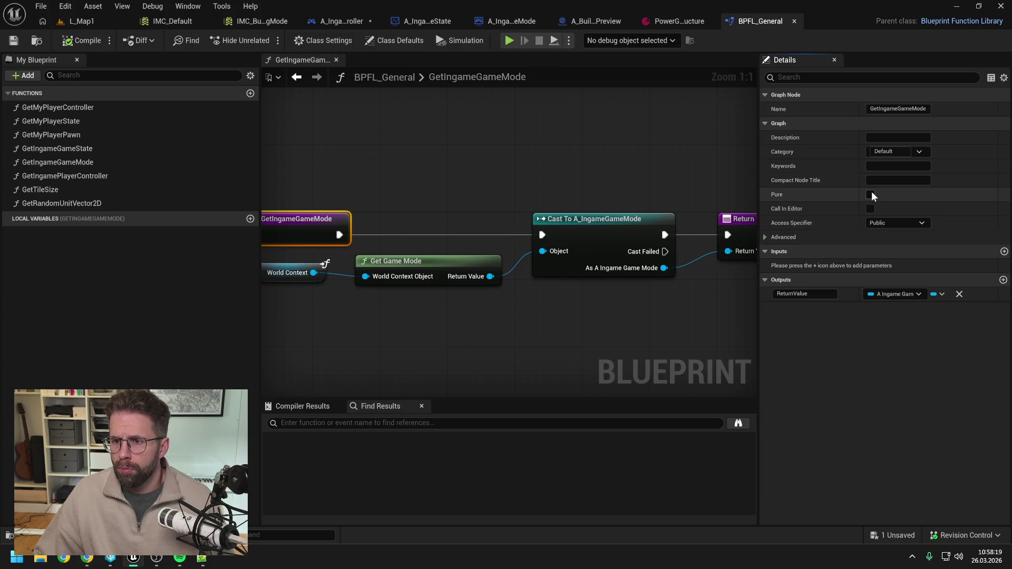
left_click(74, 39)
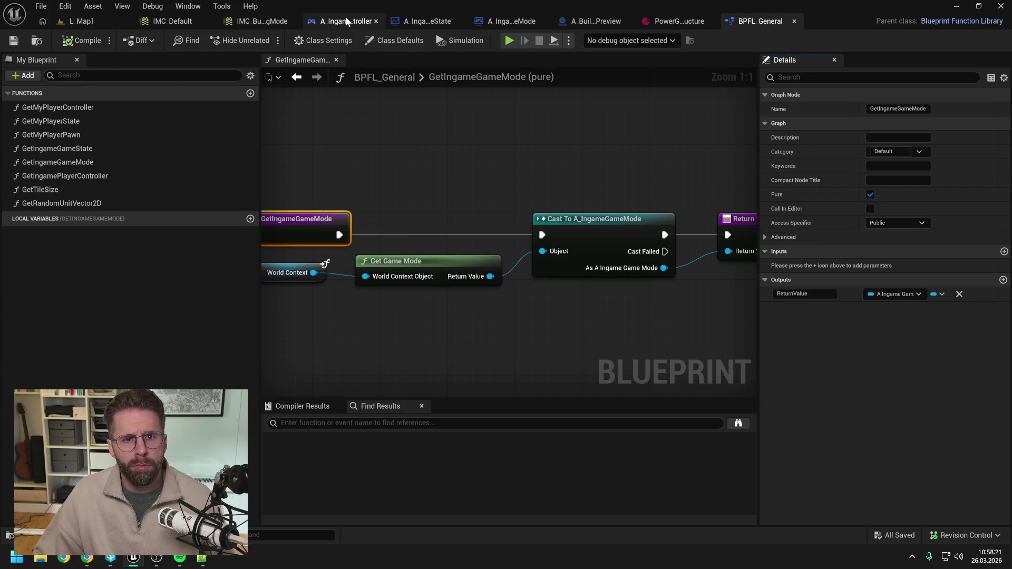
left_click(346, 17)
mouse_move(532, 272)
left_mouse_down()
mouse_move(644, 153)
mouse_move(635, 176)
left_mouse_up()
Add a Build Structure node after Get Selected Tile and delete the old Build Structure on Game Mode node
type("build structure")
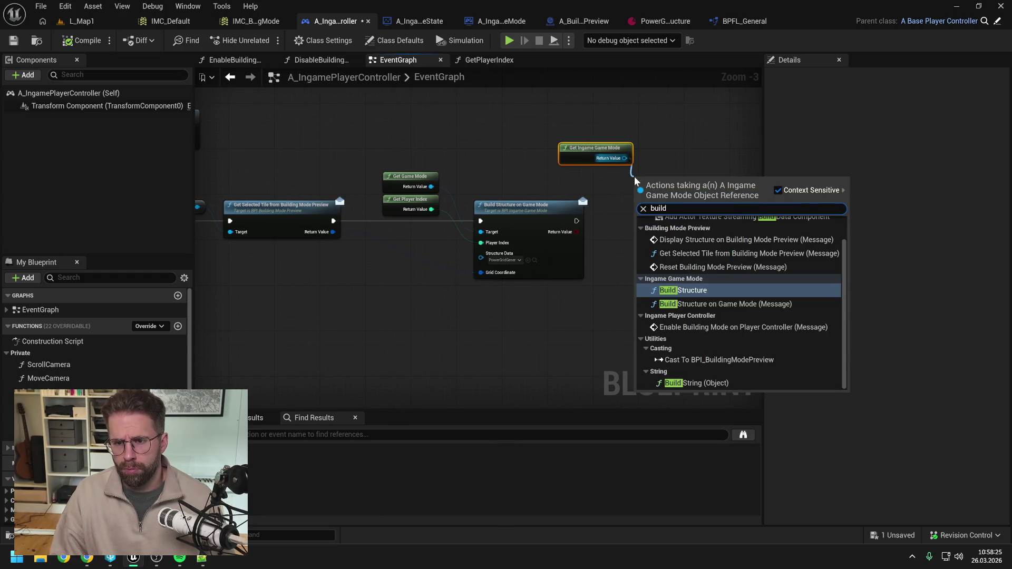
key("Return")
left_click(641, 289)
mouse_move(332, 222)
left_mouse_down()
mouse_move(629, 182)
mouse_move(694, 224)
mouse_move(689, 203)
mouse_move(694, 209)
left_mouse_up()
left_click(643, 176)
left_click(548, 213)
key("Delete")
Wire Get Player Index into Player Index and put Get Ingame Game Mode in Get Game Mode's place
left_click_drag(432, 210, 664, 243)
left_click(408, 177)
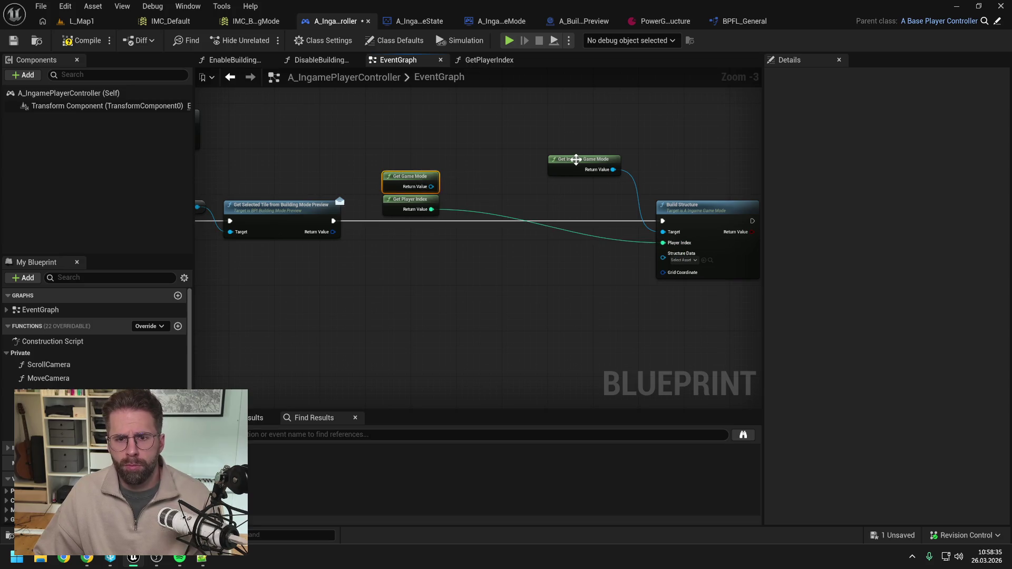
left_click_drag(577, 160, 414, 176)
left_click_drag(685, 206, 502, 207)
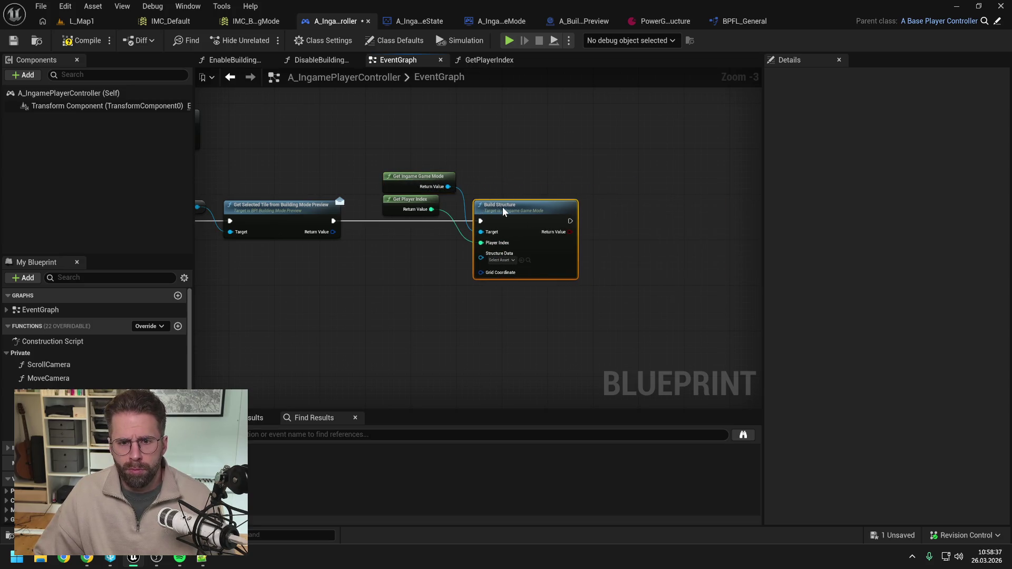
Set Structure Data to PowerGridGenerator, feed the selected tile into Grid Coordinate, then compile and save
left_click(502, 260)
left_click(569, 350)
left_click(409, 282)
left_click_drag(332, 232, 481, 272)
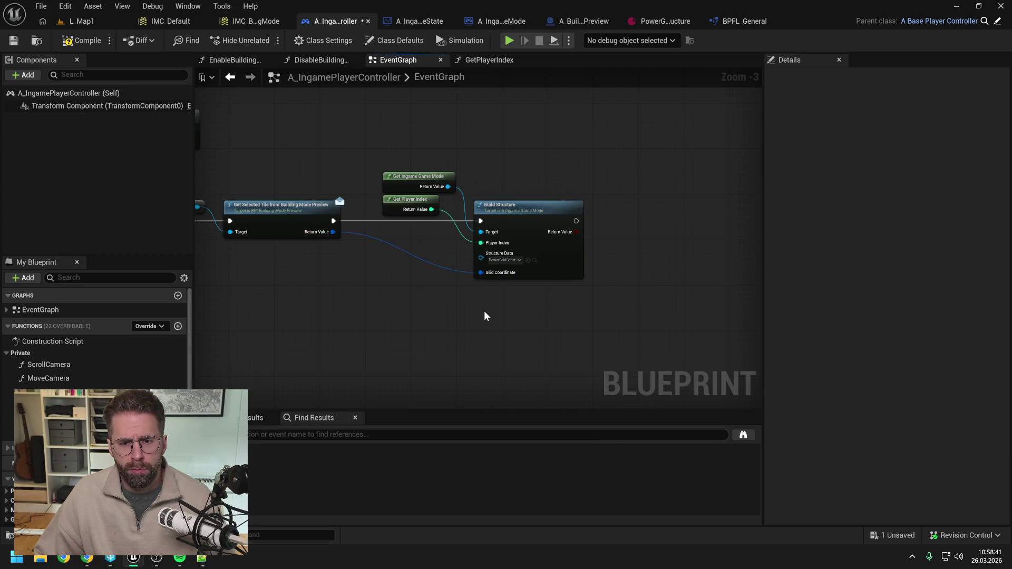
left_click(96, 43)
key("ctrl+s")
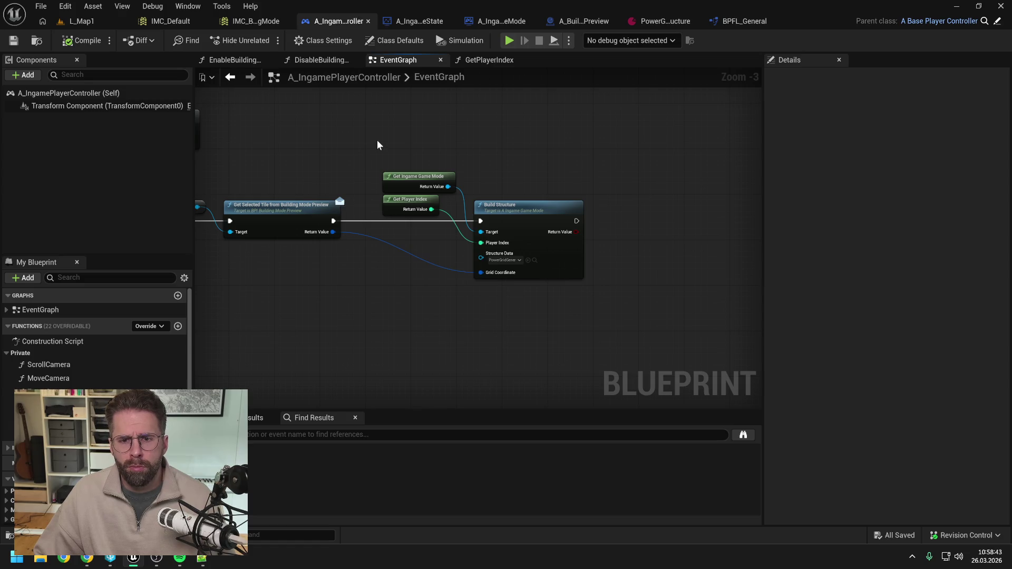
key("ctrl+space")
Force delete the BPI_Ingame GameMode interface asset
key("ctrl+a")
type("ingame")
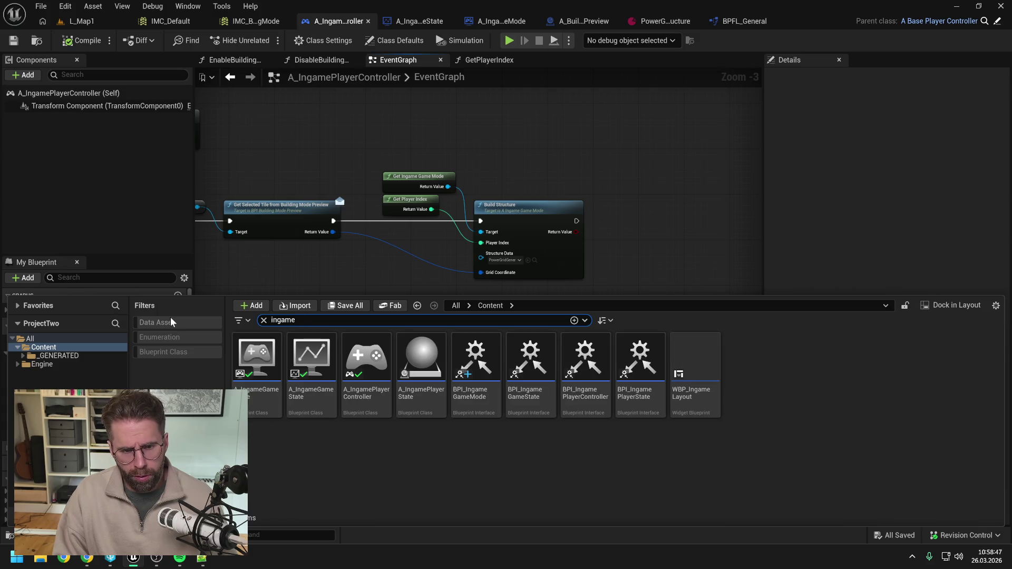
left_click(468, 409)
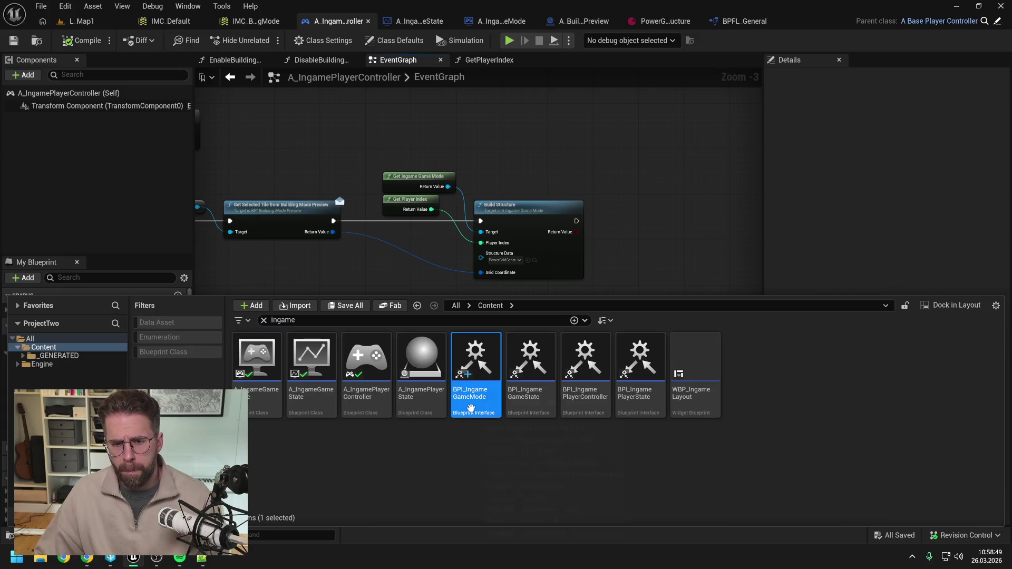
key("Delete")
left_click(458, 449)
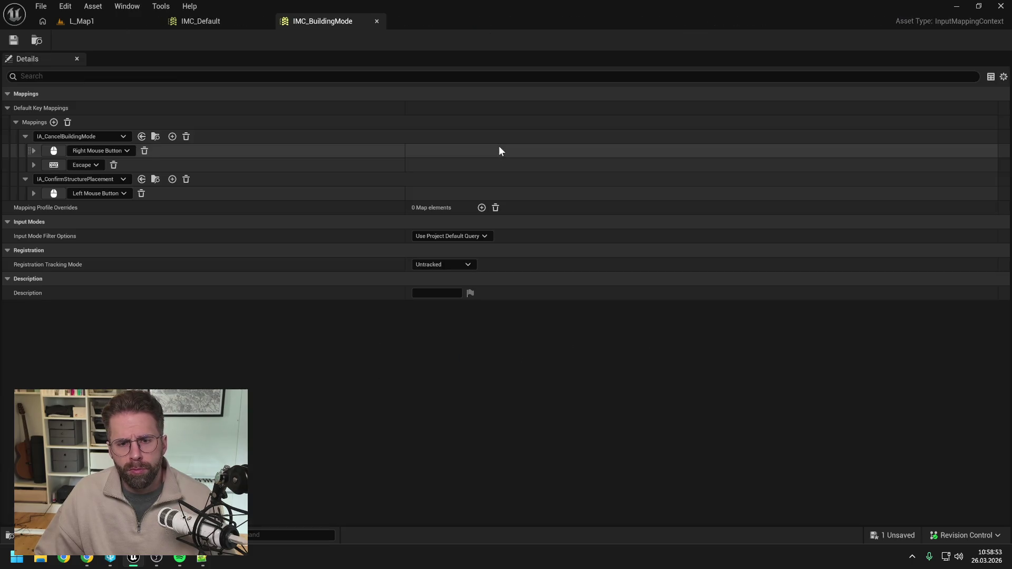
Close the IMC_Default and IMC_BuildingMode editors and open the Build Structure function graph
left_click(265, 21)
left_click(265, 21)
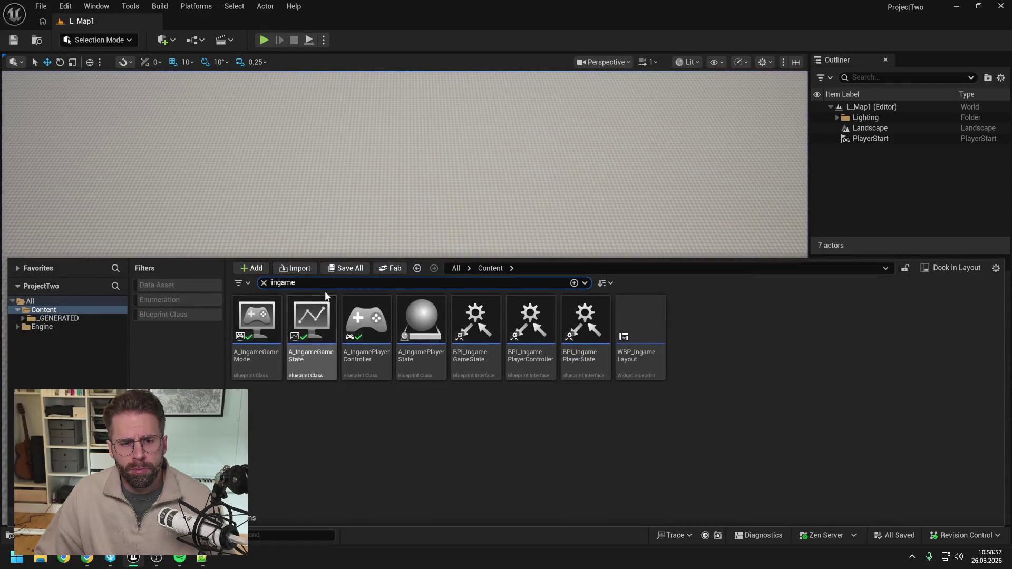
double_click(363, 330)
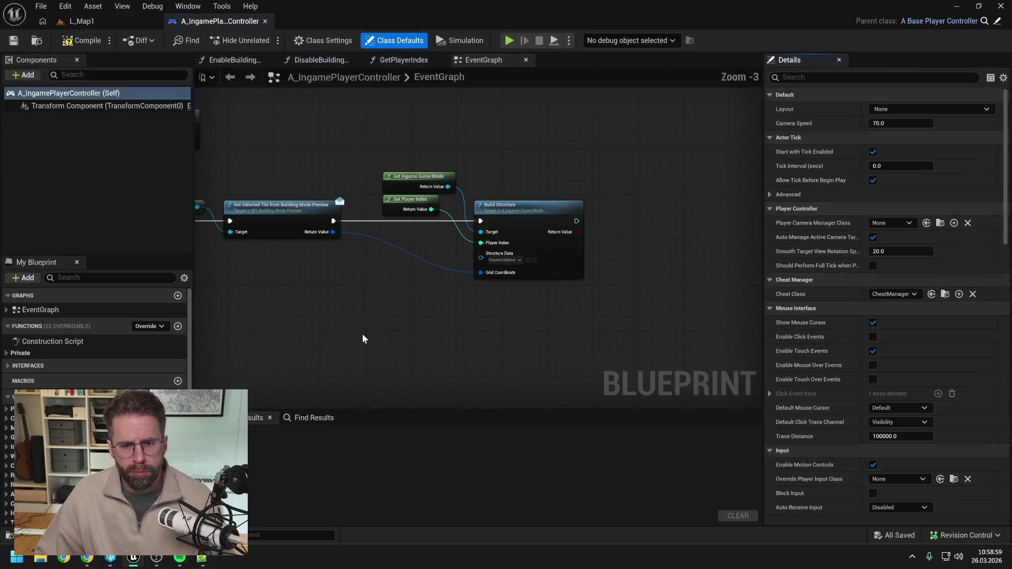
double_click(542, 211)
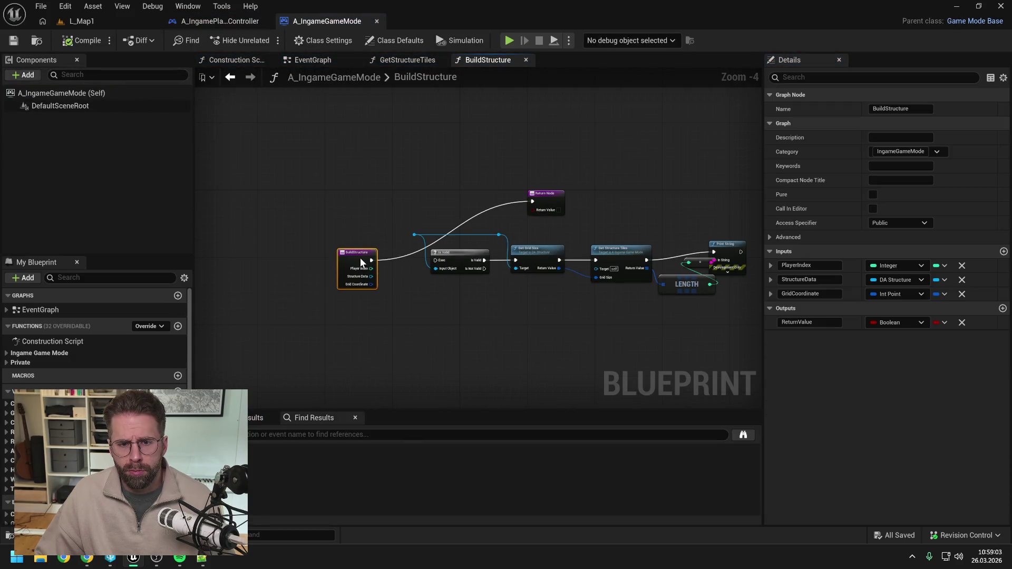
Connect the entry node's execution to Is Valid and Structure Data to the reroute node
mouse_move(354, 264)
left_mouse_down()
mouse_move(449, 264)
mouse_move(352, 259)
mouse_move(383, 280)
mouse_move(418, 224)
left_mouse_up()
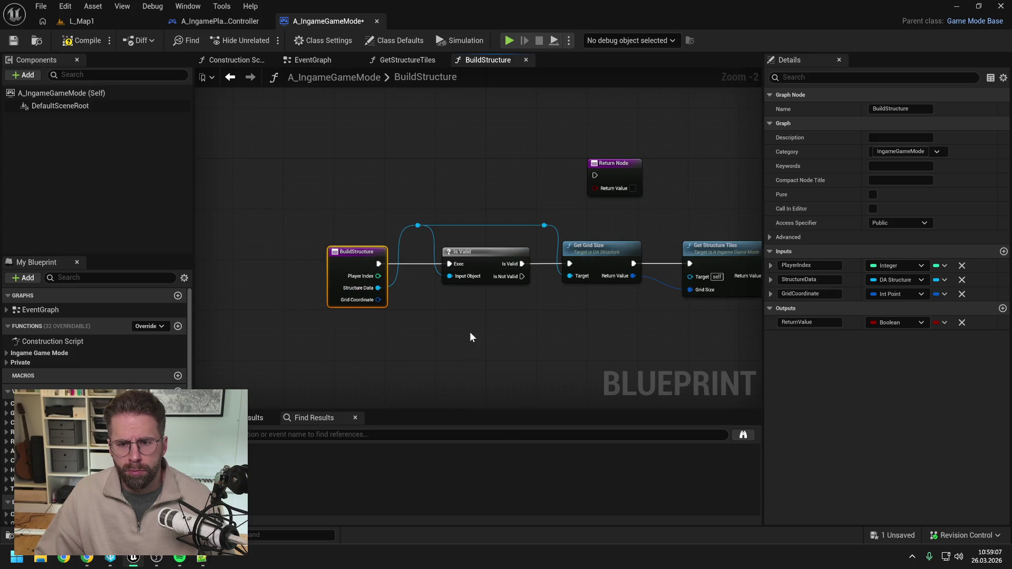
left_click(470, 331)
scroll(435, 289, "down", 2)
Delete the Print String and LENGTH debug nodes and move the Return Node further right
left_click_drag(535, 248, 583, 283)
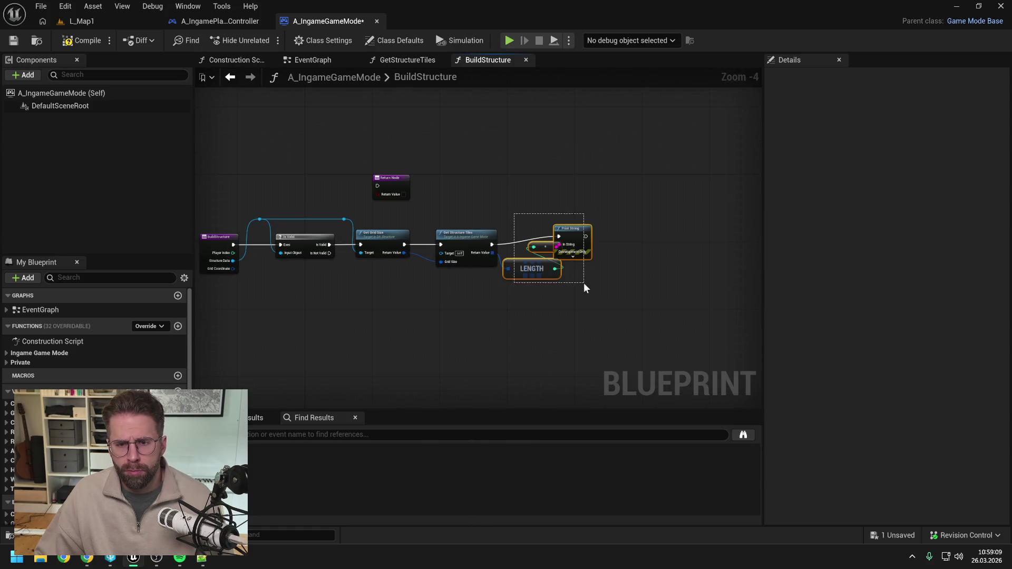
key("Delete")
left_click_drag(456, 174, 611, 220)
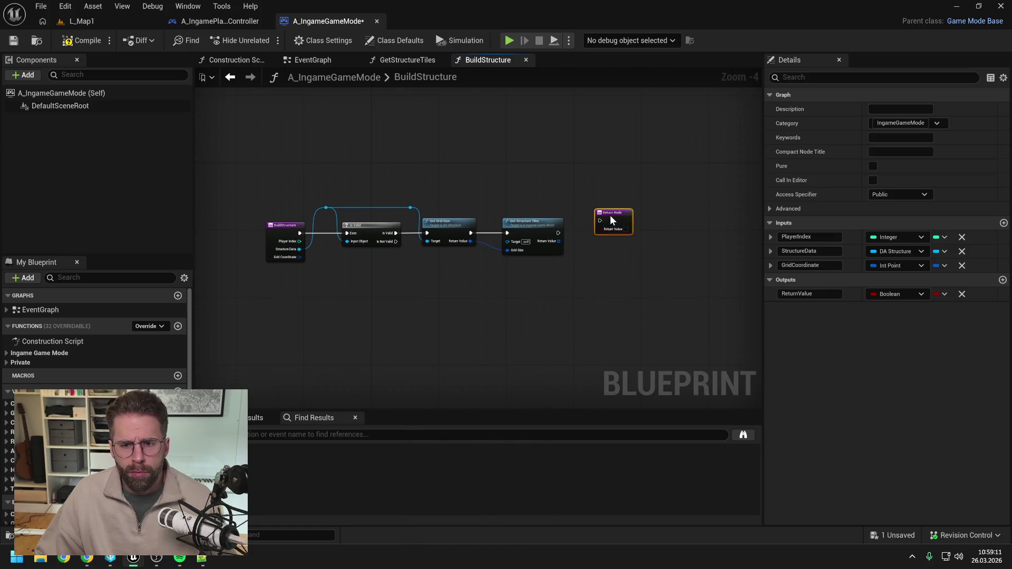
left_click(580, 207)
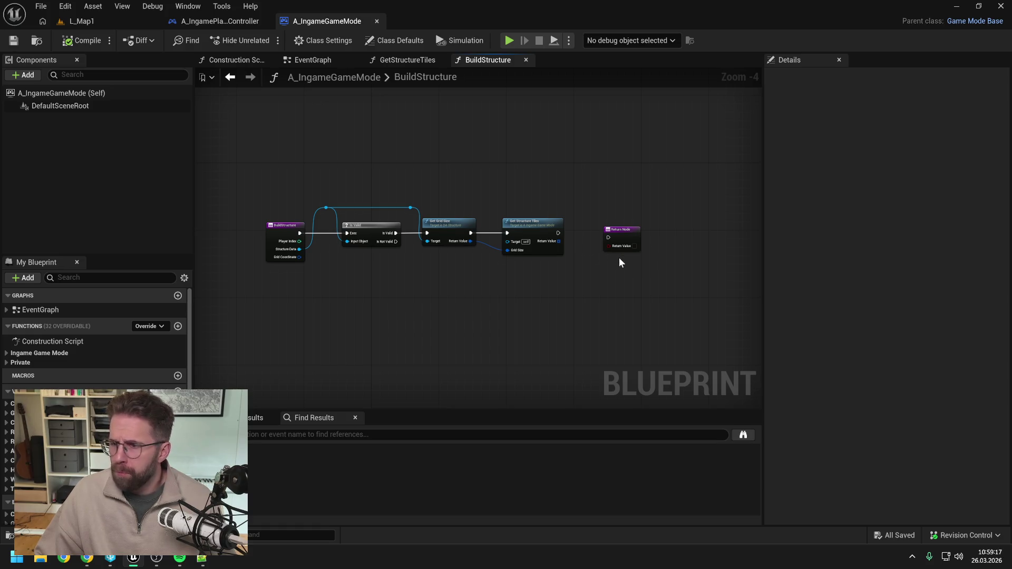
Add a For Each Loop over Get Structure Tiles' returned tiles and create a new local variable
scroll(590, 264, "up", 2)
scroll(631, 250, "down", 2)
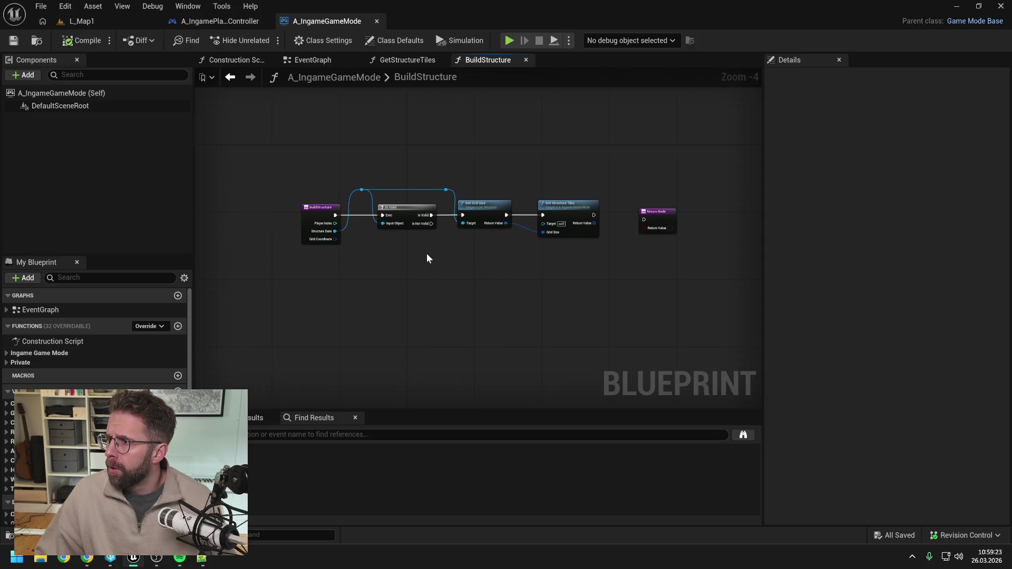
mouse_move(606, 267)
left_mouse_down()
mouse_move(561, 266)
mouse_move(538, 248)
left_mouse_up()
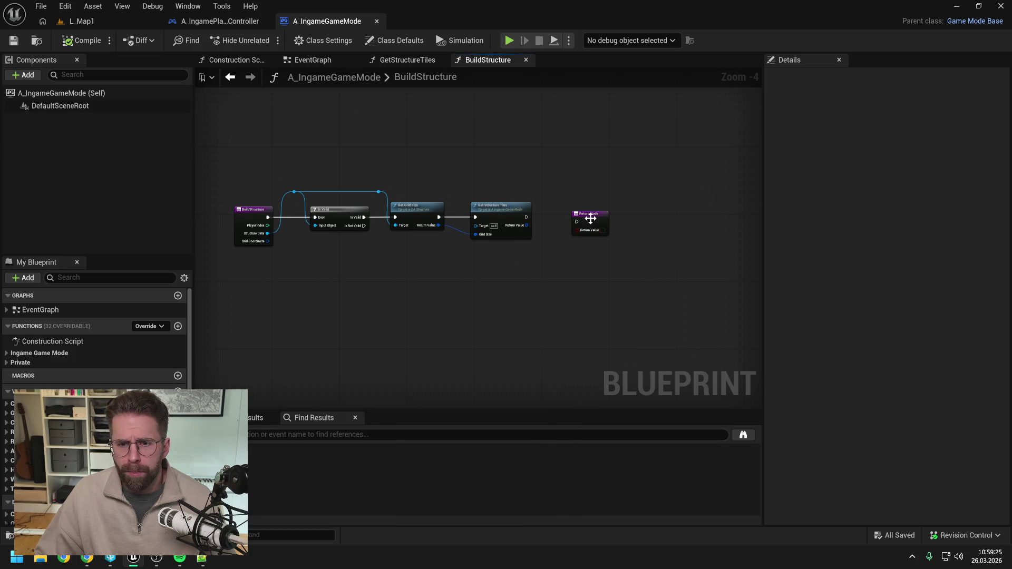
left_click(549, 249)
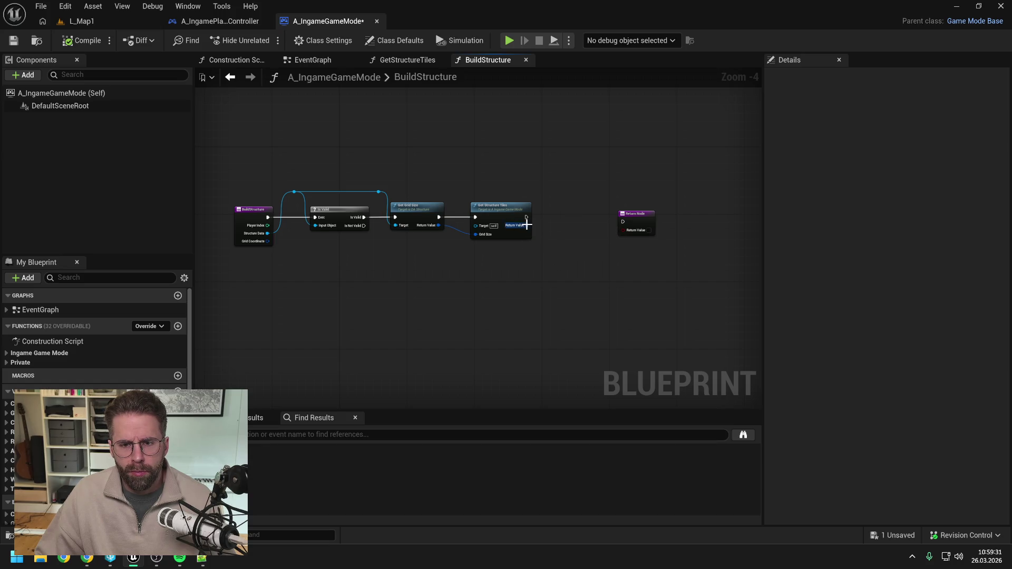
left_click_drag(527, 225, 557, 229)
type("for ea")
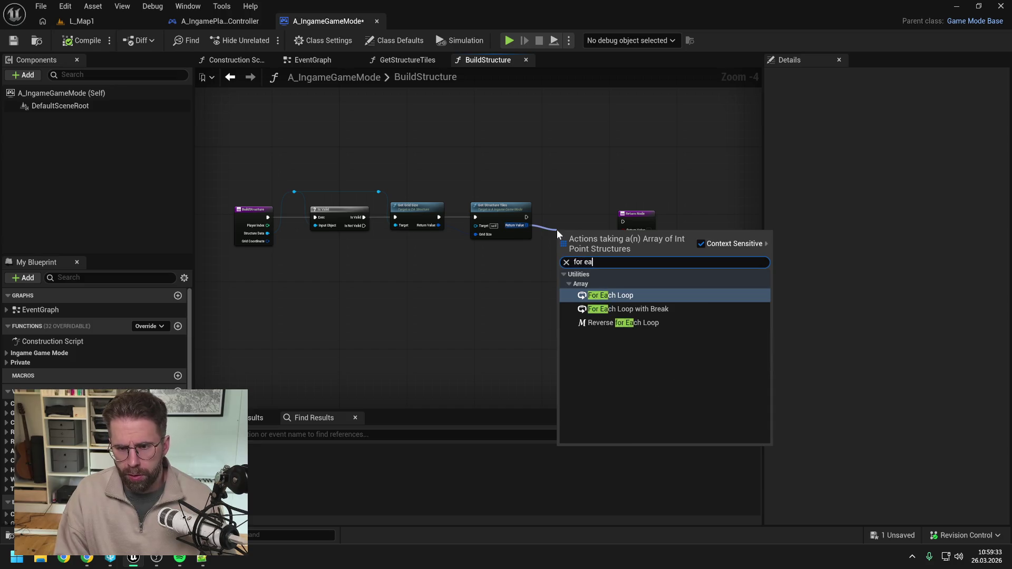
key("Return")
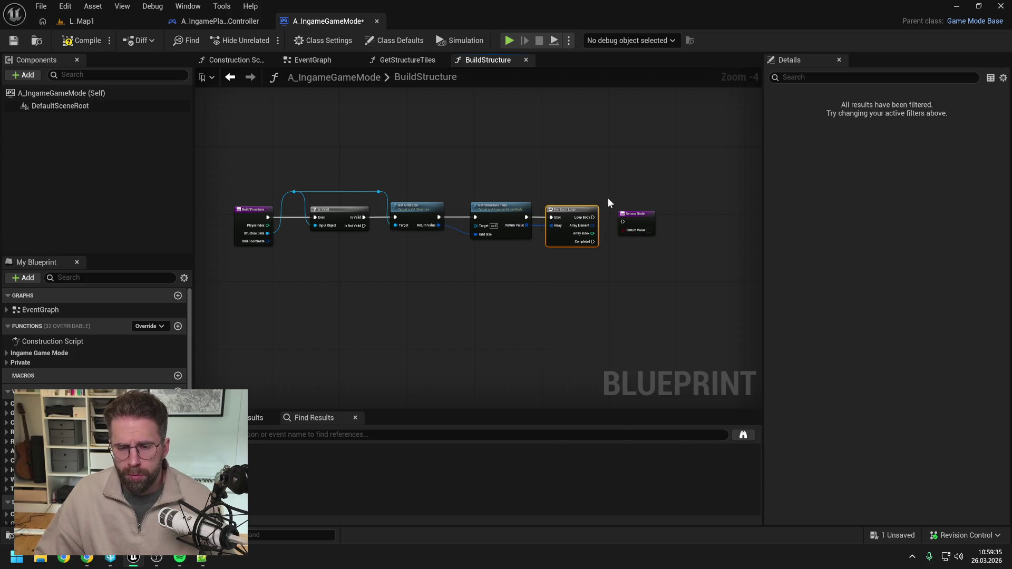
left_click_drag(654, 214, 708, 214)
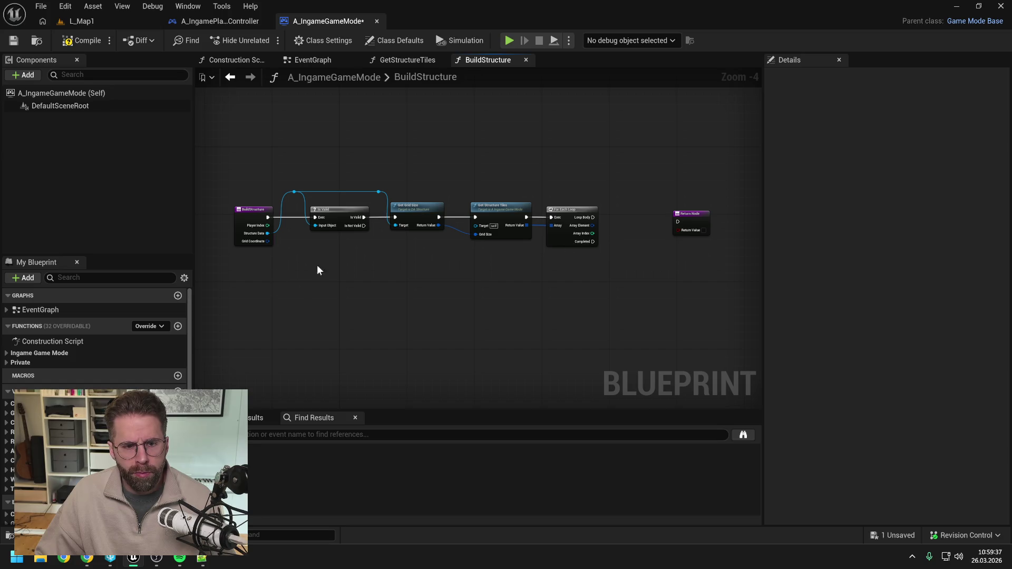
scroll(113, 376, "down", 1)
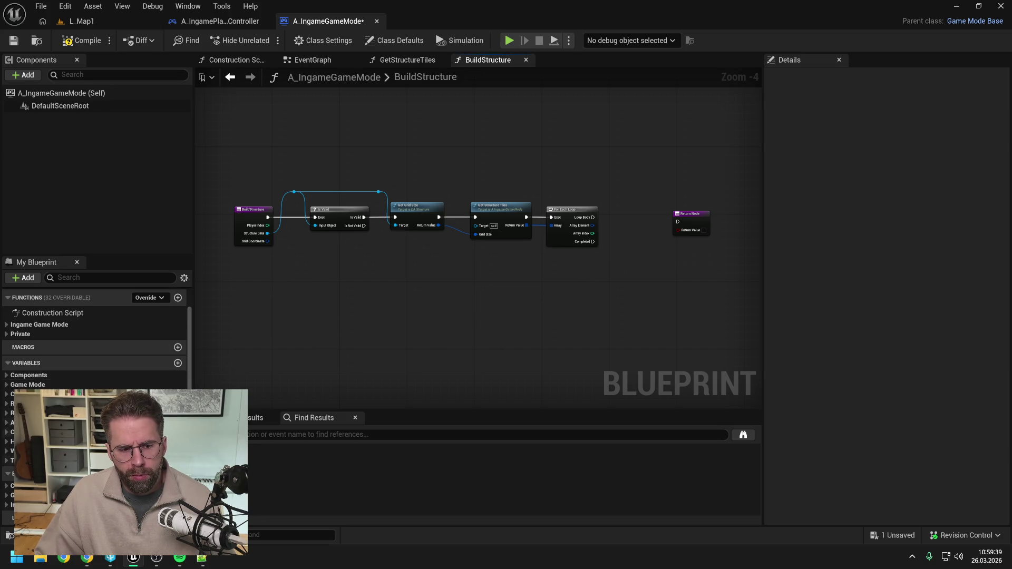
left_click(177, 518)
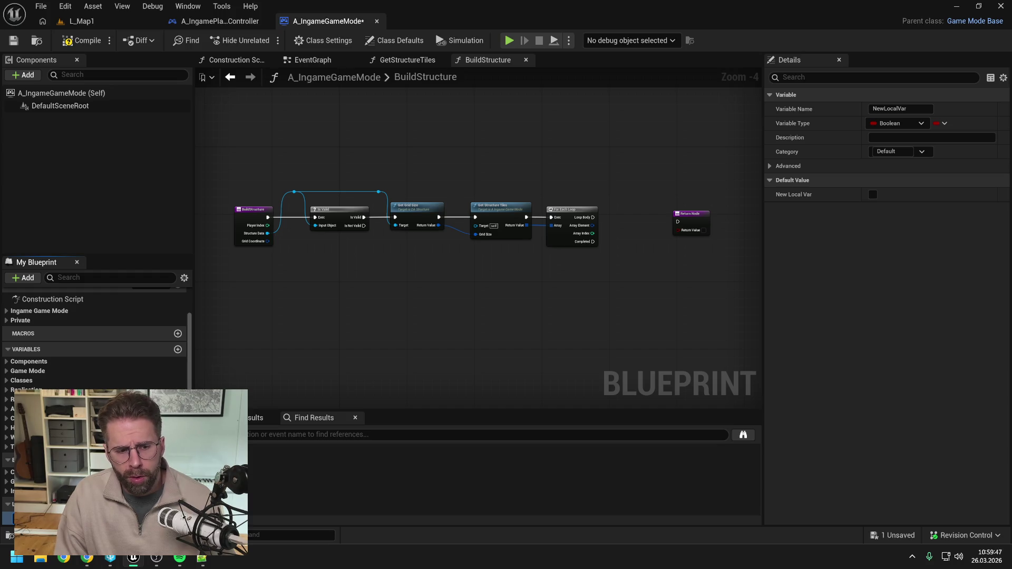
Name the local variable SelectedTilesLocal, make it an Int Point array, and place its getter
key("Return")
key("ctrl+s")
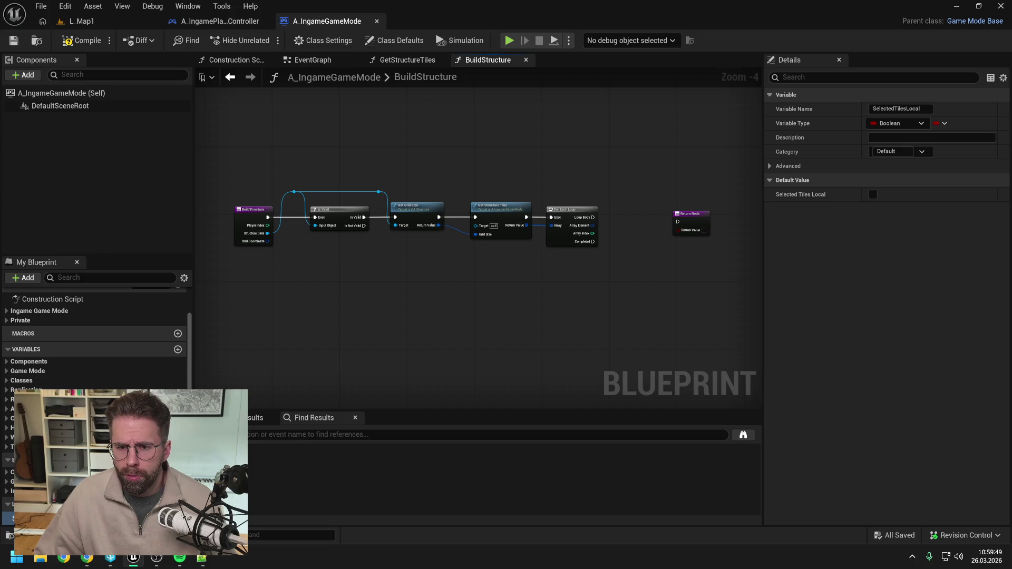
left_click(158, 518)
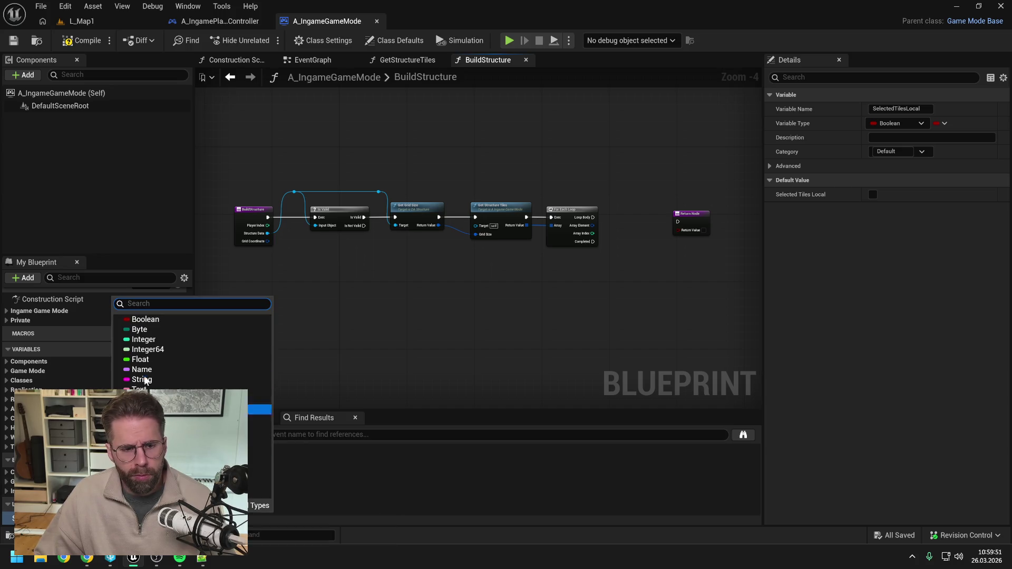
type("int")
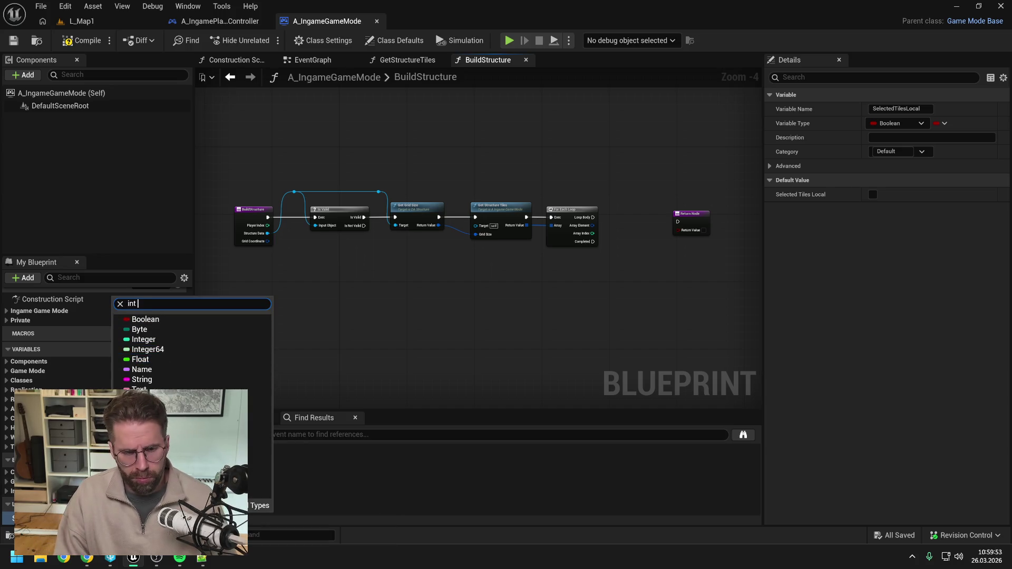
type("t")
left_click(153, 375)
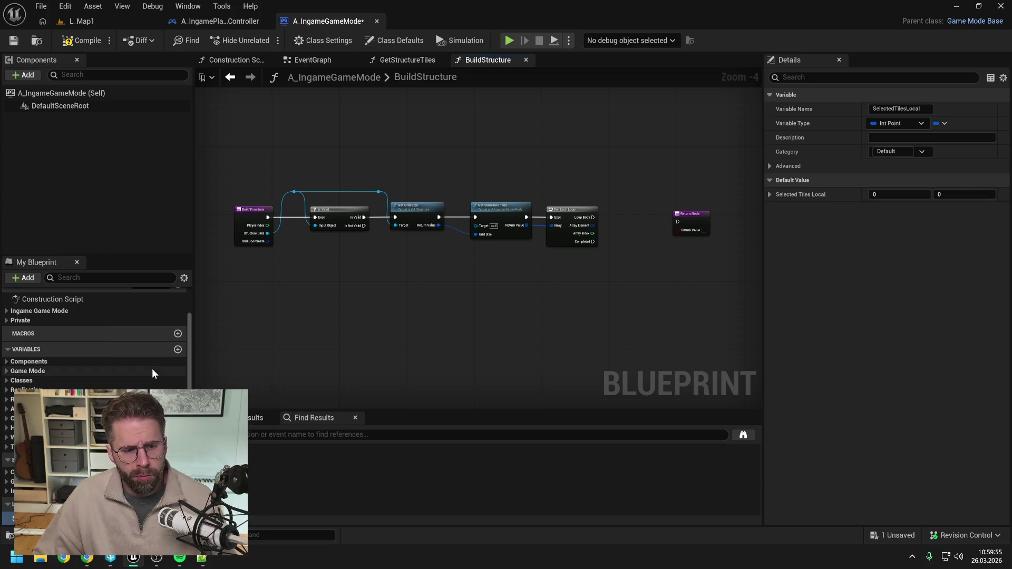
mouse_move(79, 518)
left_mouse_down()
mouse_move(612, 194)
mouse_move(656, 219)
mouse_move(684, 217)
left_mouse_up()
left_click(656, 219)
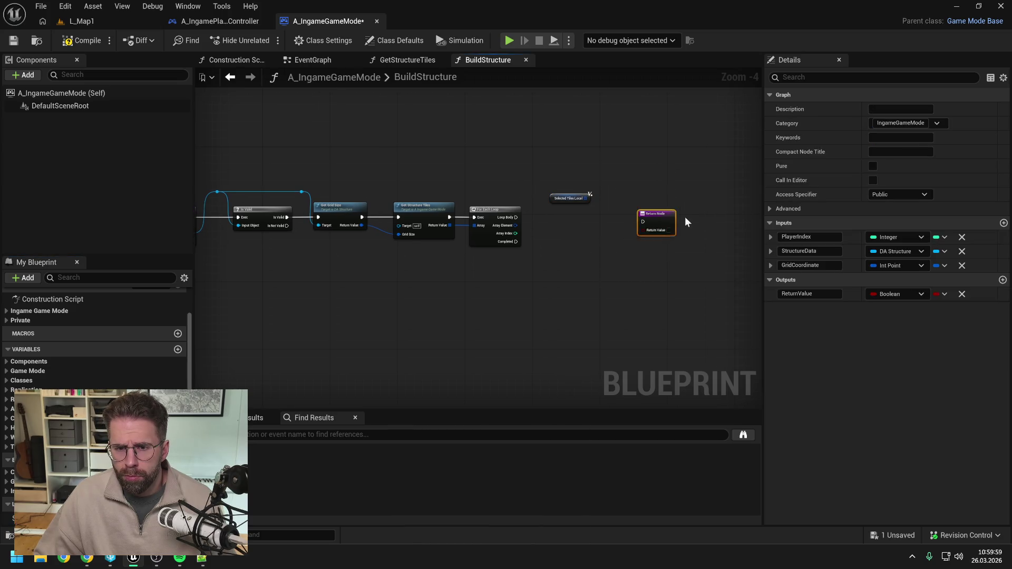
Add an array Add node for Selected Tiles Local in the BuildStructure graph
mouse_move(346, 271)
left_mouse_down()
mouse_move(484, 271)
mouse_move(553, 251)
left_mouse_up()
left_click_drag(659, 196, 676, 211)
type("add")
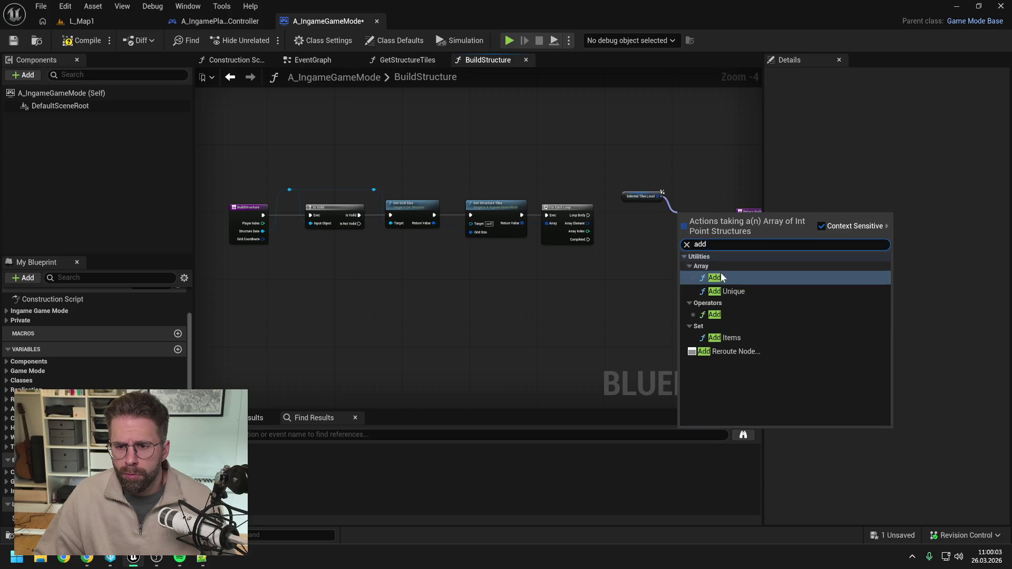
left_click(720, 273)
left_click_drag(519, 247, 473, 250)
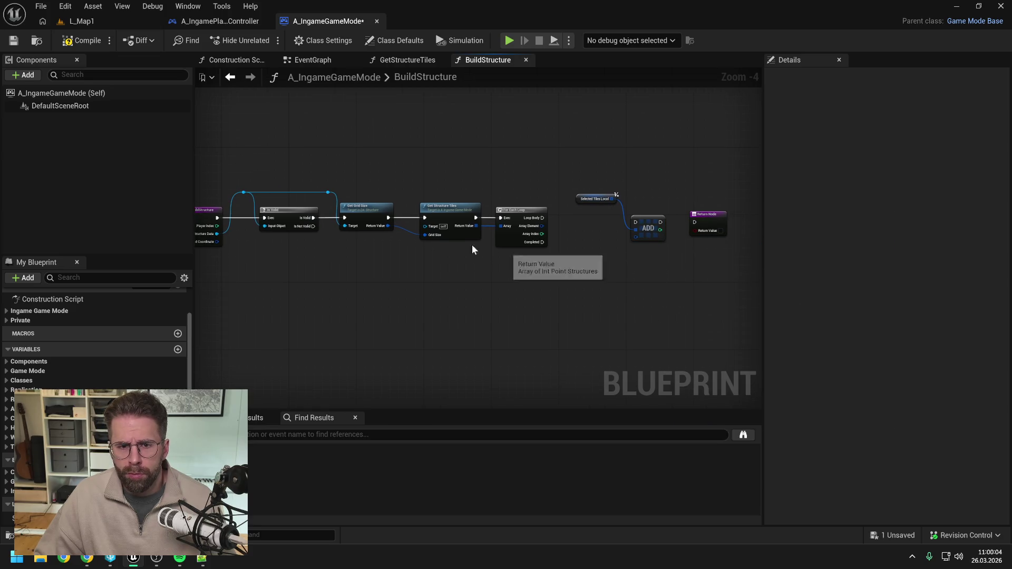
In GetStructureTiles, delete the Make Array and SET nodes and compile
double_click(446, 213)
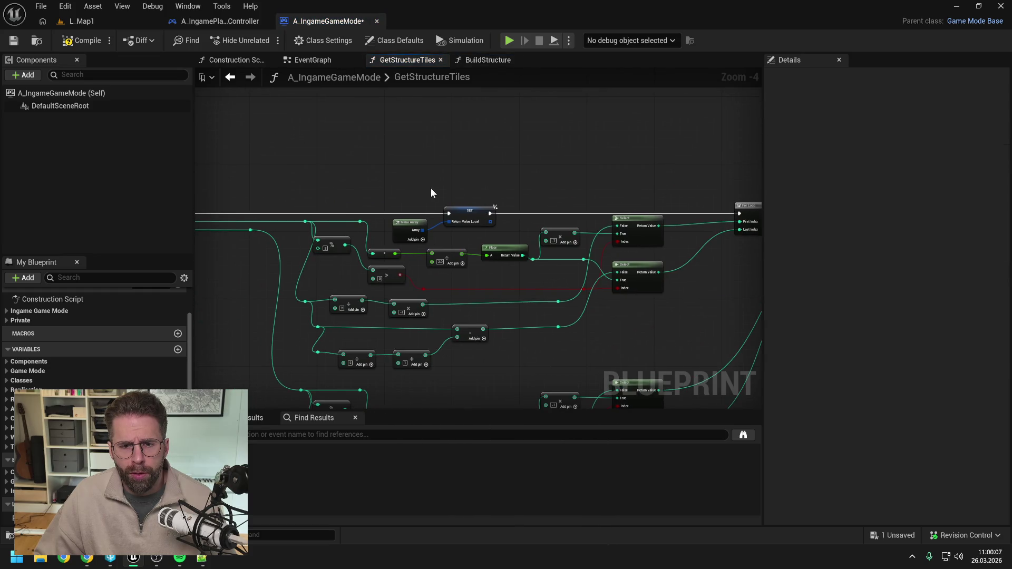
left_click_drag(388, 201, 475, 229)
key("Delete")
left_click(82, 40)
Back in BuildStructure, connect the loop body to the ADD node and arrange the nodes
left_click(484, 61)
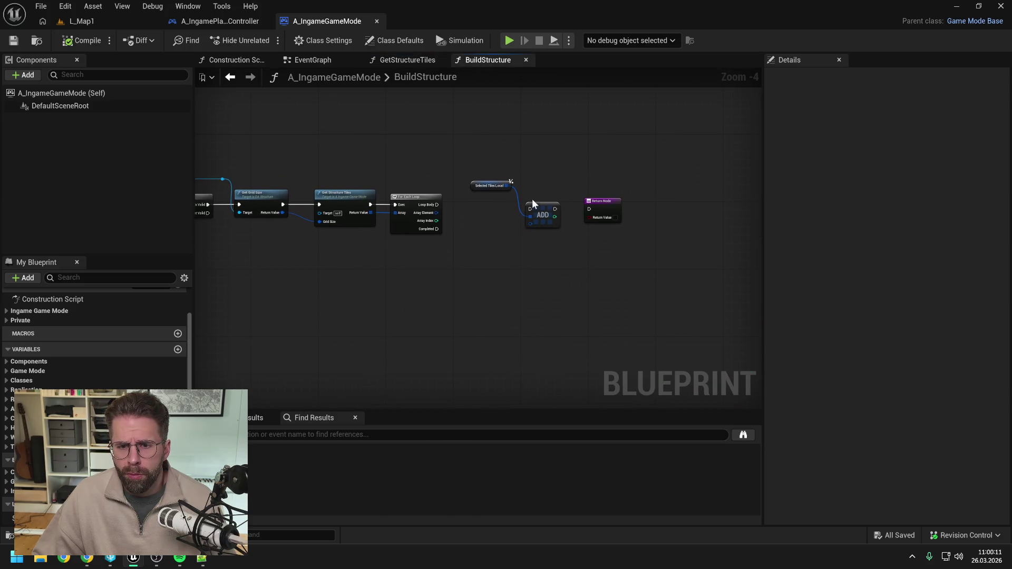
left_click_drag(543, 209, 573, 277)
left_click(475, 248)
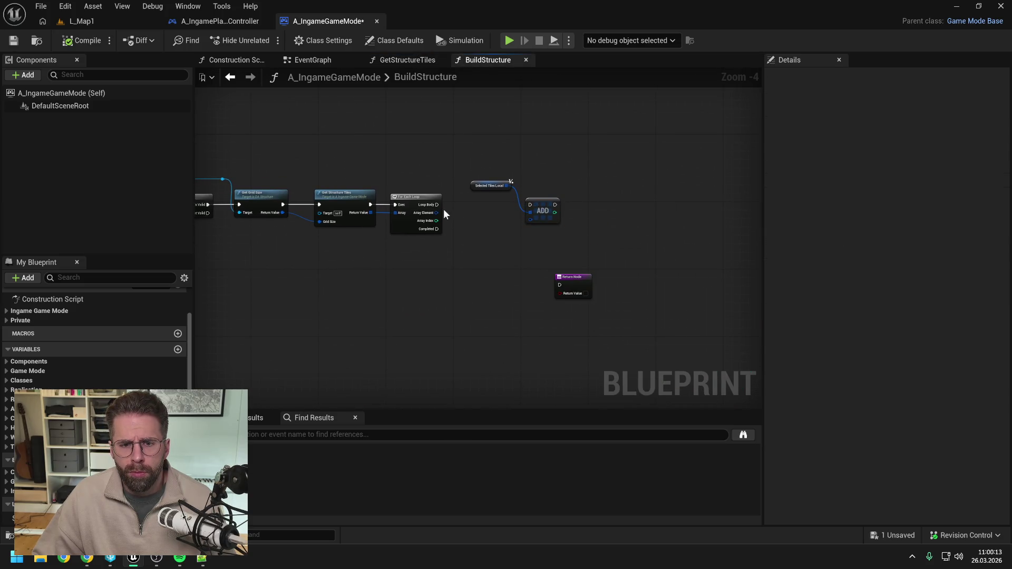
left_click_drag(439, 204, 529, 205)
left_click_drag(545, 208, 587, 208)
left_click_drag(482, 191, 544, 194)
left_click(476, 262)
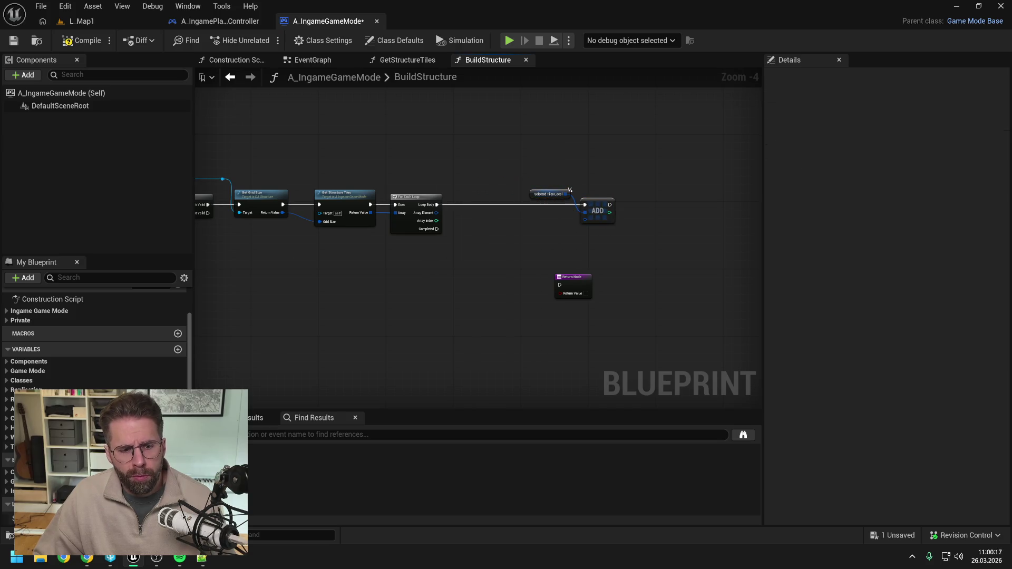
left_click_drag(390, 259, 456, 259)
Add an Int Point + node from Grid Coordinate and Array Element, rerouted, feeding ADD
left_click_drag(313, 234, 688, 213)
type("++")
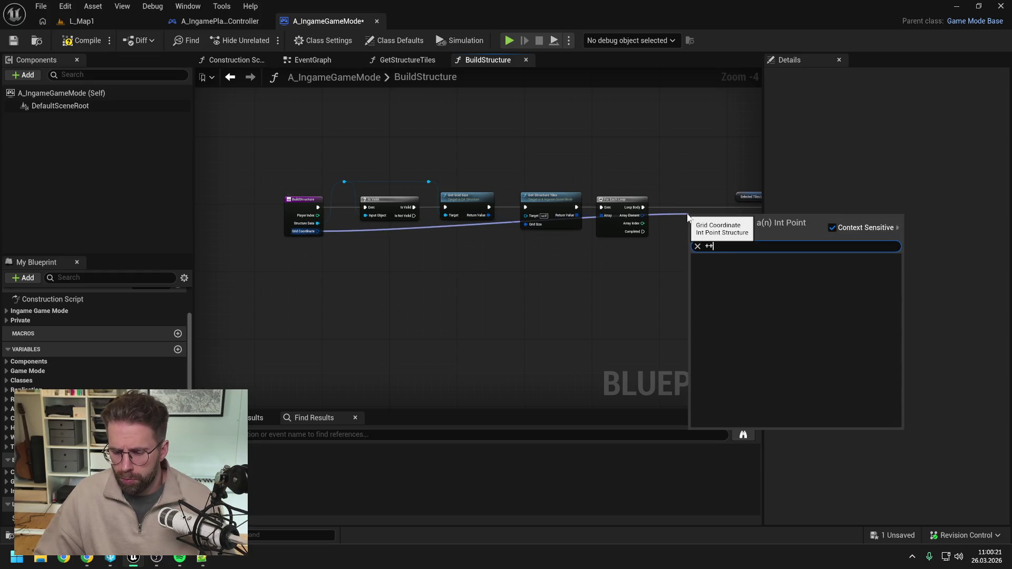
key("Return")
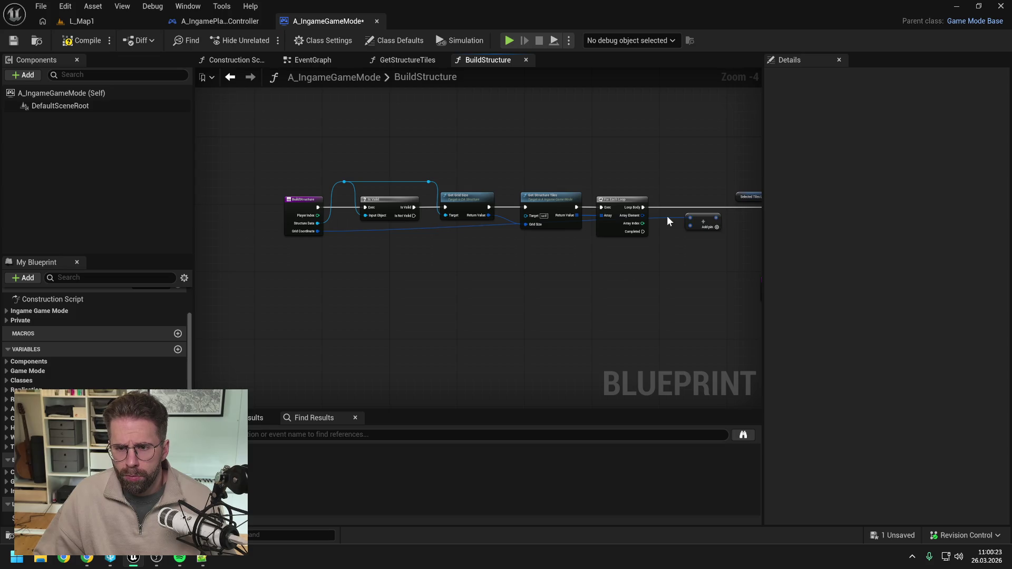
double_click(667, 216)
mouse_move(667, 216)
left_mouse_down()
mouse_move(669, 175)
mouse_move(640, 173)
left_mouse_up()
left_click_drag(416, 169, 346, 175)
scroll(527, 209, "up", 1)
mouse_move(540, 213)
left_mouse_down()
mouse_move(533, 217)
mouse_move(639, 217)
left_mouse_up()
mouse_move(504, 224)
left_mouse_down()
mouse_move(455, 218)
mouse_move(508, 224)
left_mouse_up()
Line up Selected Tiles Local with the ADD node and compile and save
scroll(536, 260, "down", 1)
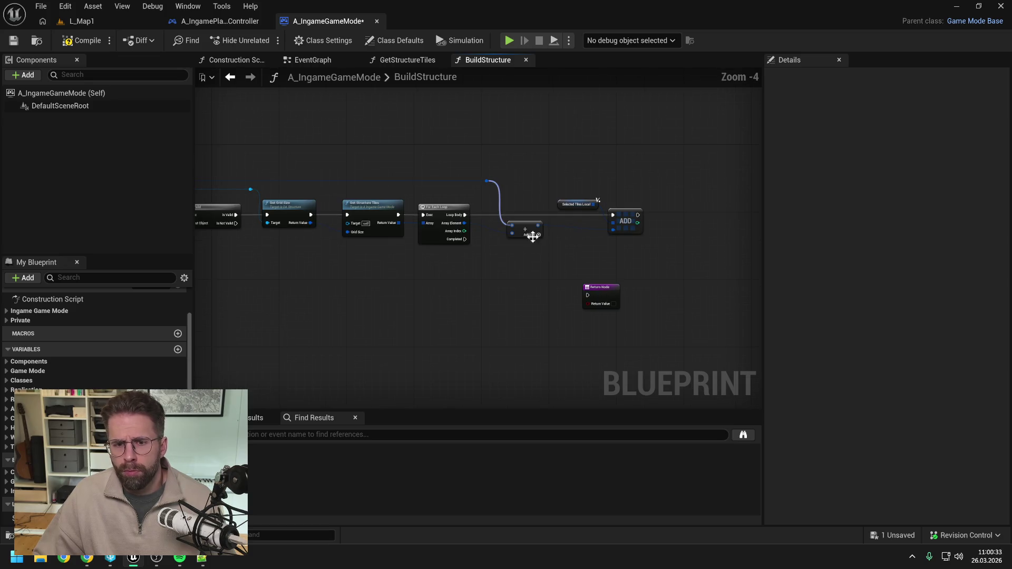
left_click_drag(560, 203, 506, 200)
left_click_drag(631, 214, 588, 214)
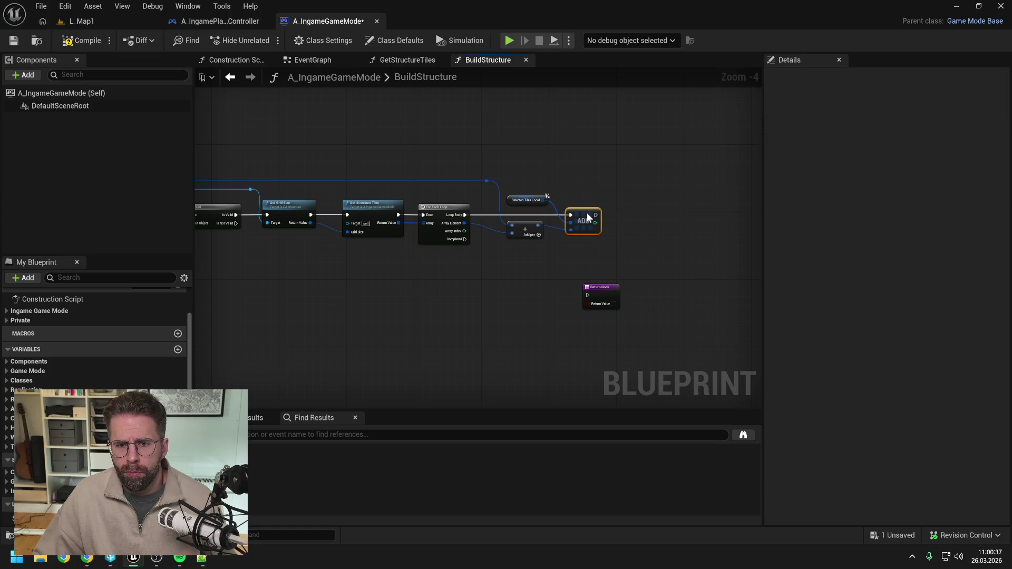
left_click(79, 40)
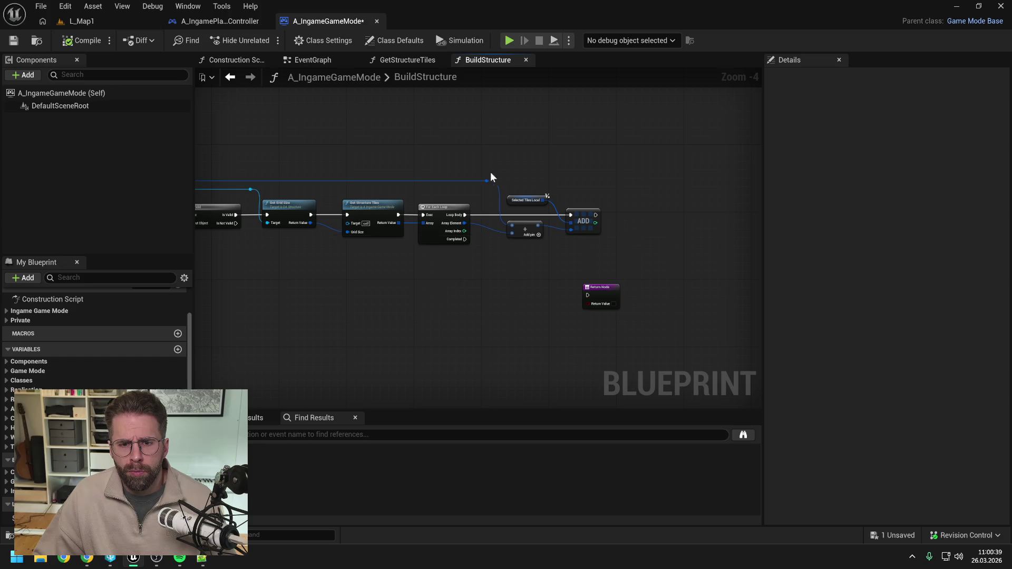
Lower the Return node, place a second Selected Tiles Local getter, and open the Content Drawer
left_click_drag(548, 263, 546, 246)
left_click_drag(603, 270, 598, 298)
left_click(612, 240)
left_click(460, 289)
mouse_move(32, 519)
left_mouse_down()
mouse_move(425, 268)
mouse_move(457, 263)
left_mouse_up()
left_click(460, 289)
left_click(482, 235)
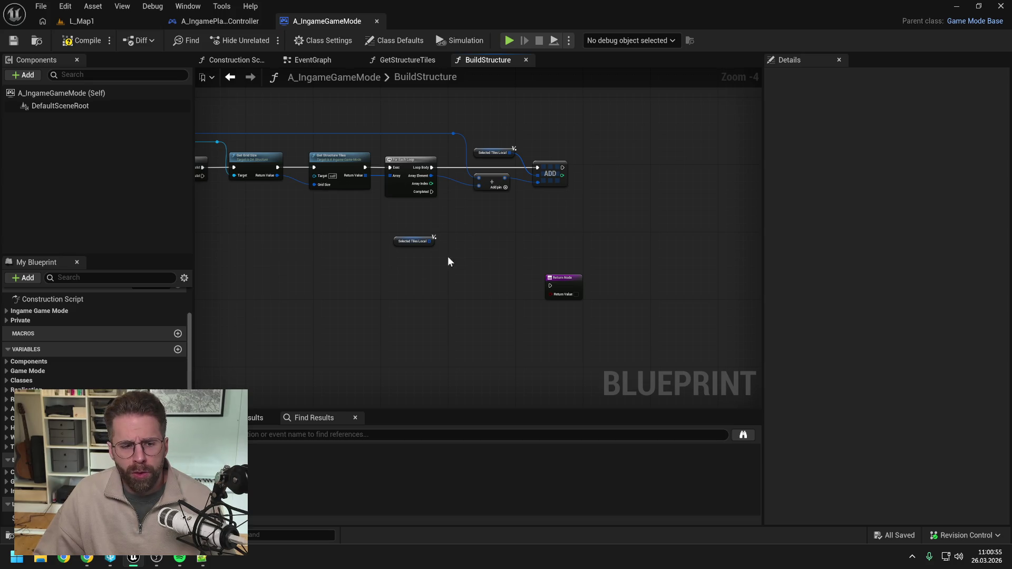
left_click_drag(470, 255, 491, 240)
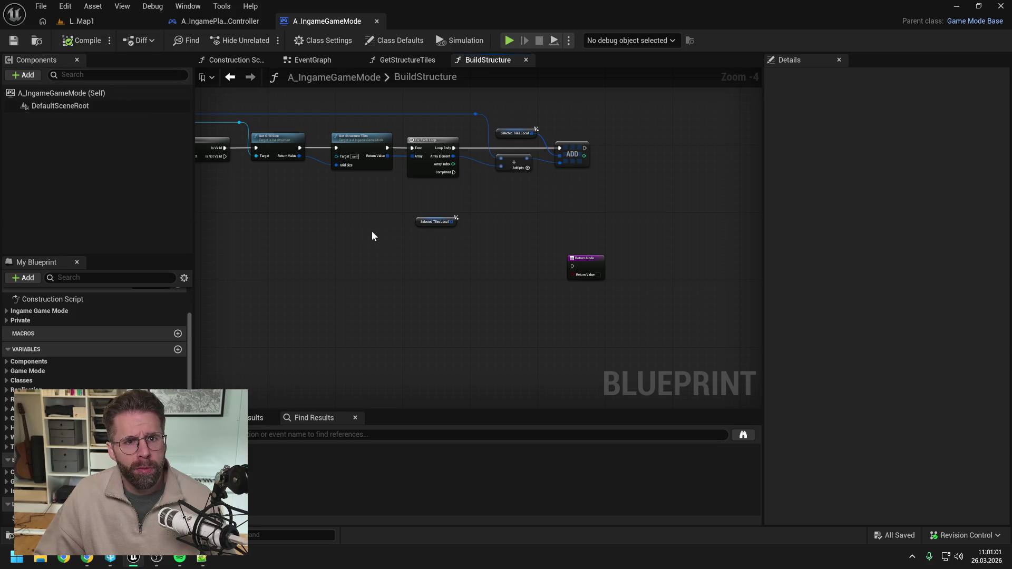
key("ctrl+space")
Open the A_IngameGameState blueprint and look over its event graph
mouse_move(315, 352)
left_click(335, 455)
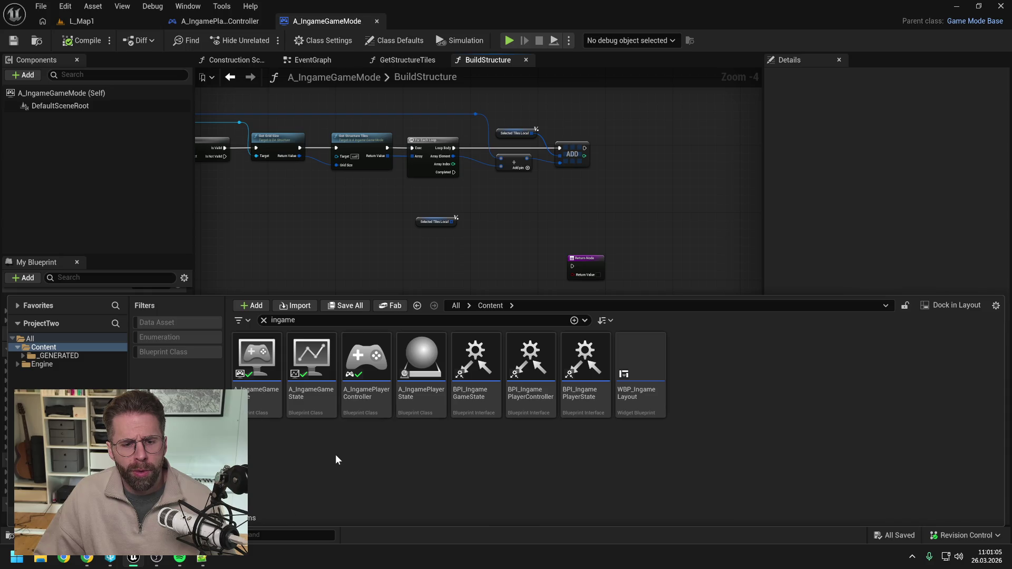
double_click(315, 373)
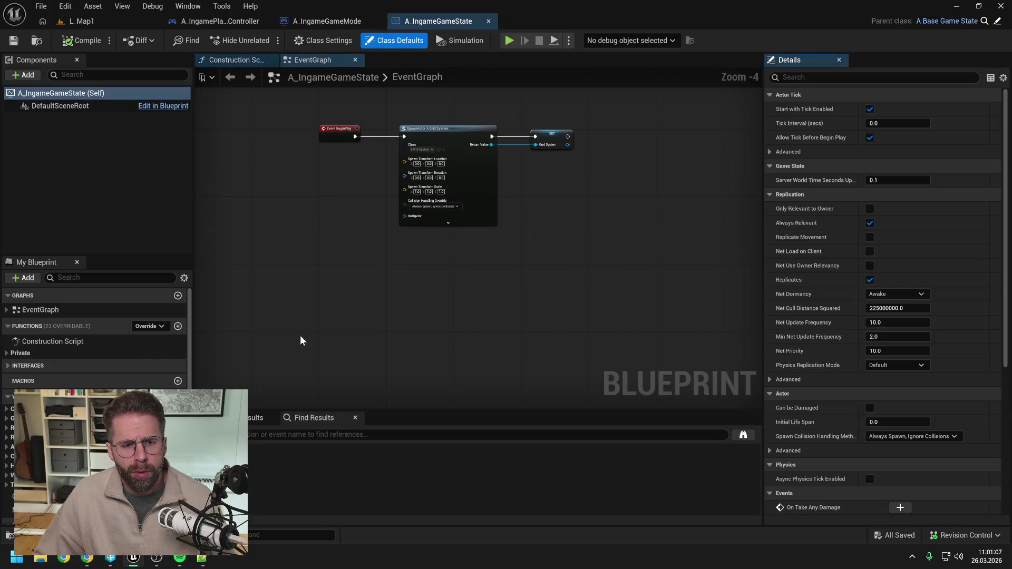
left_click(20, 353)
mouse_move(389, 294)
left_mouse_down()
mouse_move(429, 267)
mouse_move(411, 285)
left_mouse_up()
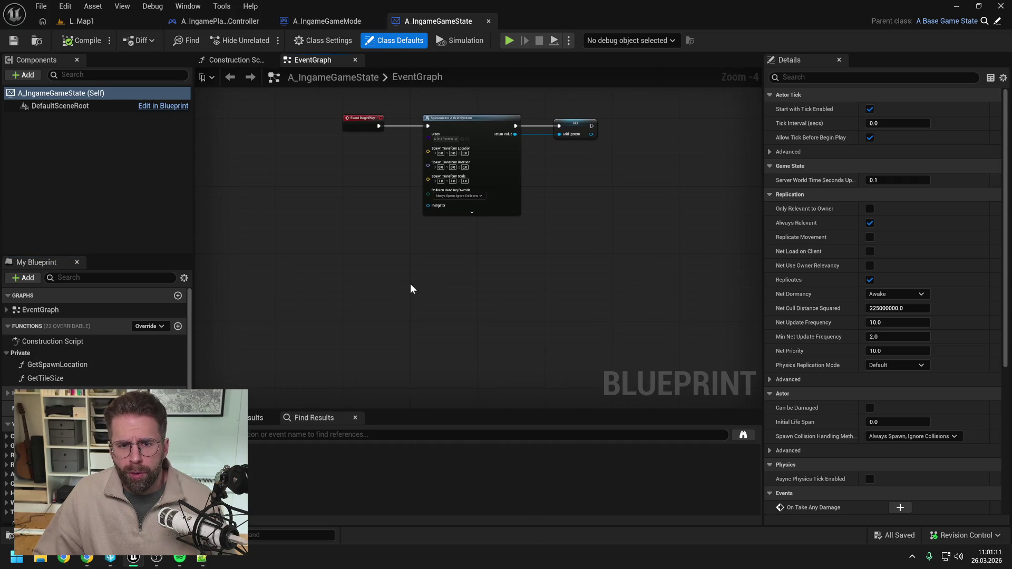
scroll(95, 343, "down", 3)
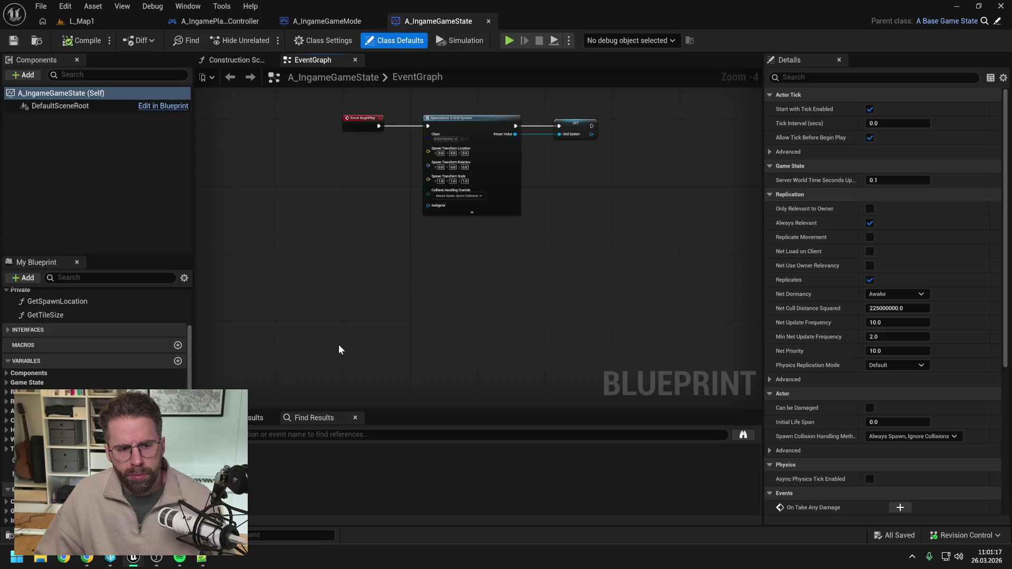
scroll(94, 337, "up", 2)
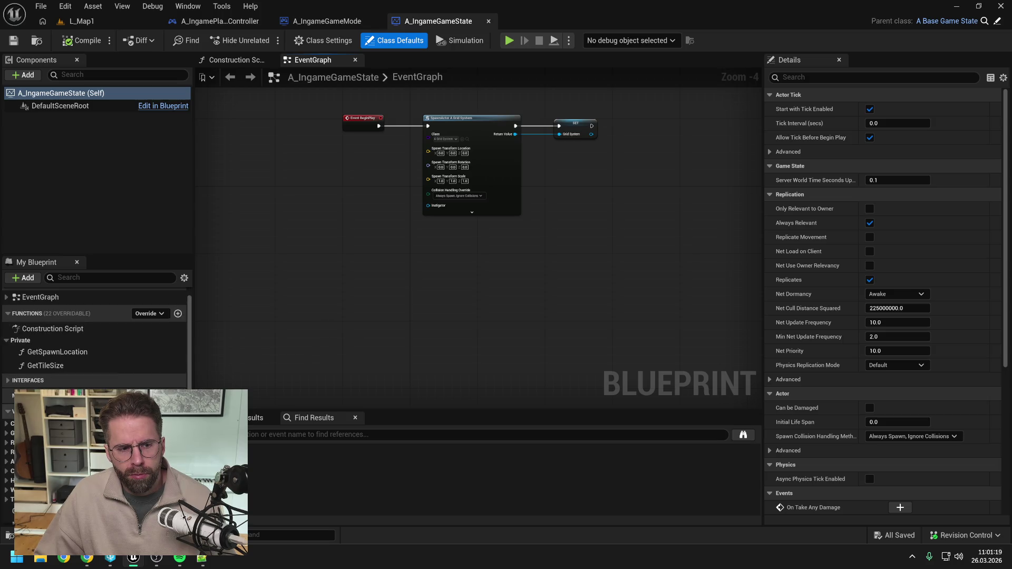
left_click_drag(409, 320, 390, 317)
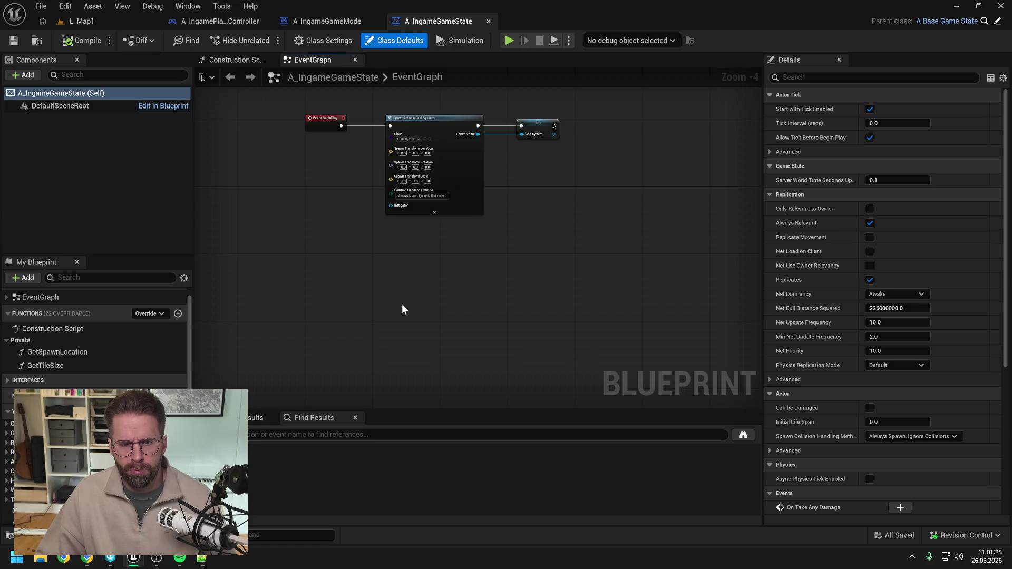
scroll(95, 338, "down", 2)
Delete the MainHall variable, confirm the removal, and save all
left_click(32, 474)
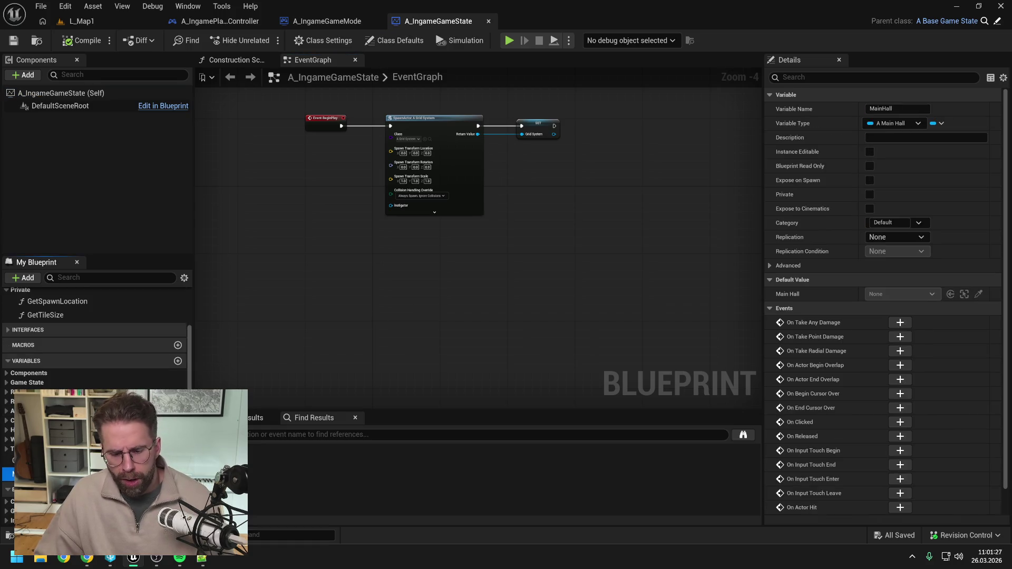
key("Delete")
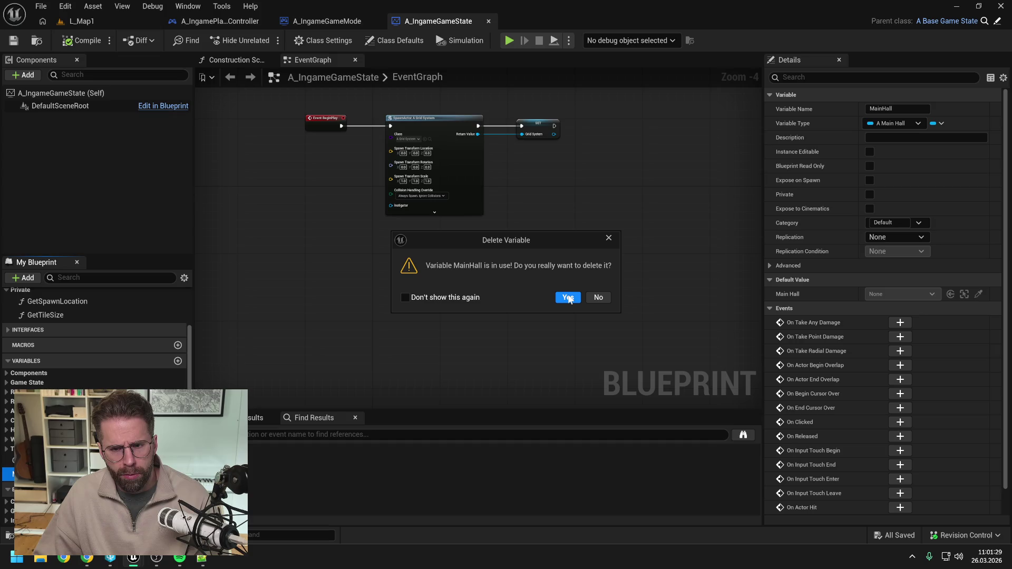
left_click(568, 298)
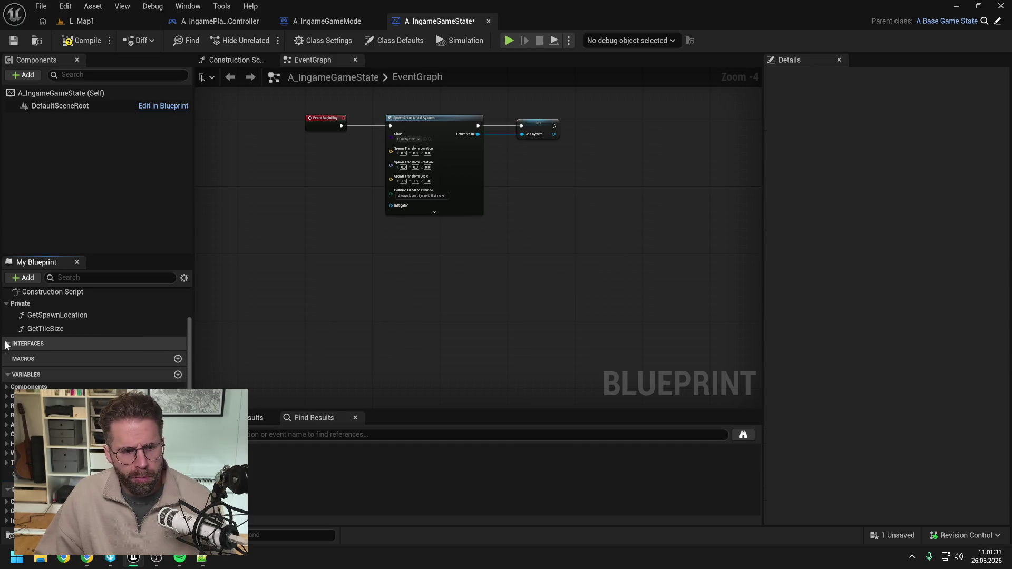
left_click(7, 344)
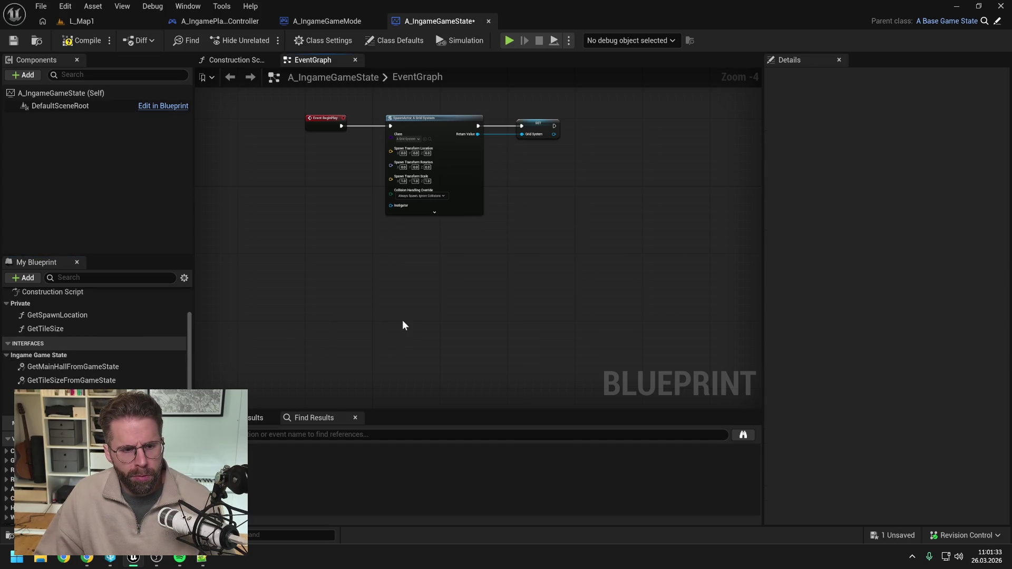
key("ctrl+s")
Search the content for 'game state' and open the BPI_IngameGameState interface
key("ctrl+space")
type("game state")
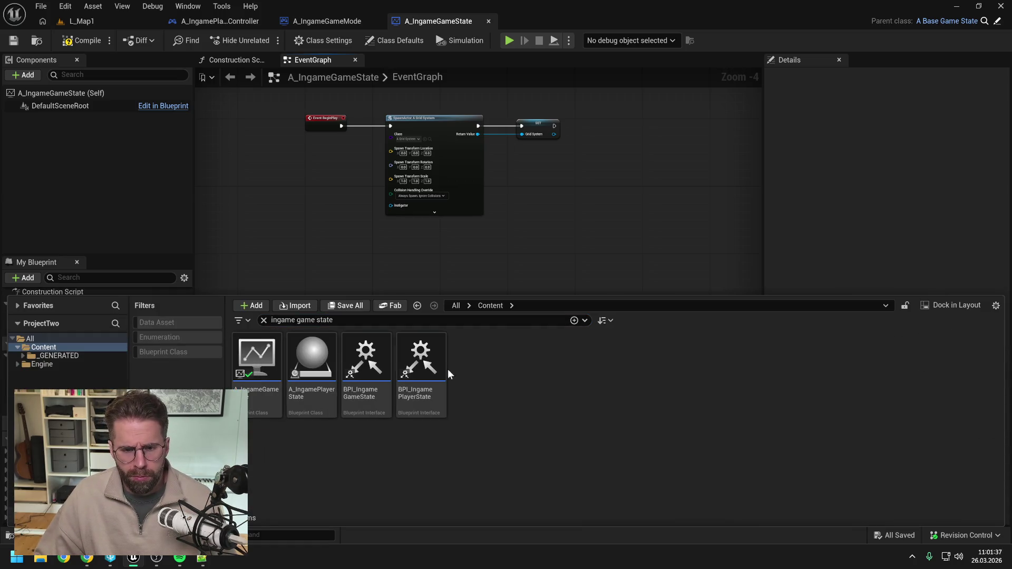
double_click(366, 364)
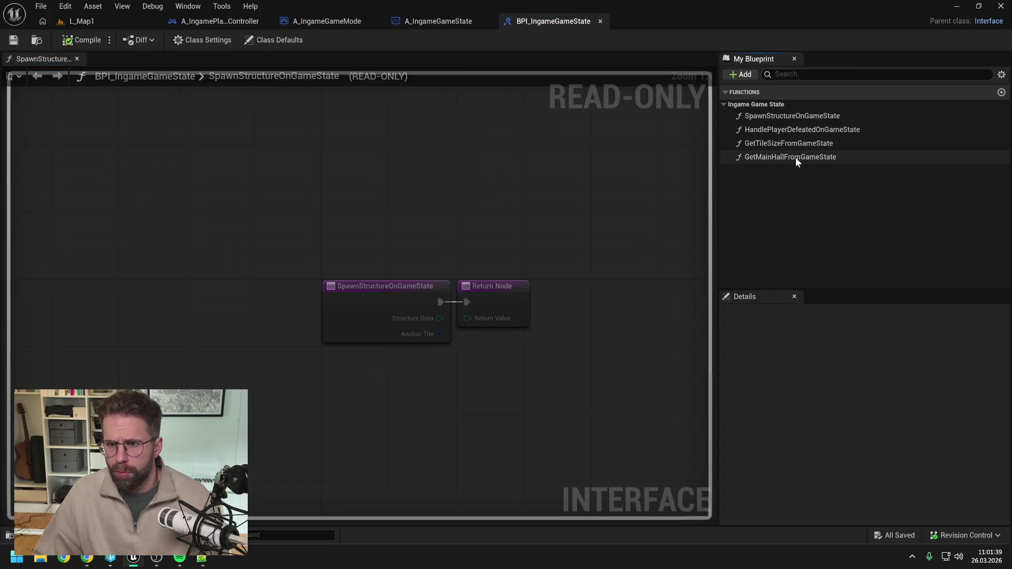
Delete GetMainHallFromGameState from the interface, compile it, and check out the asset
left_click(796, 157)
key("Delete")
left_click(595, 296)
left_click(77, 40)
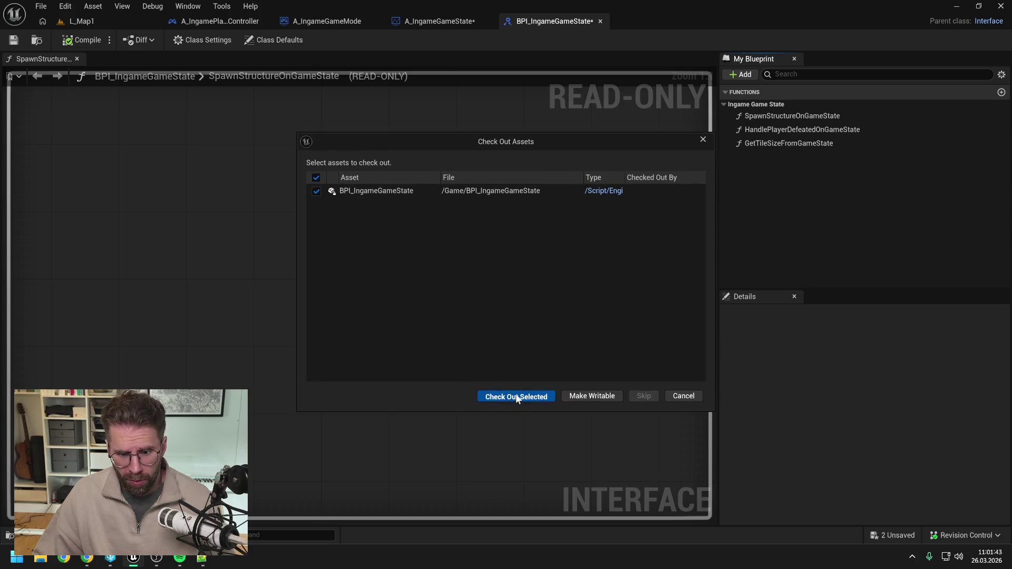
left_click(516, 397)
Recompile A_IngameGameState, then switch to and compile A_IngamePlayerController
left_click(438, 22)
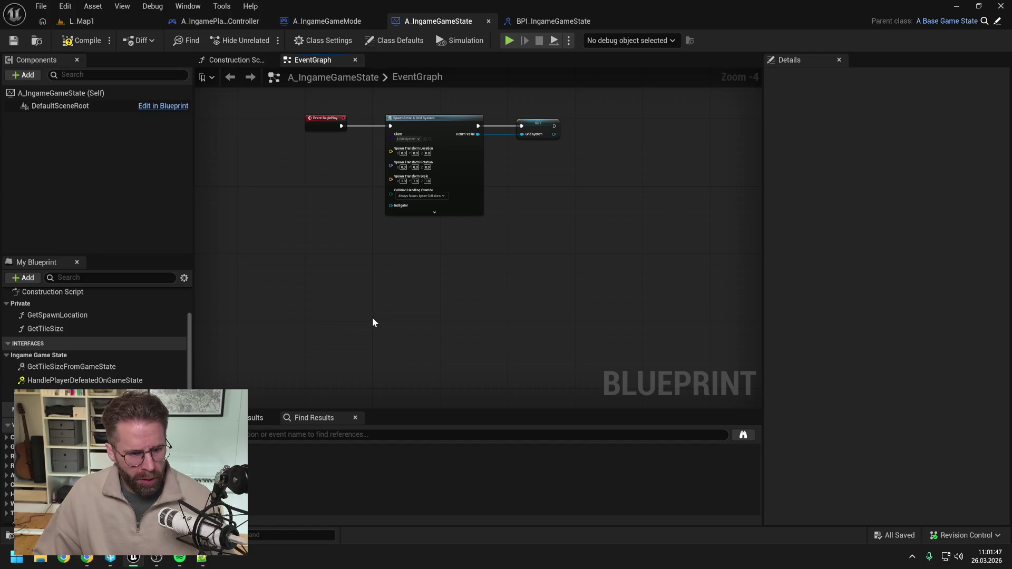
scroll(142, 346, "up", 2)
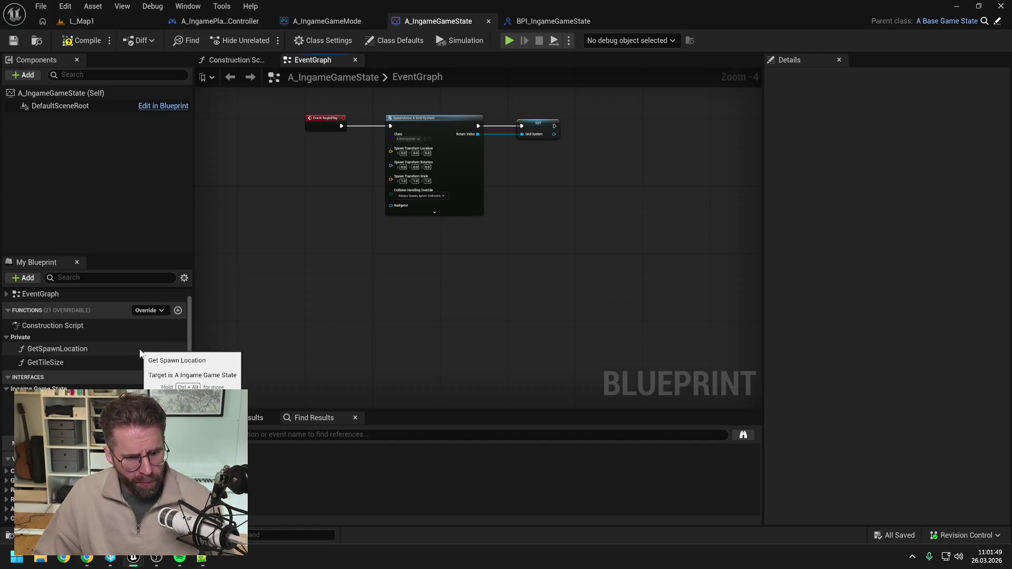
left_click_drag(481, 269, 483, 250)
left_click(81, 46)
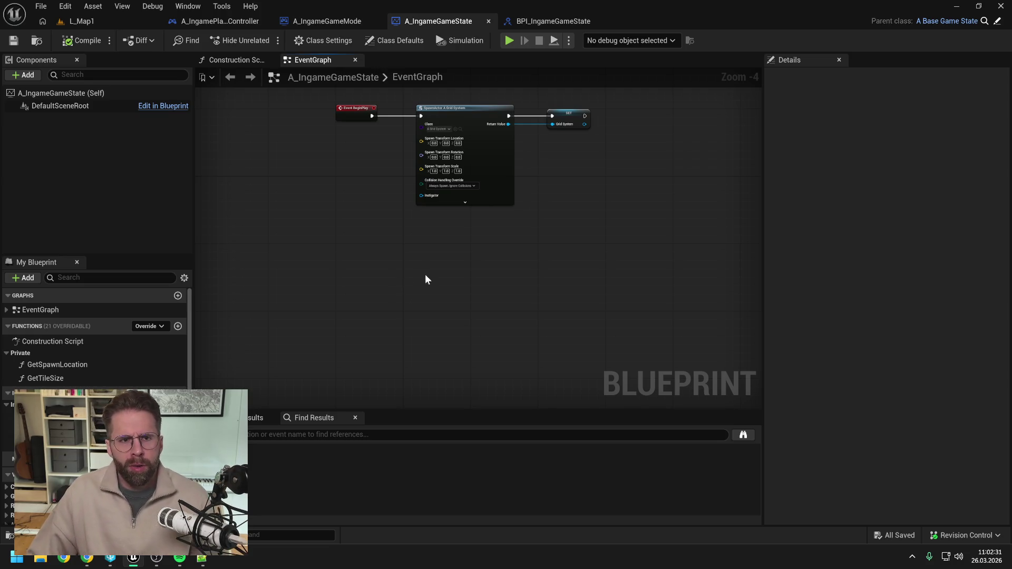
left_click(220, 21)
left_click(395, 154)
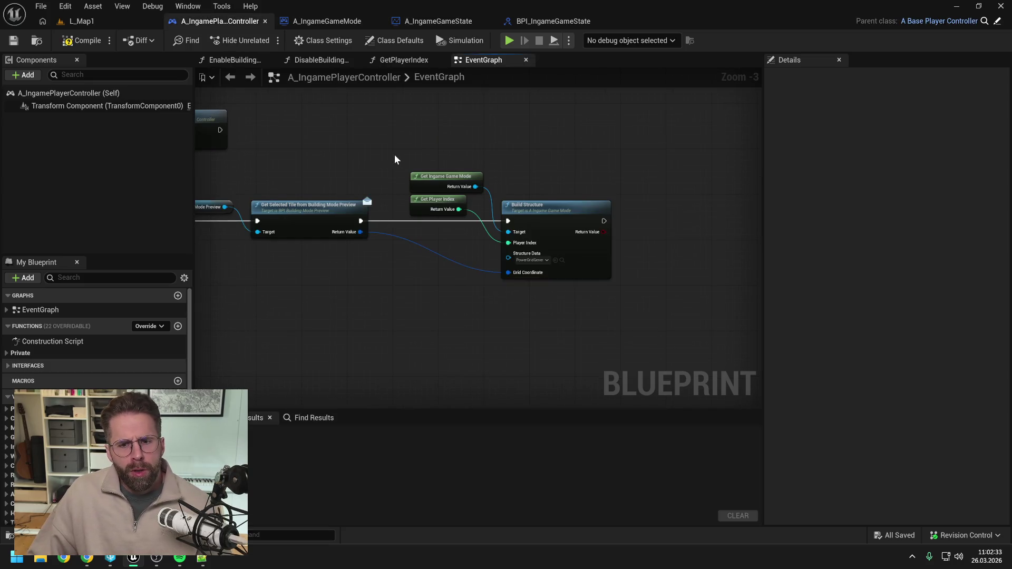
Filter the Content Drawer with 'player state' and open the A_IngamePlayerState Blueprint
left_click_drag(394, 154, 494, 142)
left_click(82, 41)
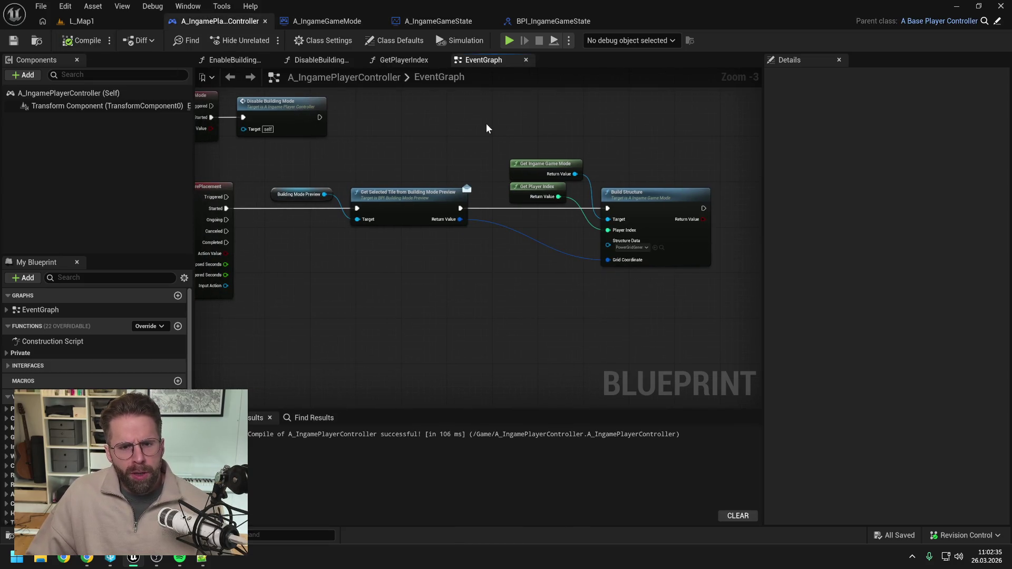
left_click(7, 353)
left_click(402, 303)
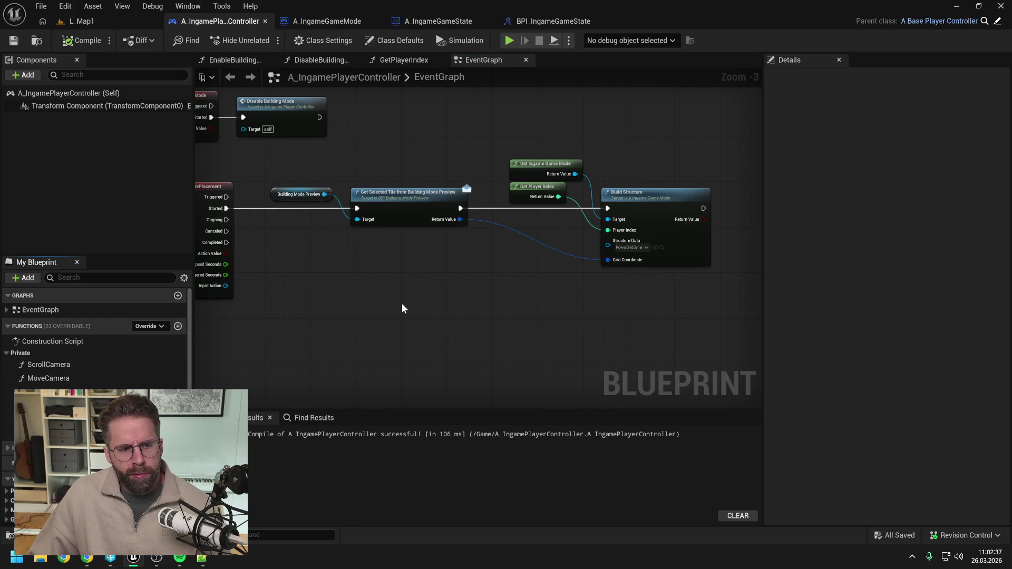
left_click_drag(375, 312, 438, 319)
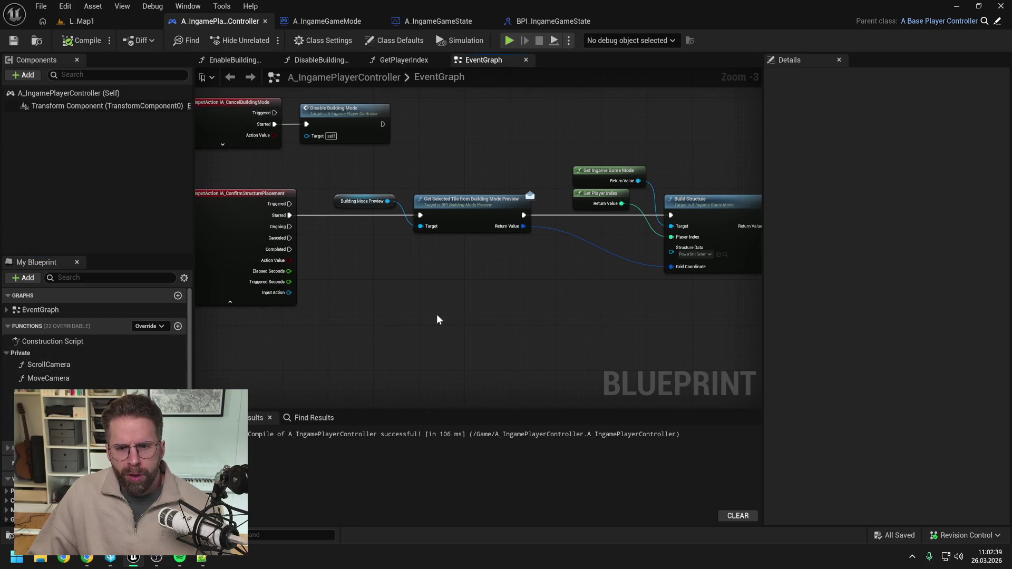
key("ctrl+space")
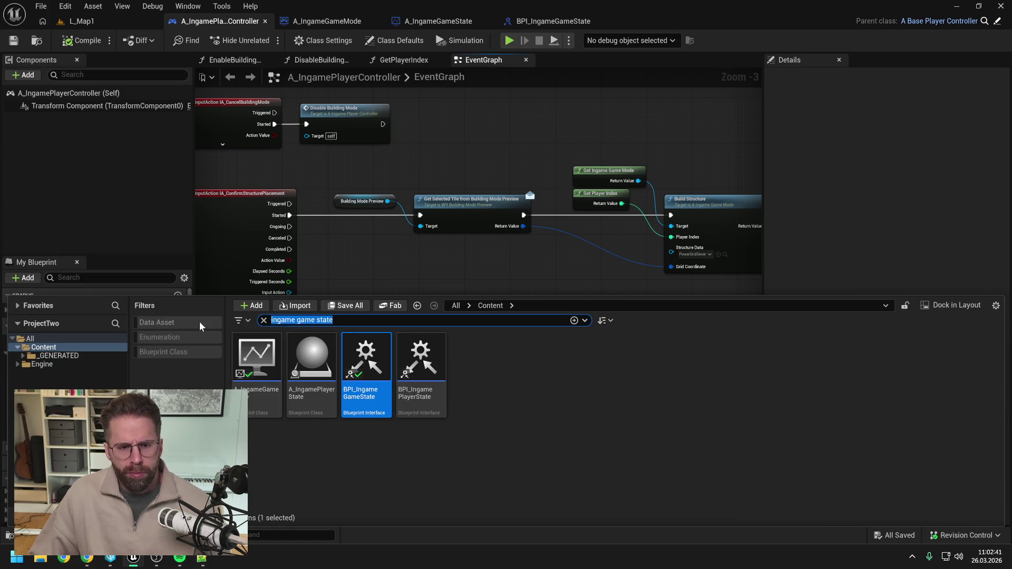
type("player state")
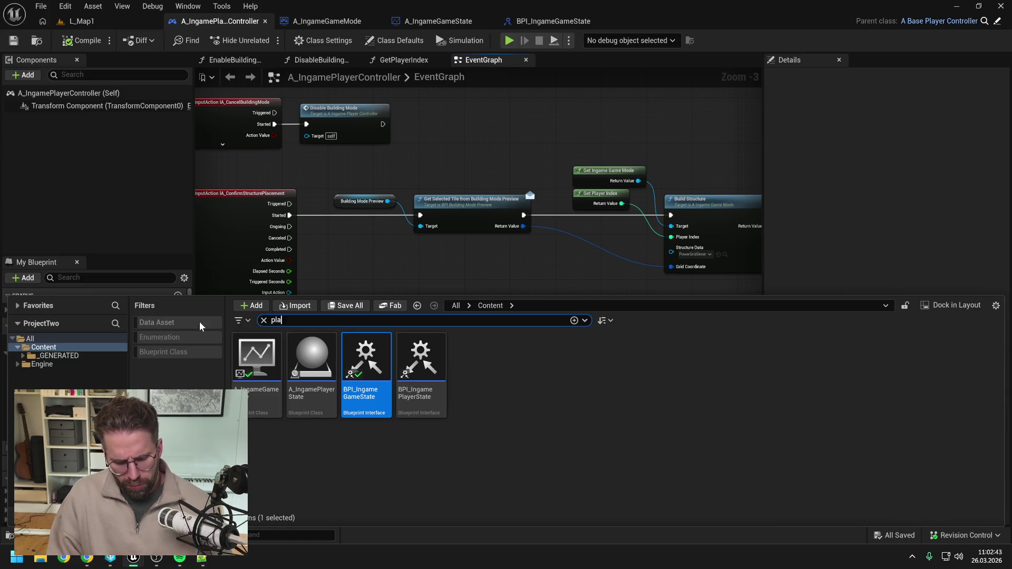
key("Return")
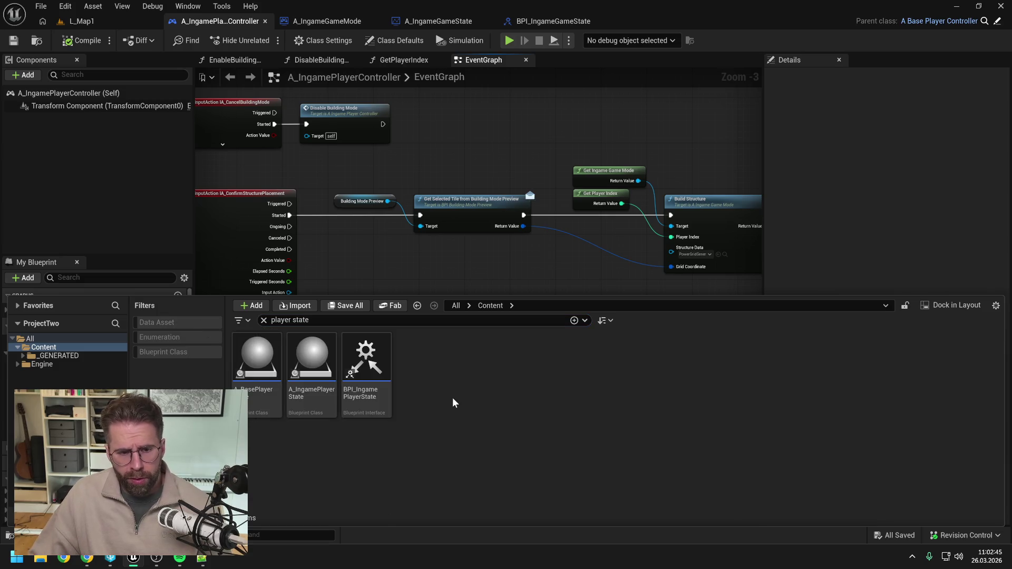
left_click(314, 355)
double_click(314, 355)
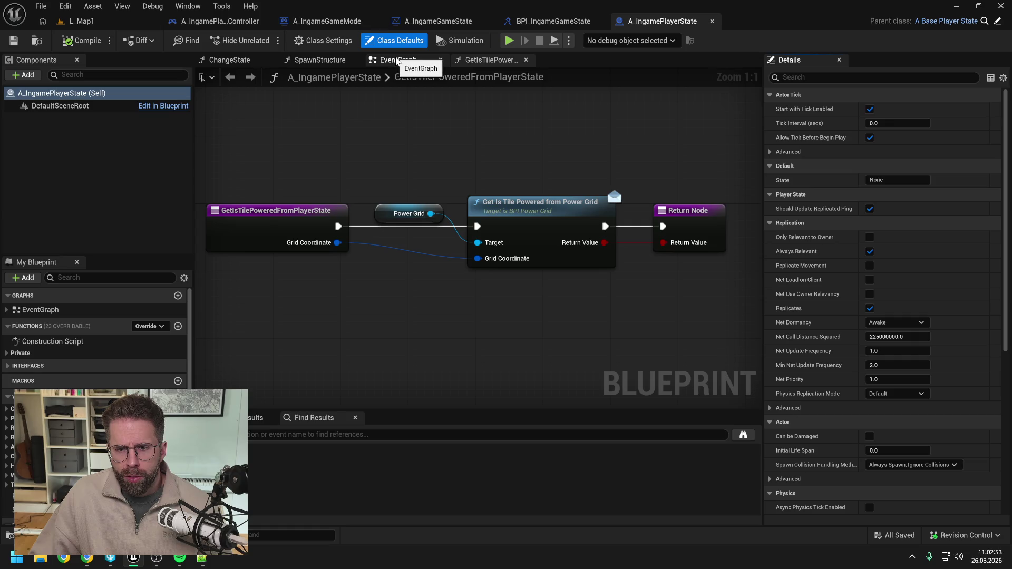
View A_IngamePlayerState's EventGraph with the Power Grid spawn logic, then bring the Claude chat forward
left_click(396, 61)
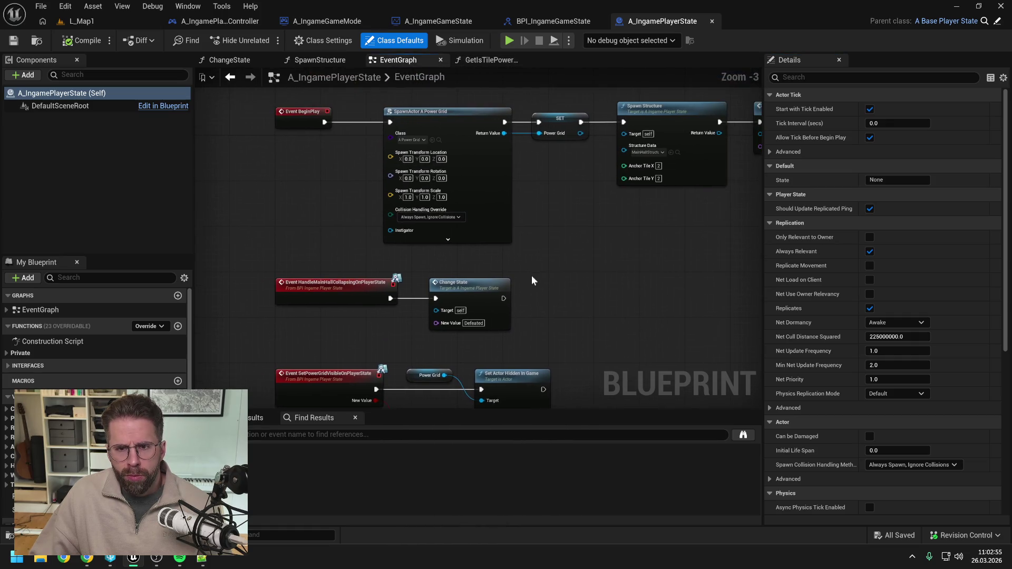
scroll(546, 264, "down", 1)
scroll(545, 265, "up", 1)
scroll(555, 274, "down", 1)
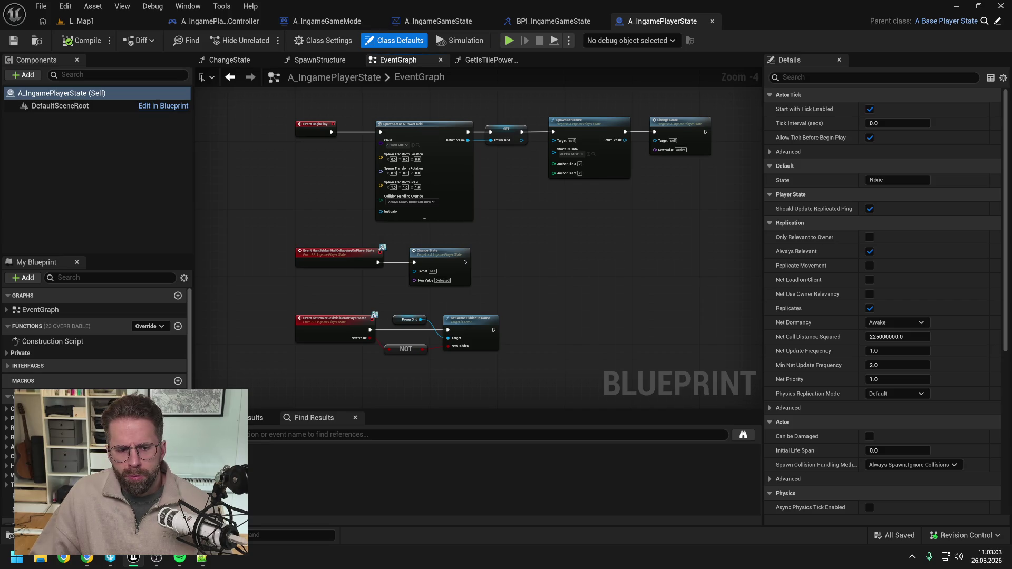
left_click_drag(558, 309, 546, 305)
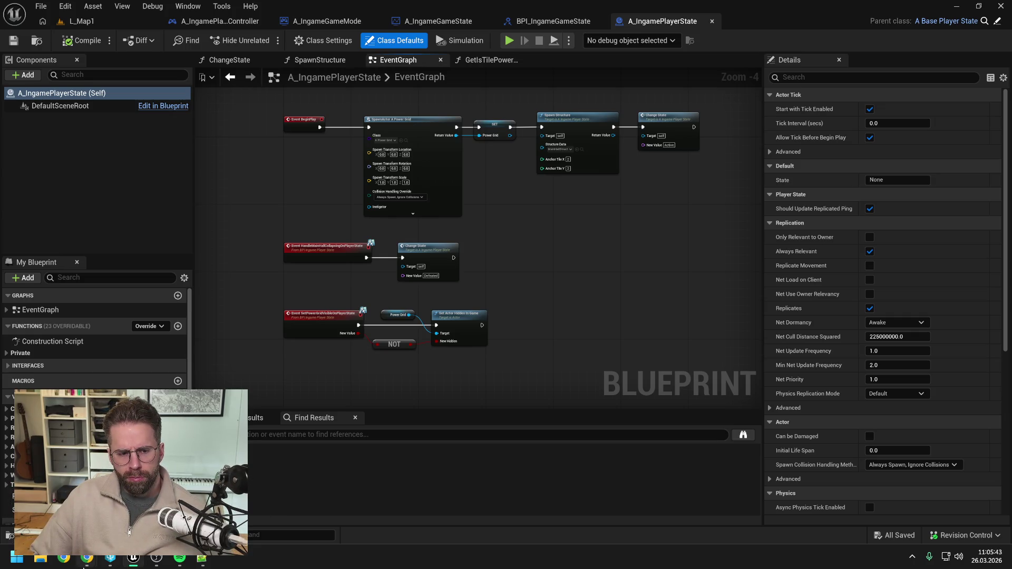
left_click(83, 561)
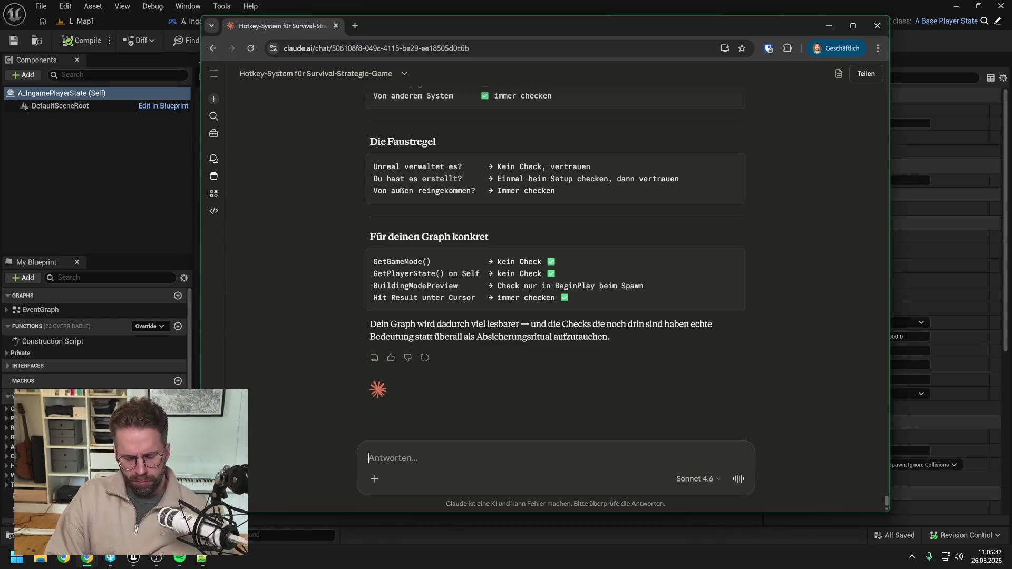
Ask Claude in German whether the PowerGrid of powered tiles belongs in the GameState instead
type("Ich habe neben")
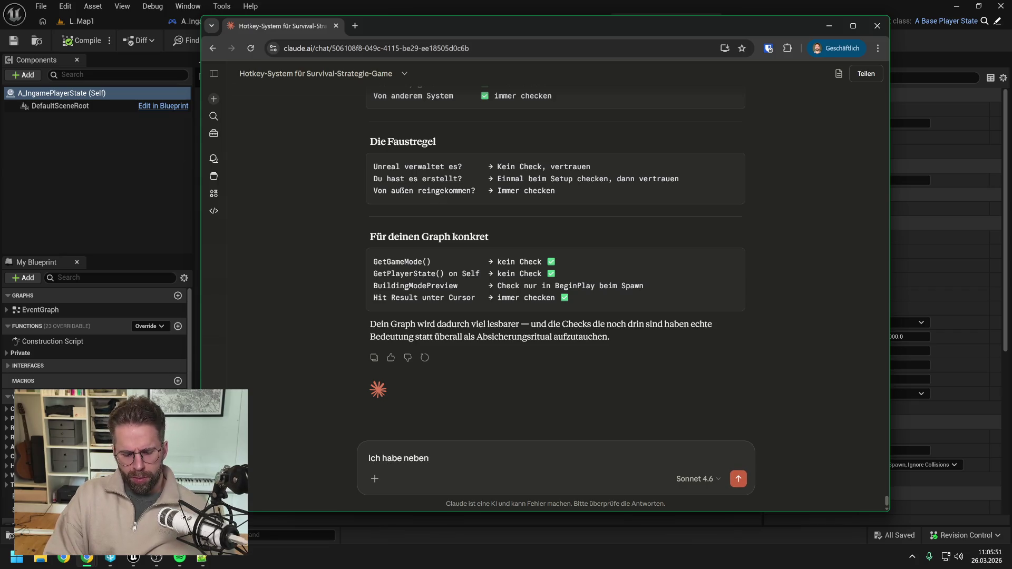
type(" ge")
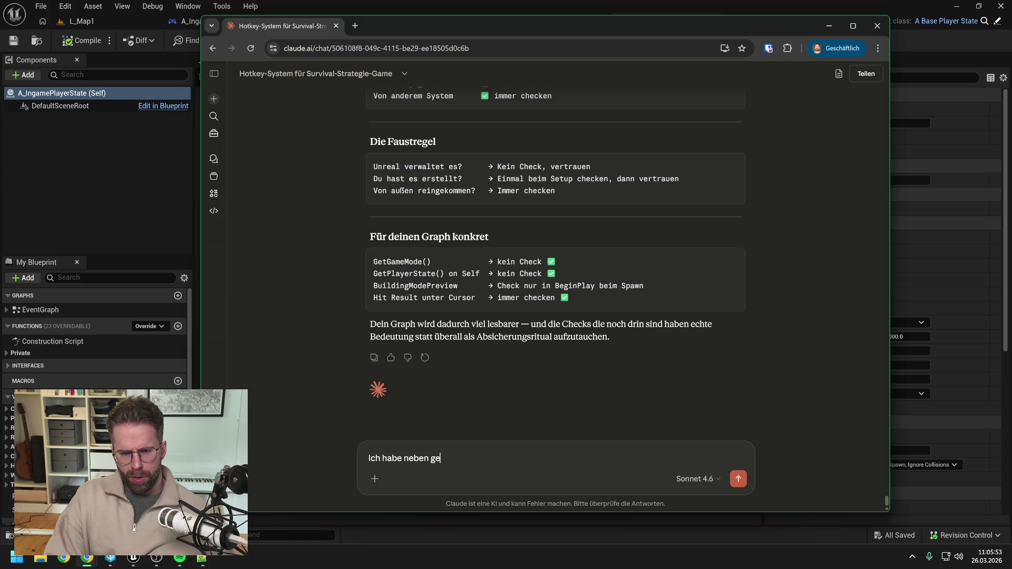
type("nerierte")
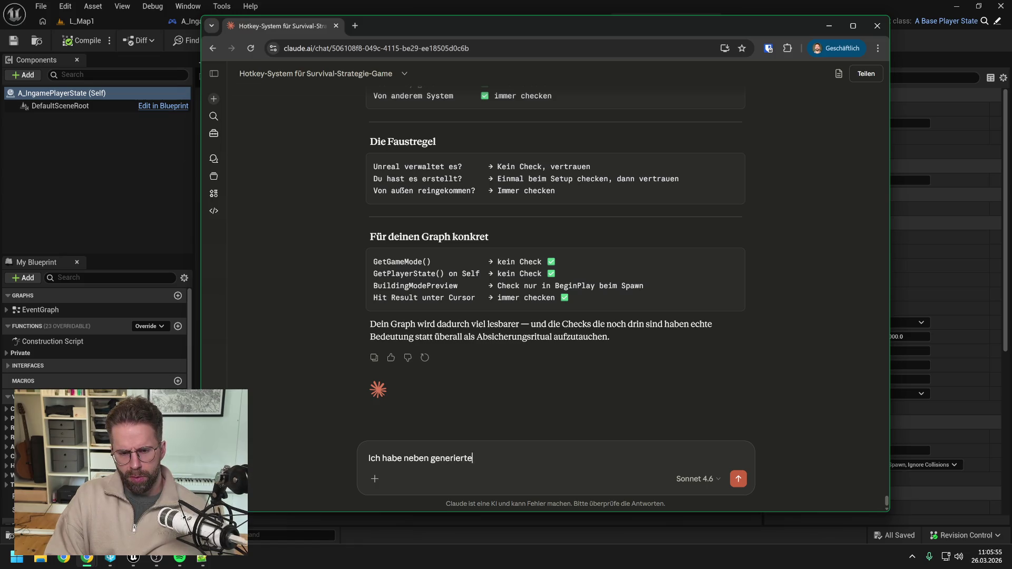
type("n G")
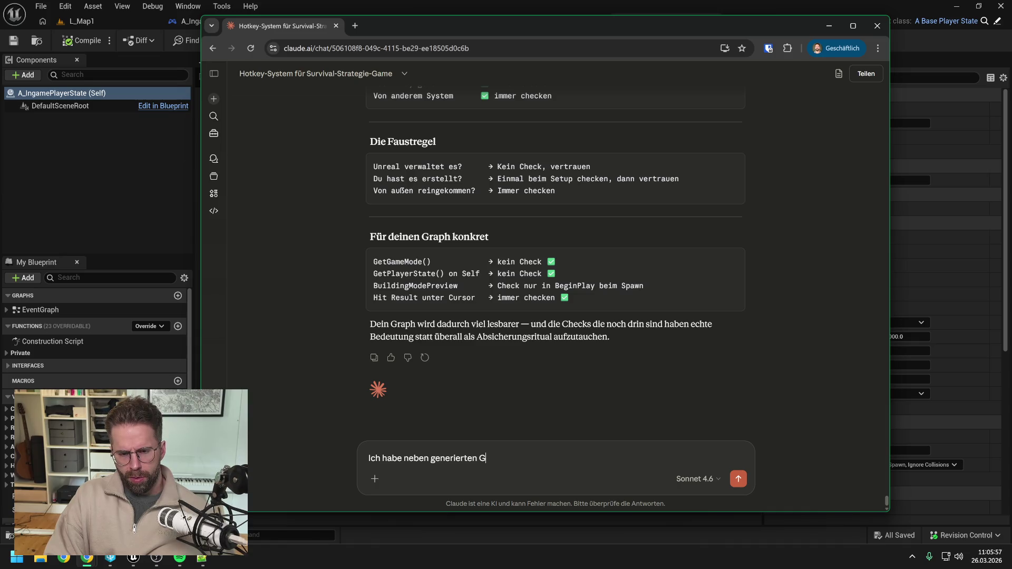
type("ra")
key("BackSpace")
key("BackSpace")
key("BackSpace")
type("Grid im ")
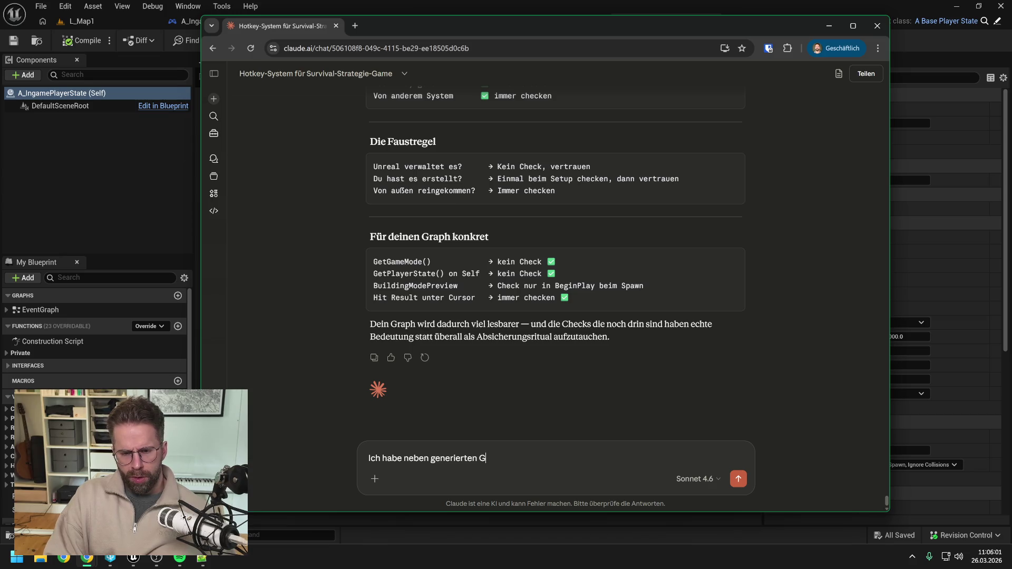
type("GameS")
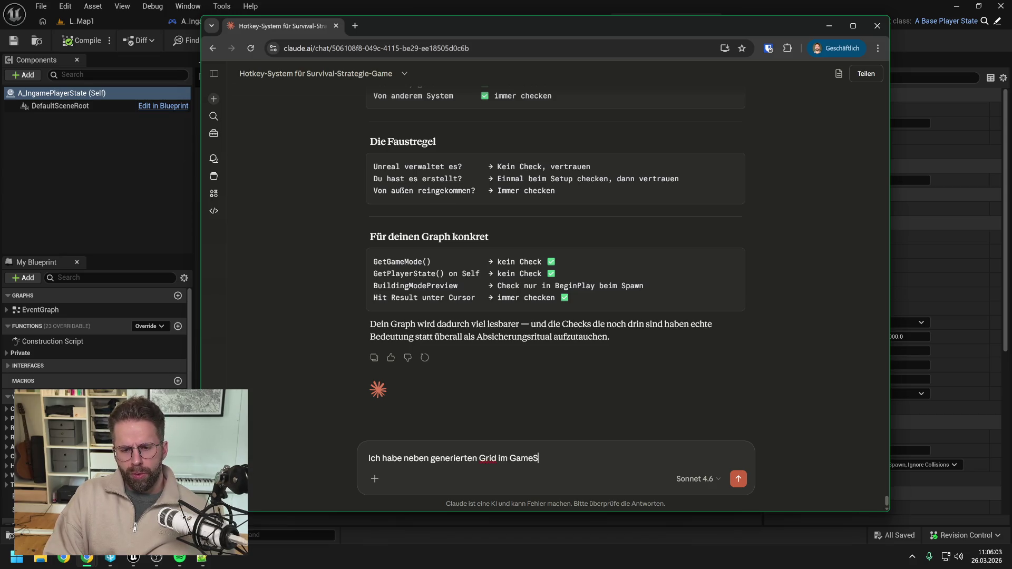
type("tate aktue")
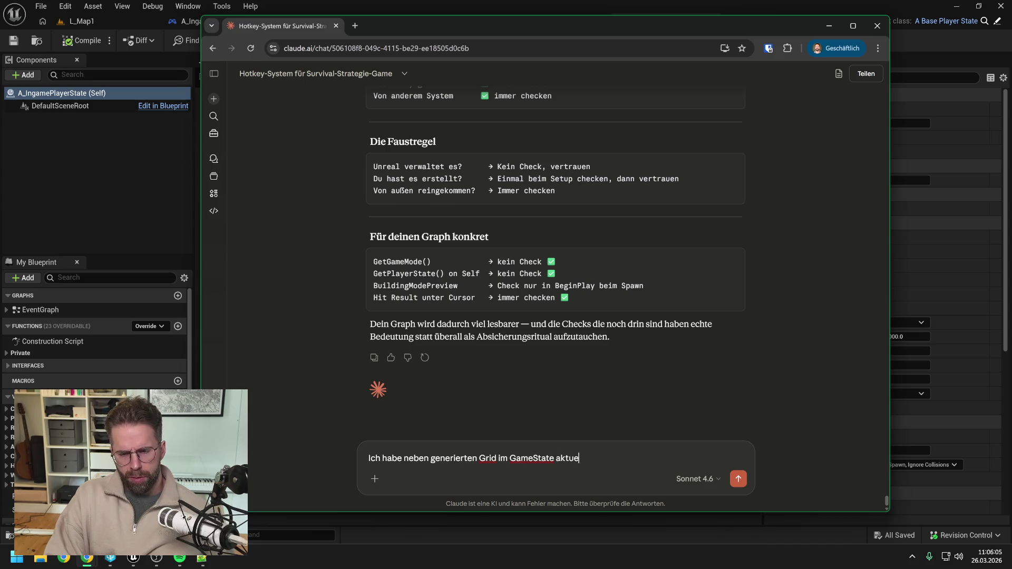
type("ll ein Power")
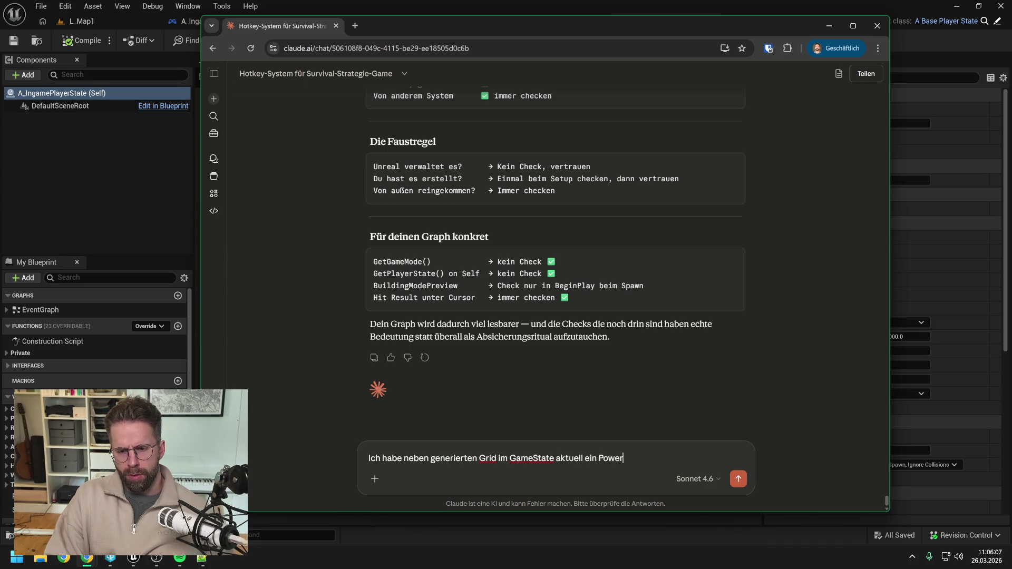
type("Grid im Player")
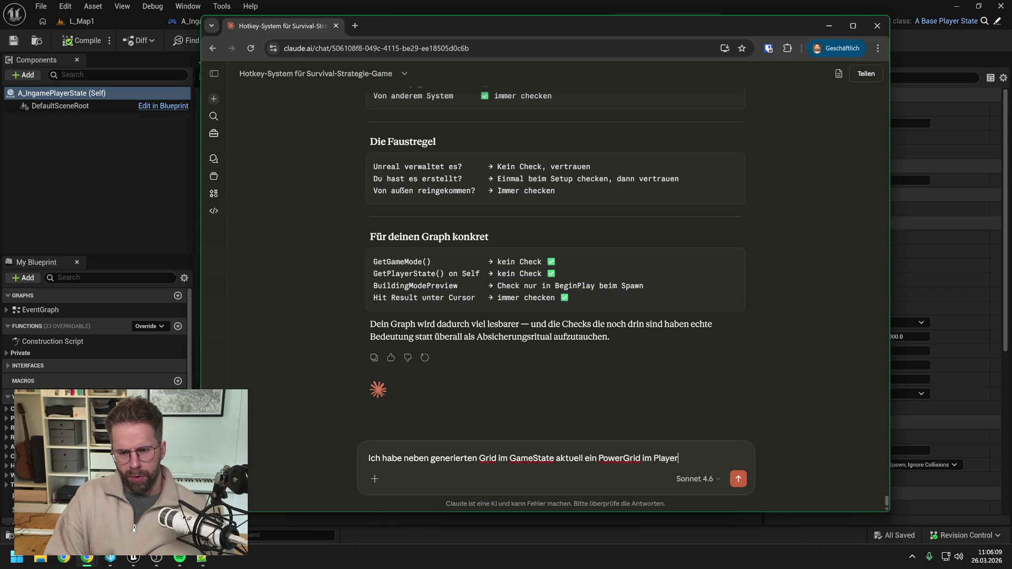
type("State.")
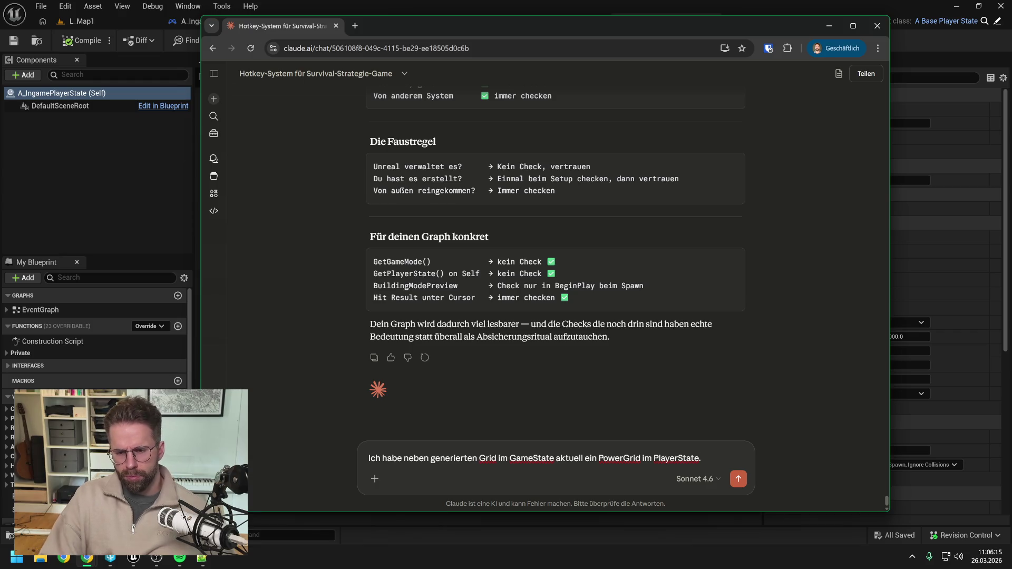
type(" D")
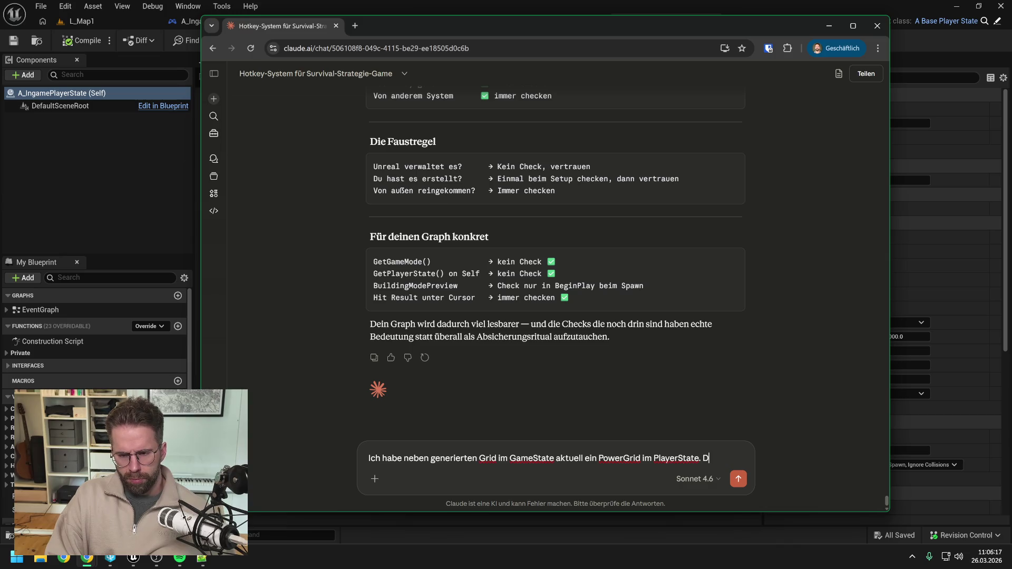
type("as PowerGr")
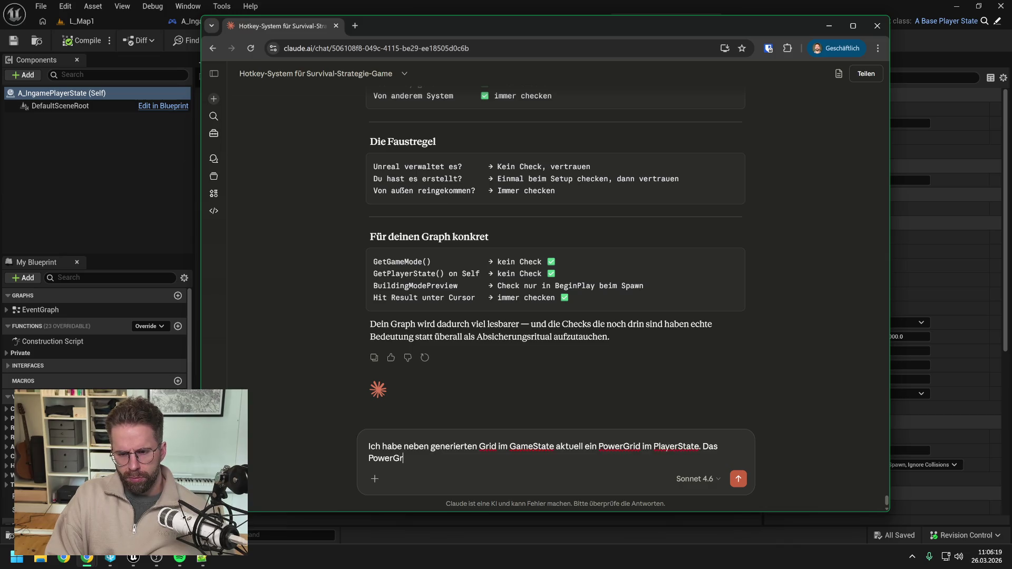
type("id enthält")
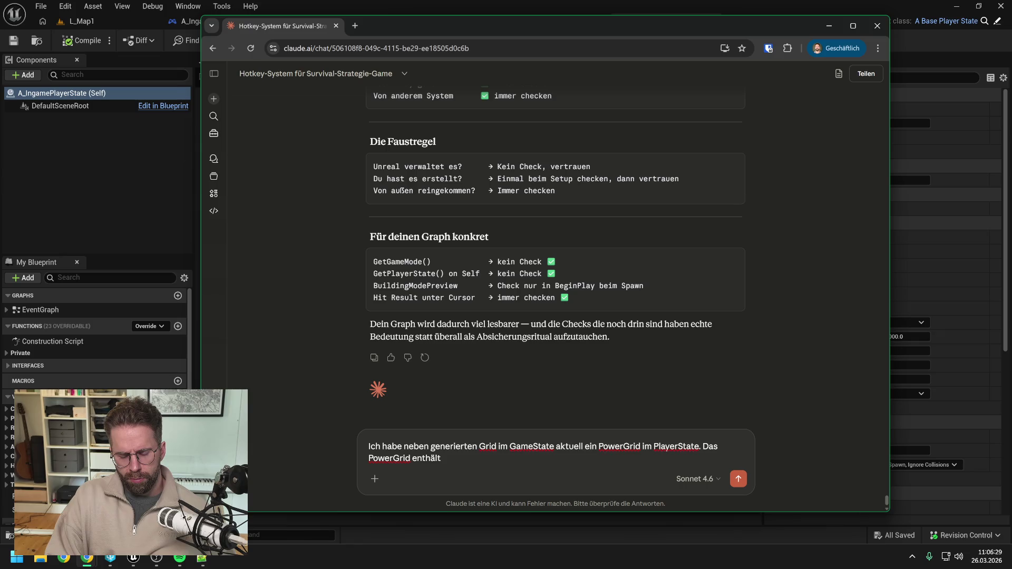
type(" die Informa")
type("tionen")
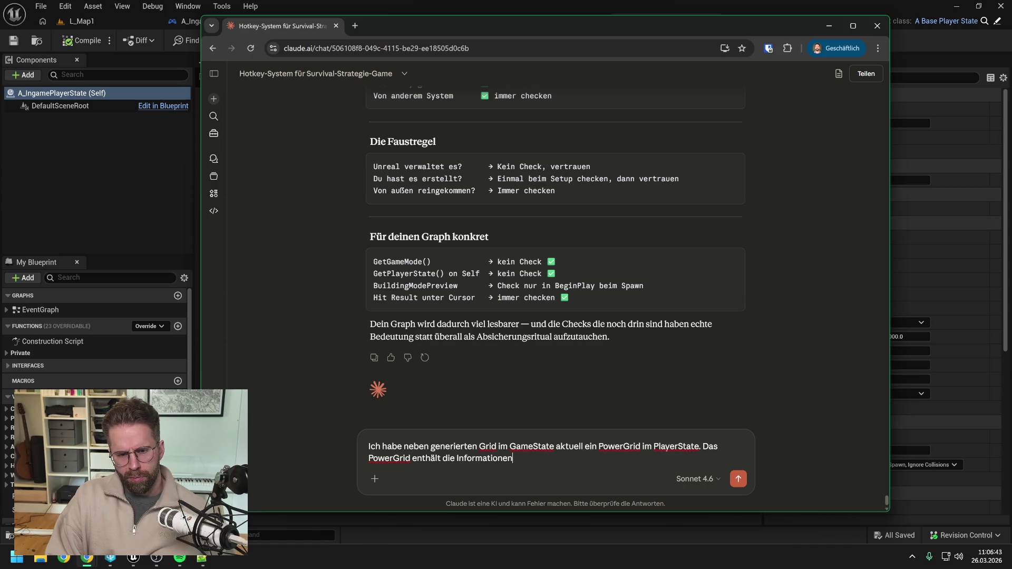
type(", wel")
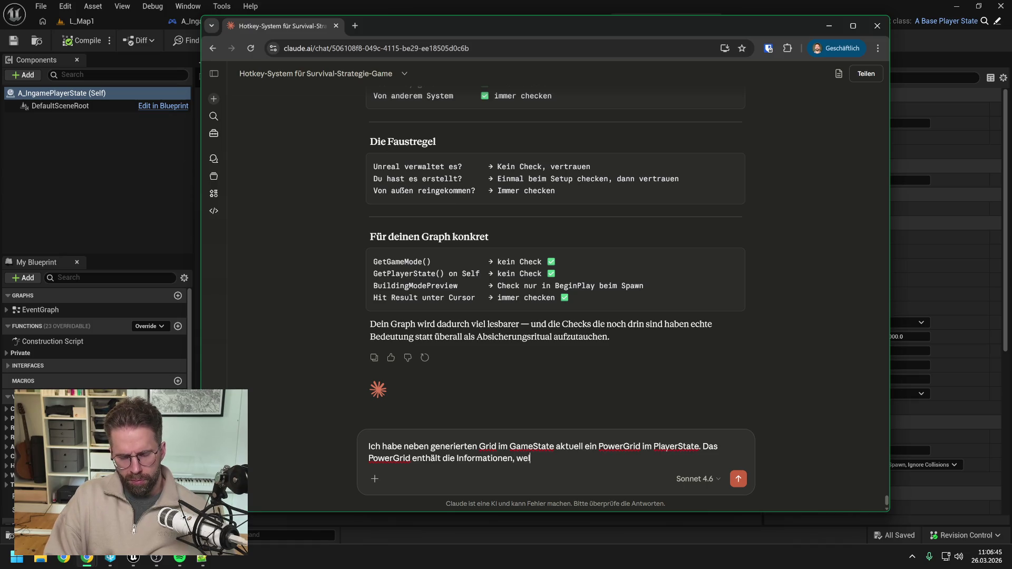
type("che Tiles Power")
key("BackSpace")
key("BackSpace")
key("BackSpace")
type("powered sind.")
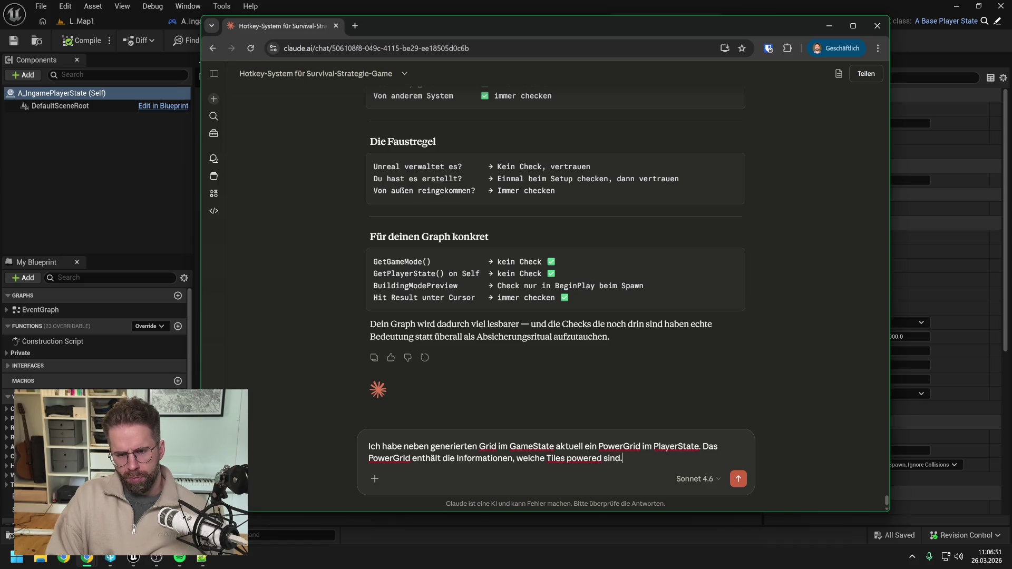
key("shift+Return")
type("Das sol")
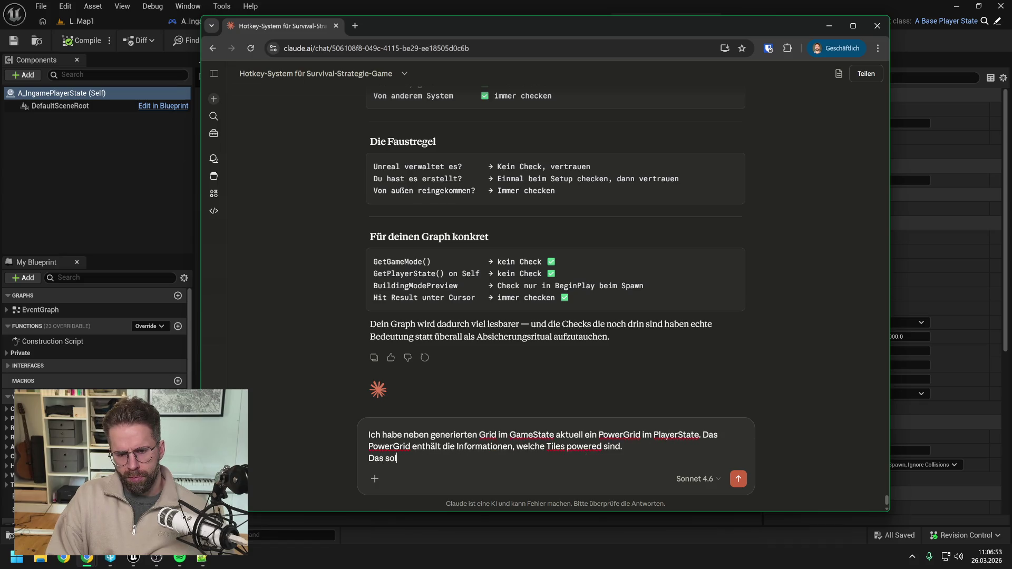
type("lte dann ja eigentlich auch mit in den GameState oder?")
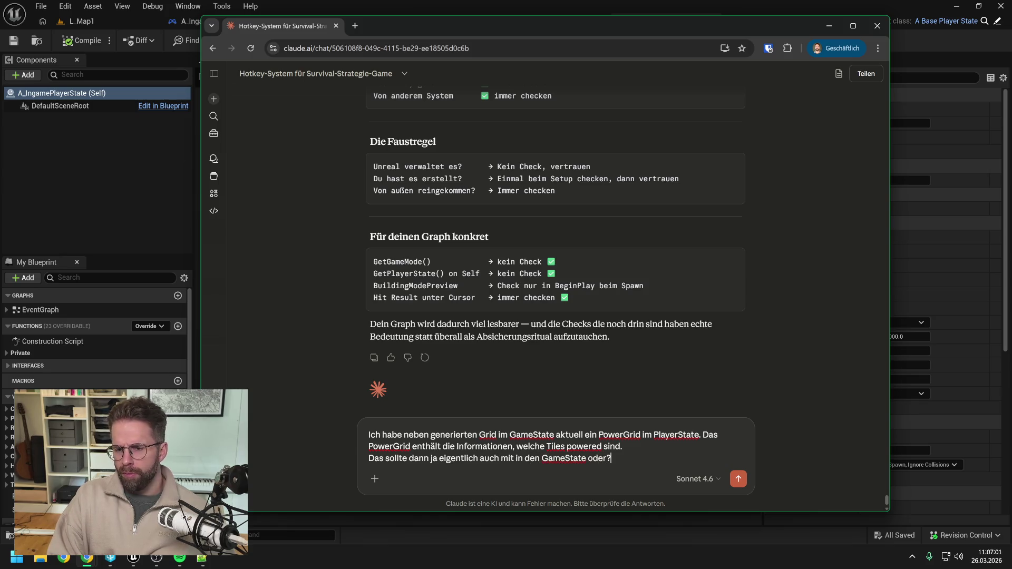
key("Return")
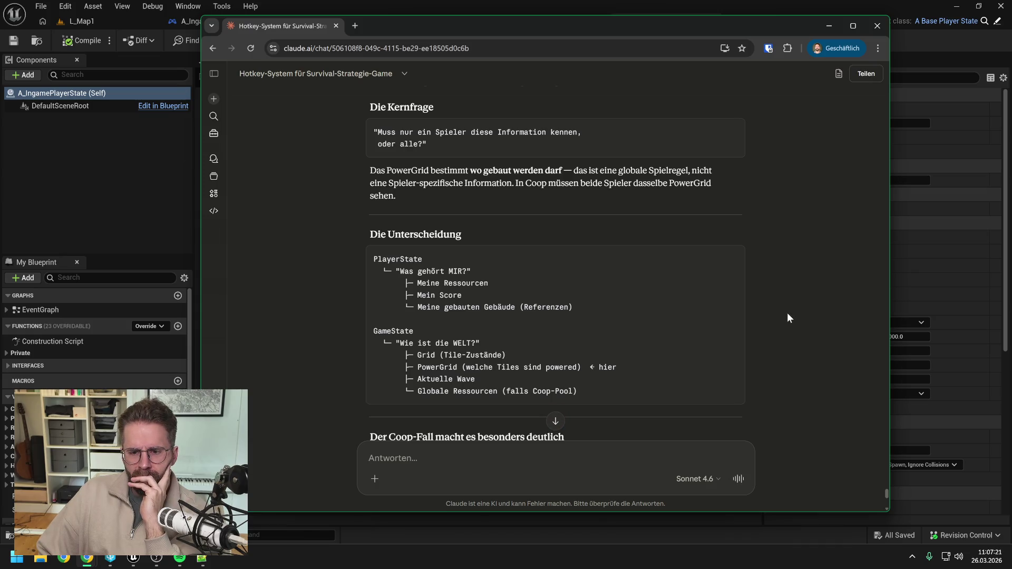
Scroll through Claude's answer recommending the GameState, then return to the Unreal editor
scroll(787, 313, "down", 3)
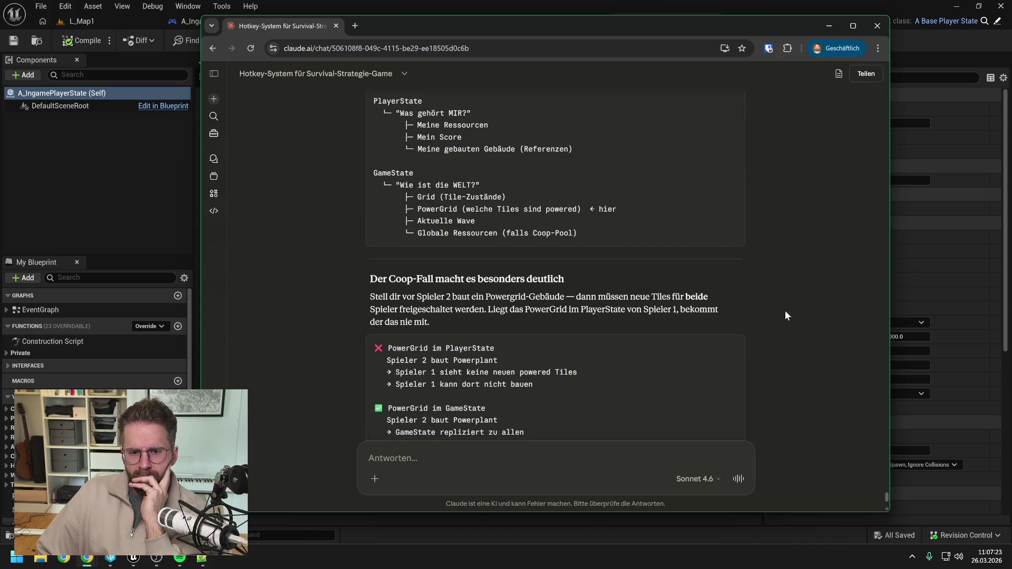
scroll(786, 315, "down", 2)
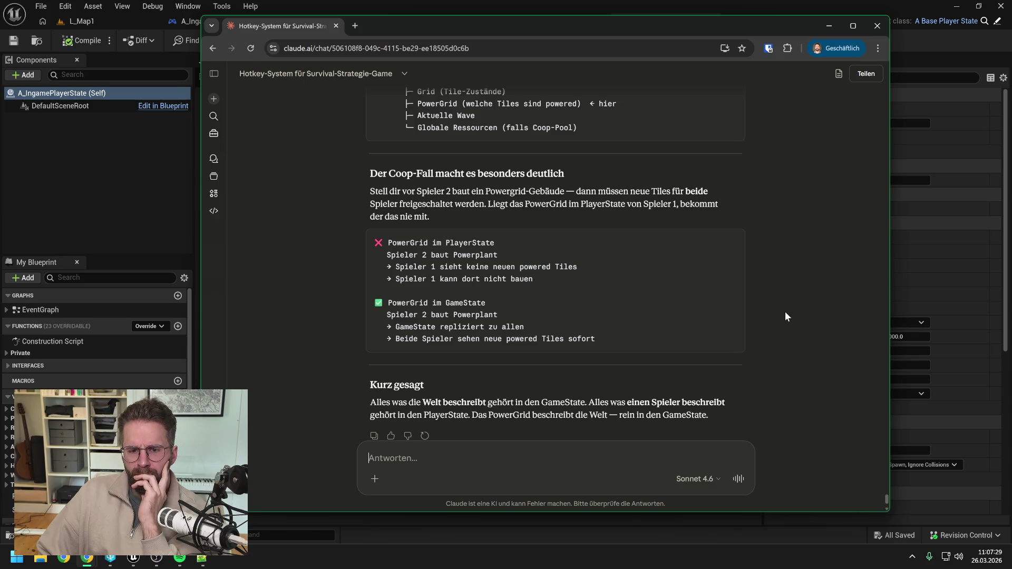
scroll(786, 316, "down", 2)
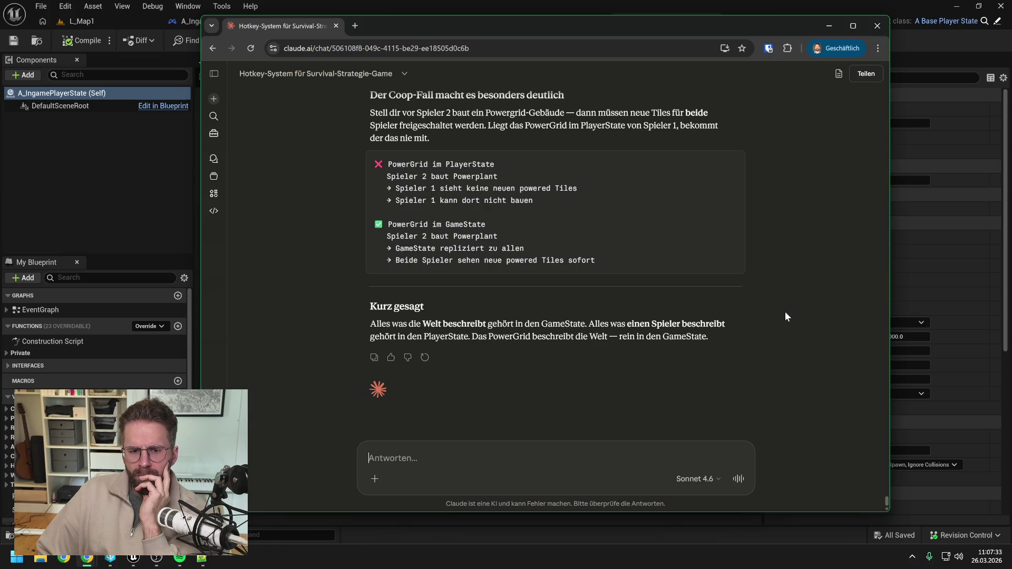
left_click(79, 204)
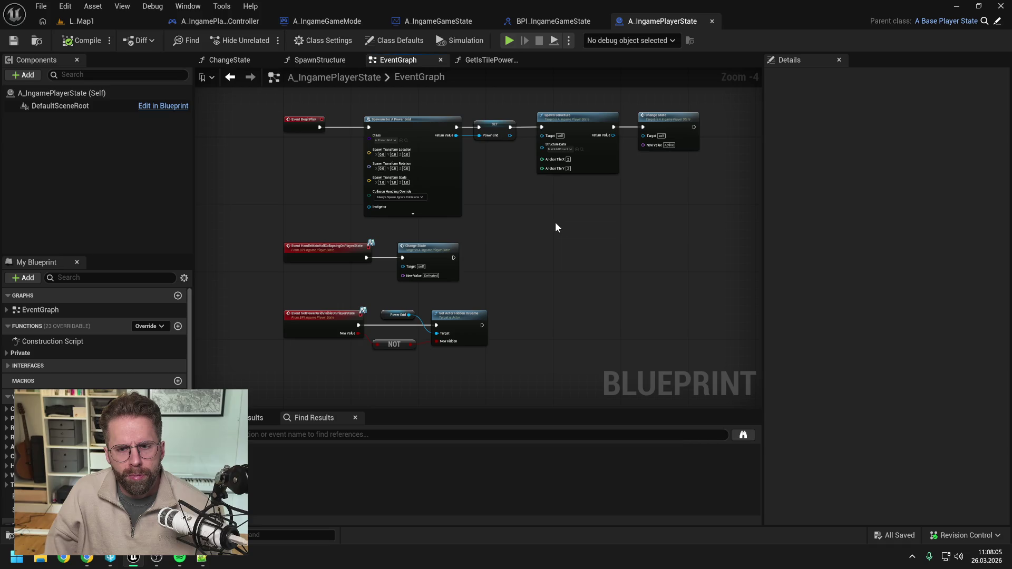
Switch to A_IngameGameState and search the Content Drawer for 'power grid'
left_click(449, 21)
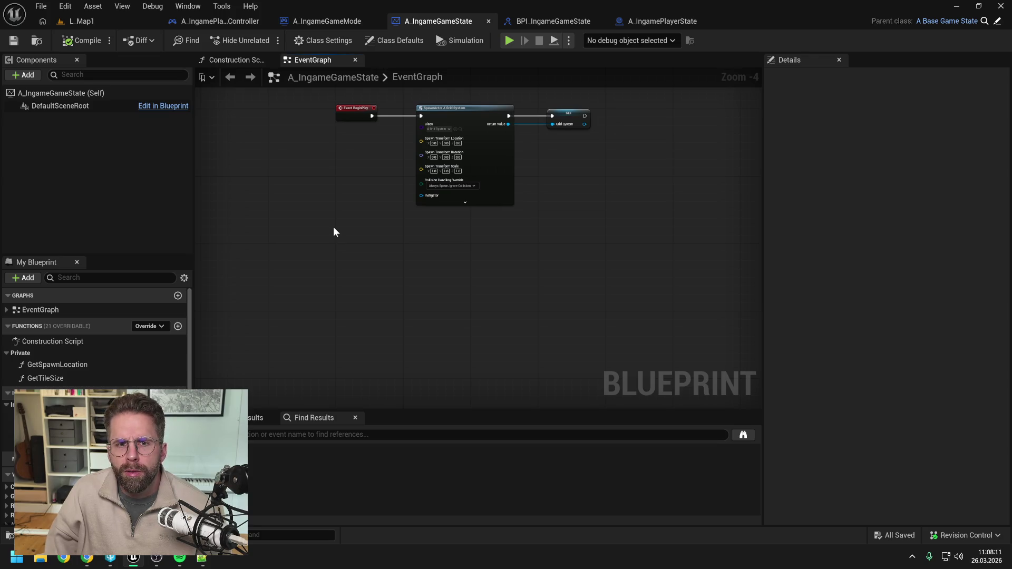
key("ctrl+space")
type("power grid")
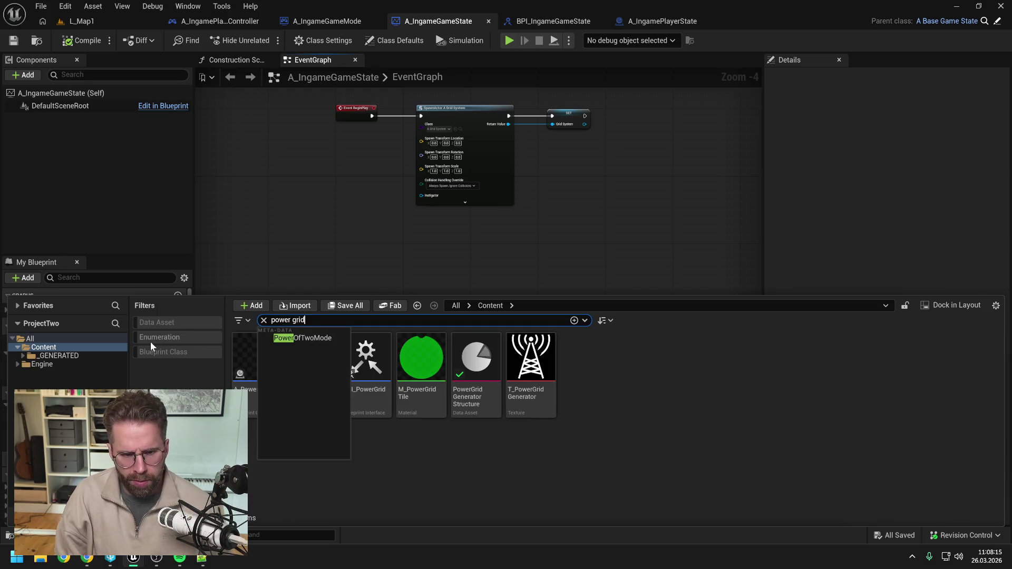
Open A_PowerGrid and space out the Return Node and CONTAINS nodes to the right
double_click(259, 374)
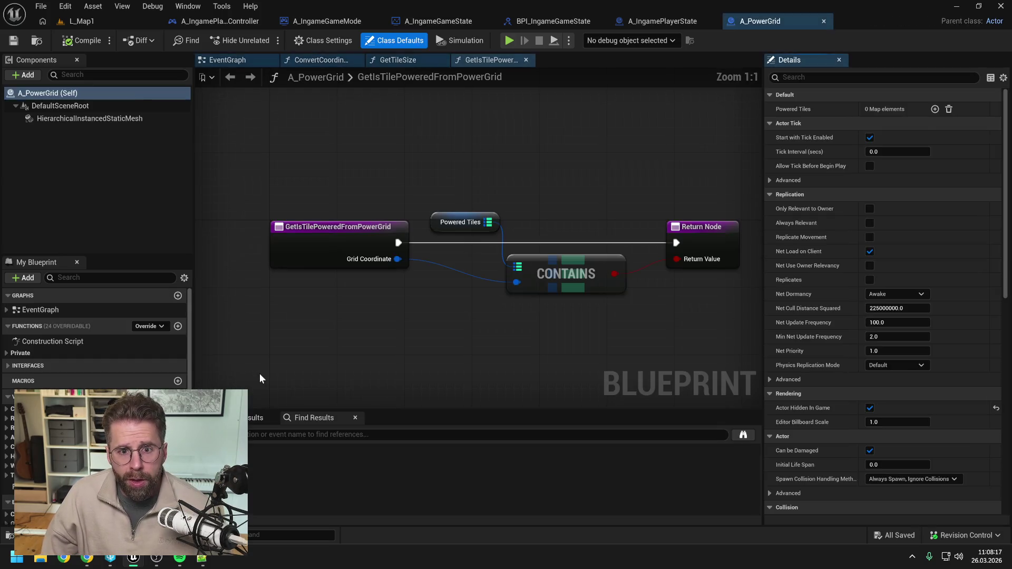
left_click(31, 351)
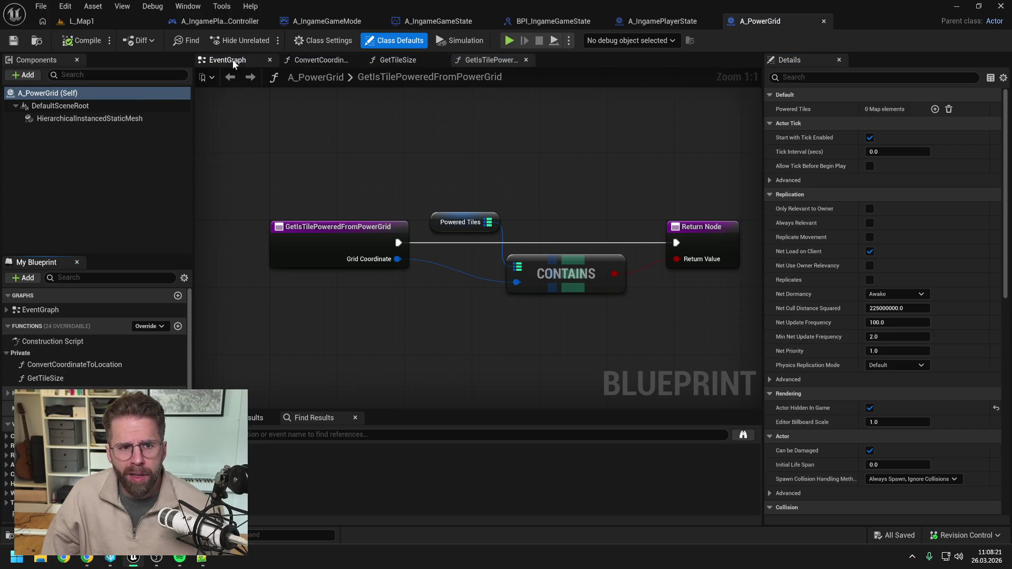
left_click(6, 393)
left_click(4, 405)
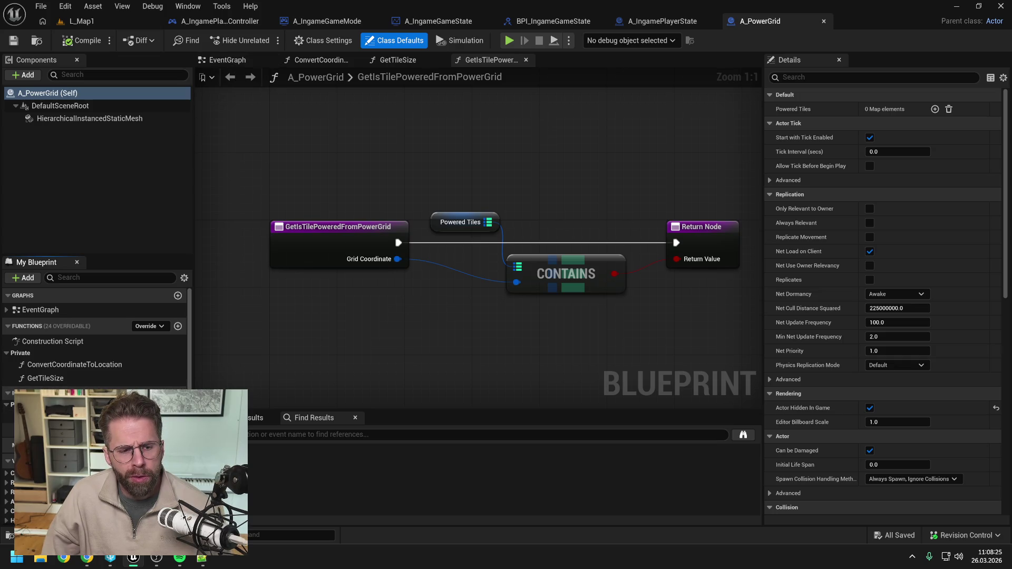
scroll(406, 305, "down", 1)
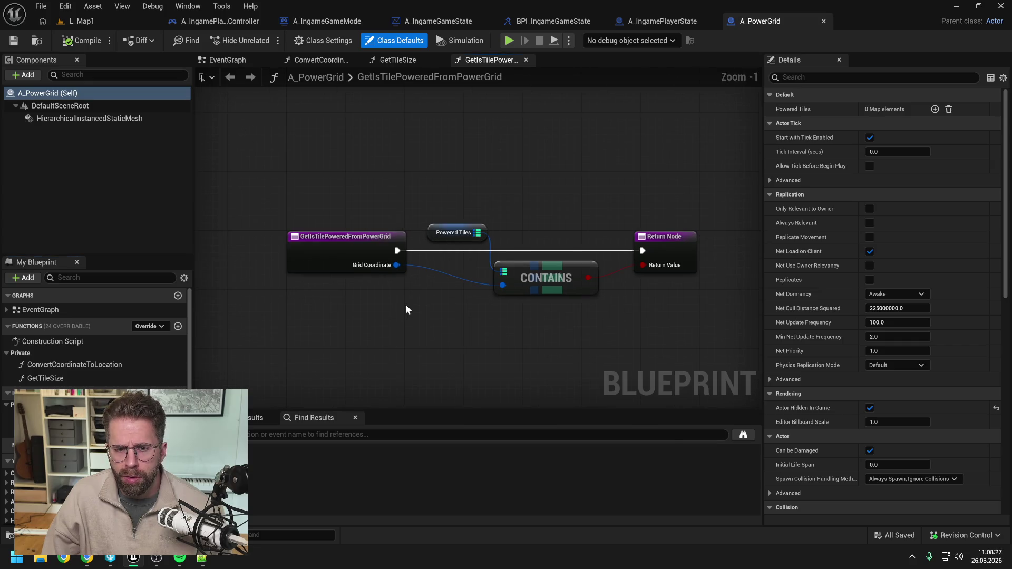
left_click_drag(656, 246, 708, 245)
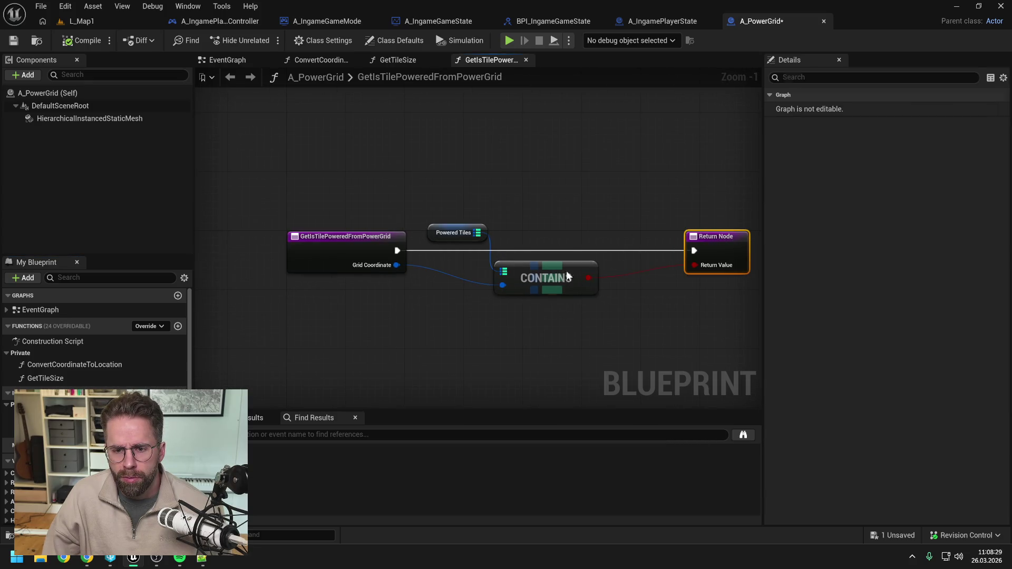
left_click_drag(535, 276, 565, 276)
left_click(556, 228)
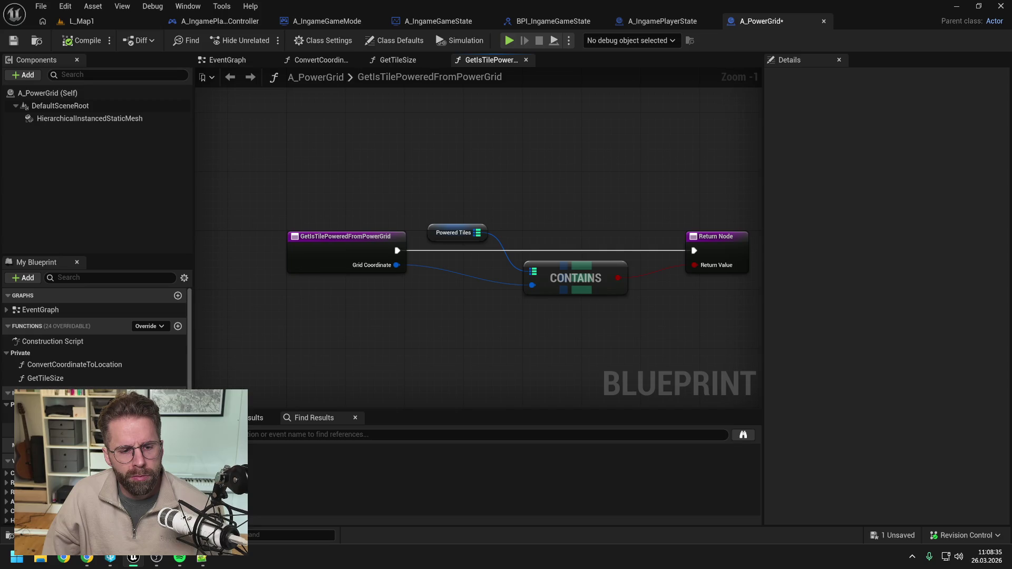
Switch to the power grid's EventGraph and reopen the Content Drawer search
key("alt+Left")
left_click(417, 280)
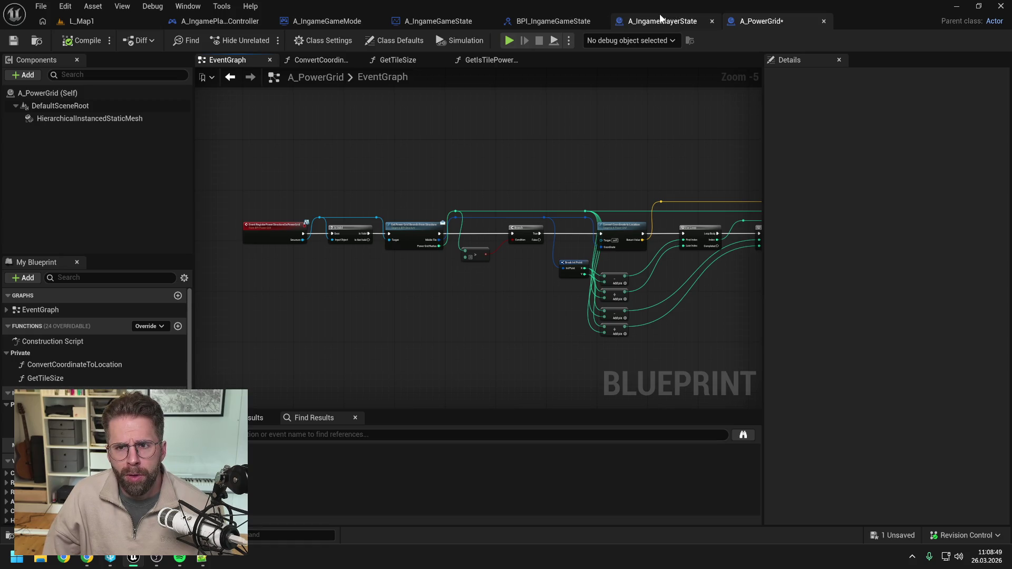
key("ctrl+space")
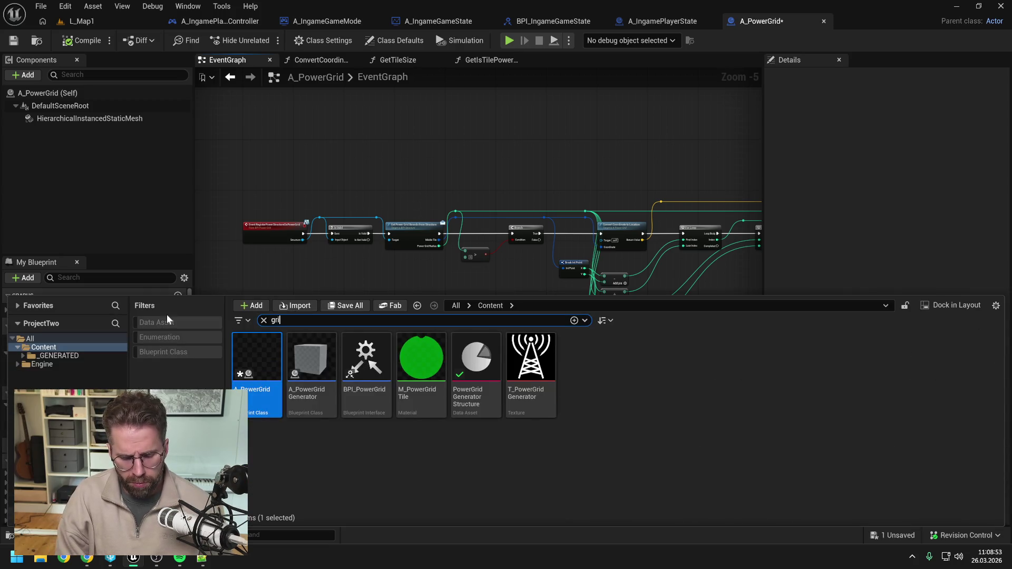
Search 'grid system' and open the A_GridSystem blueprint
type("grid system")
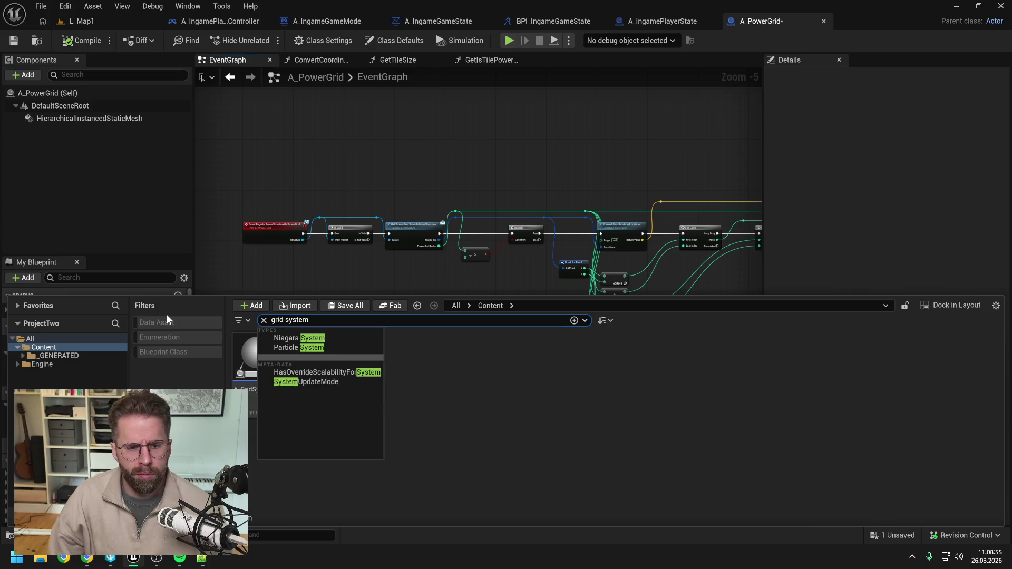
left_click(272, 373)
double_click(271, 374)
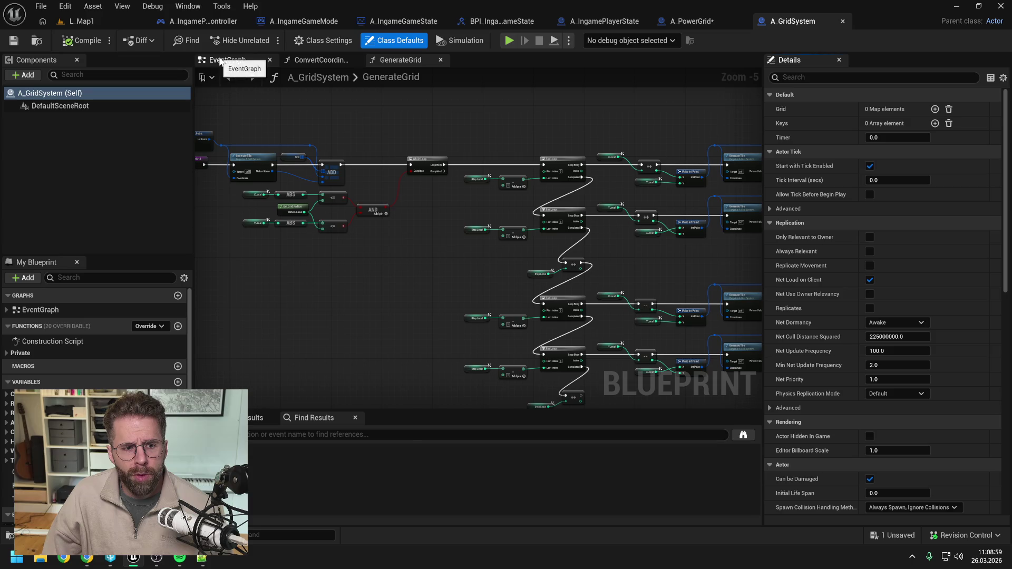
Review A_GridSystem's functions and EventGraph, then add a new empty function
left_click(5, 353)
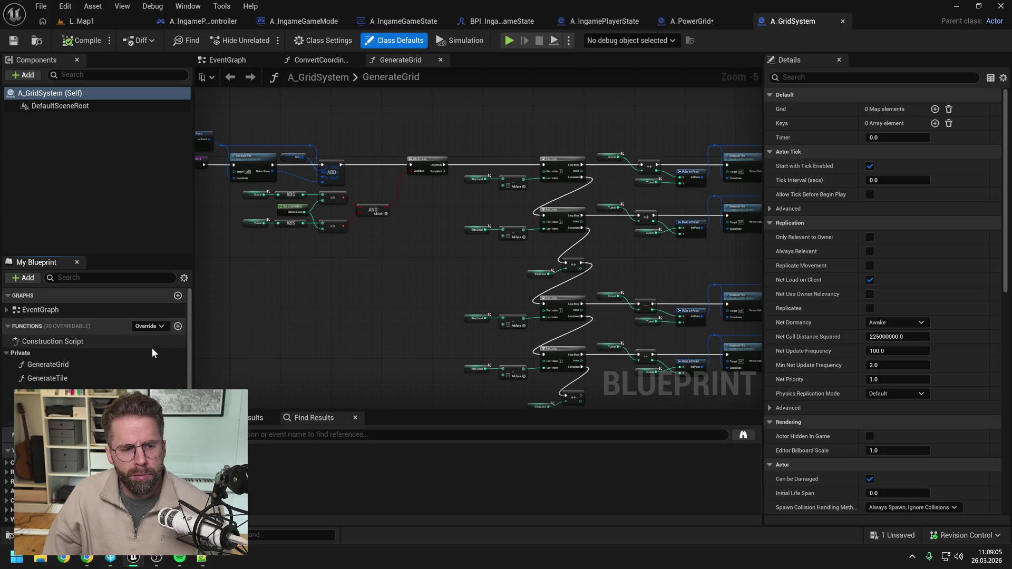
scroll(152, 348, "down", 3)
scroll(150, 346, "up", 3)
left_click(228, 60)
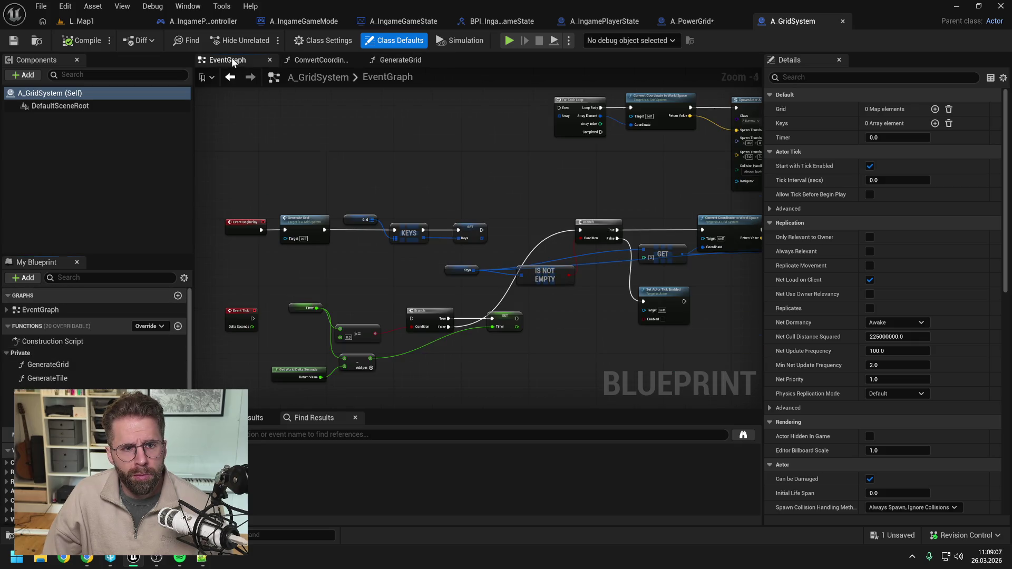
scroll(354, 174, "down", 1)
mouse_move(529, 188)
left_mouse_down()
mouse_move(395, 181)
mouse_move(459, 182)
left_mouse_up()
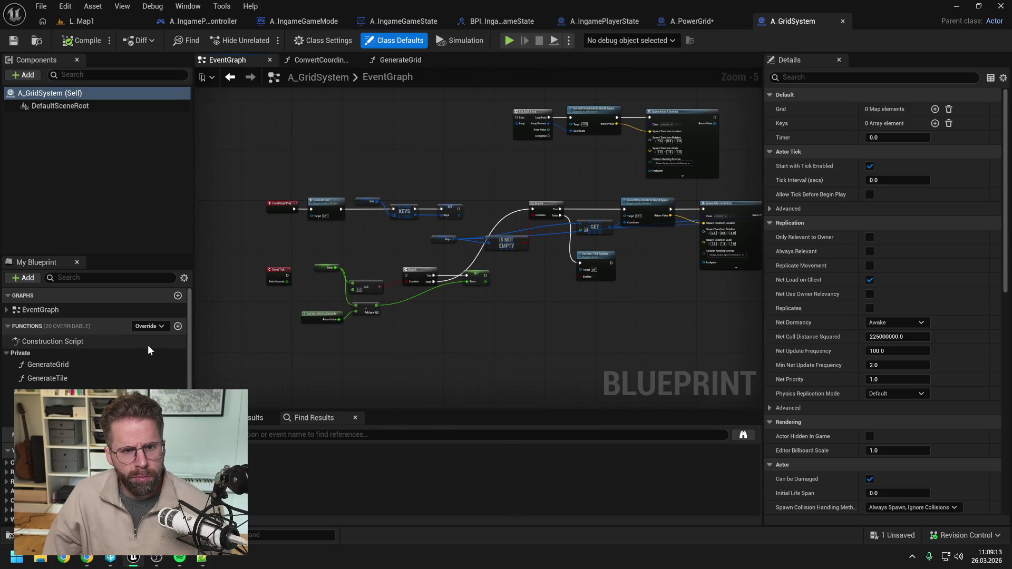
left_click(177, 326)
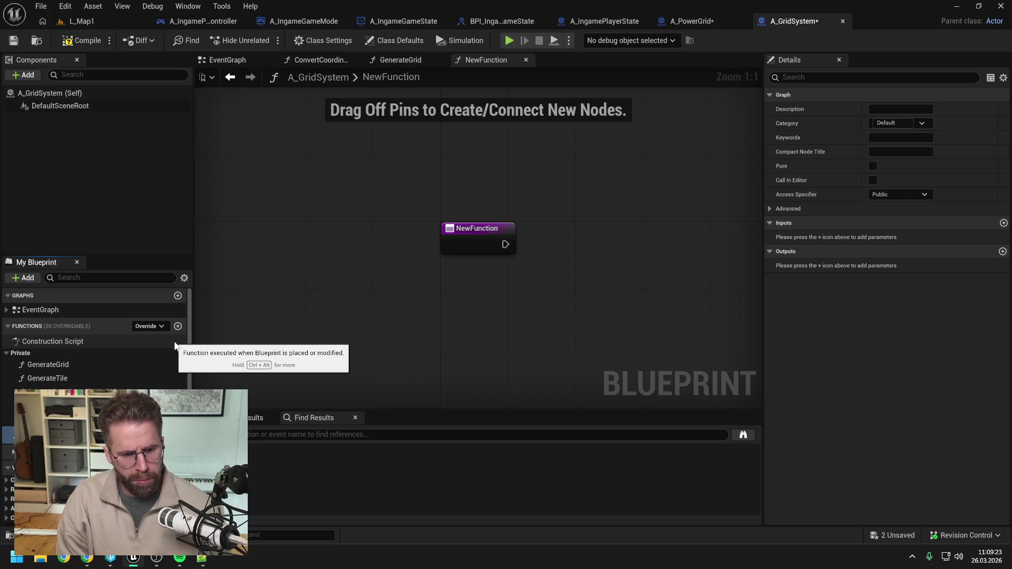
Name the function RegisterPowerStructure, check out the blueprints, and set its category to GridSystem
key("Return")
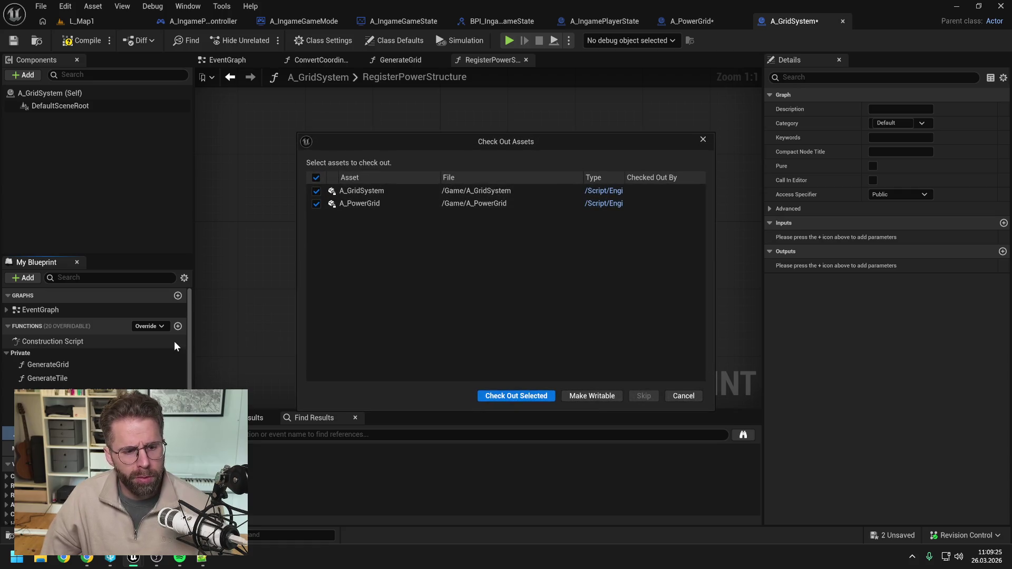
left_click(496, 396)
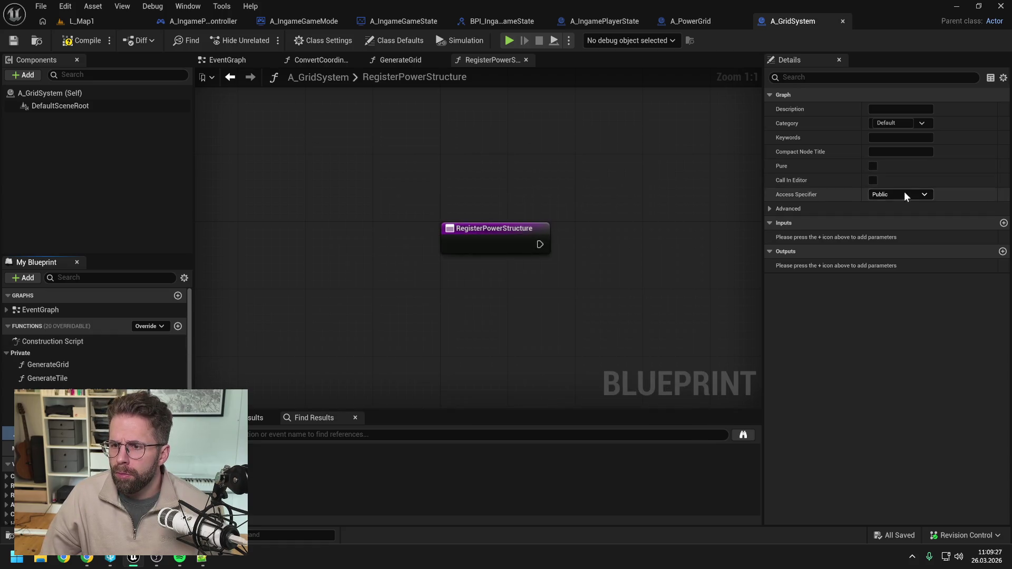
left_click(891, 123)
type("G")
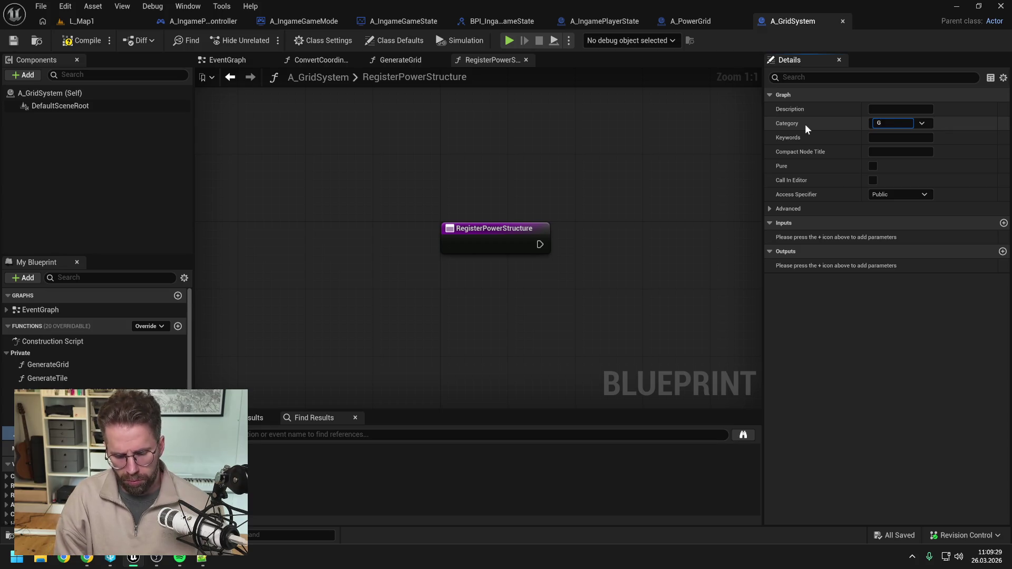
type("ridSystem")
key("Return")
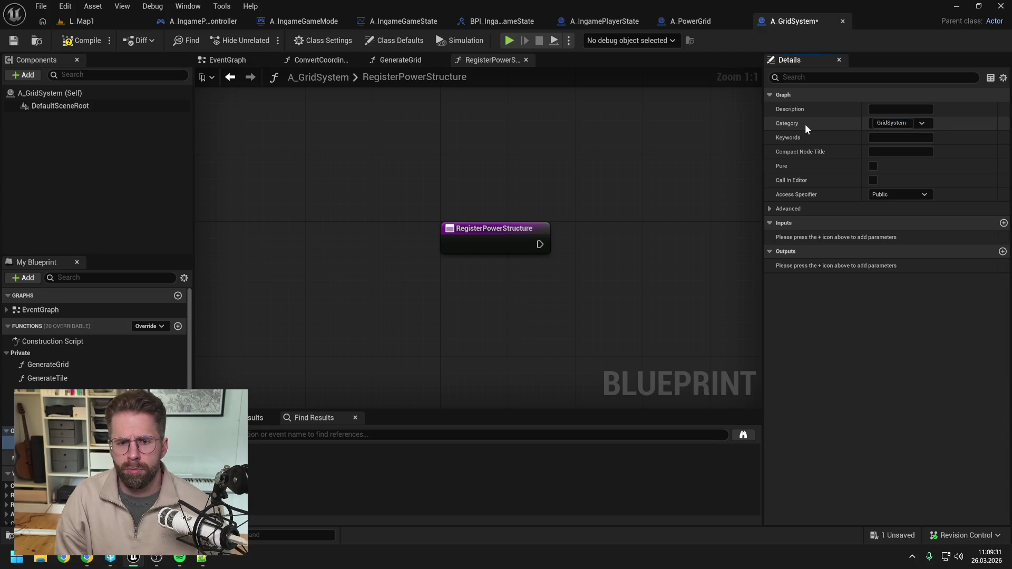
Place RegisterPowerStructure in the Grid System category, then compile and save A_GridSystem
key("ctrl+s")
left_click_drag(31, 442, 24, 353)
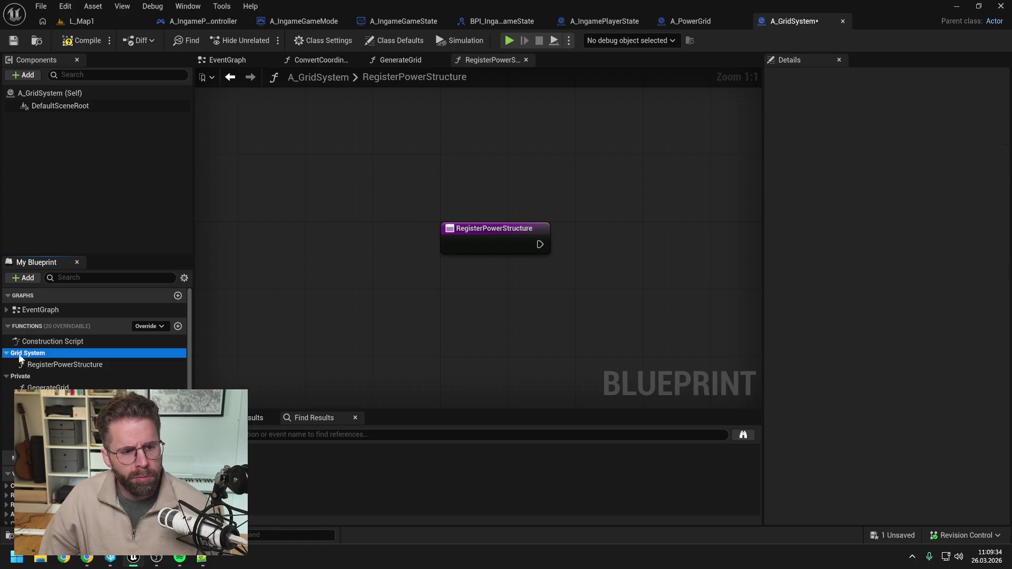
left_click(88, 42)
key("ctrl+s")
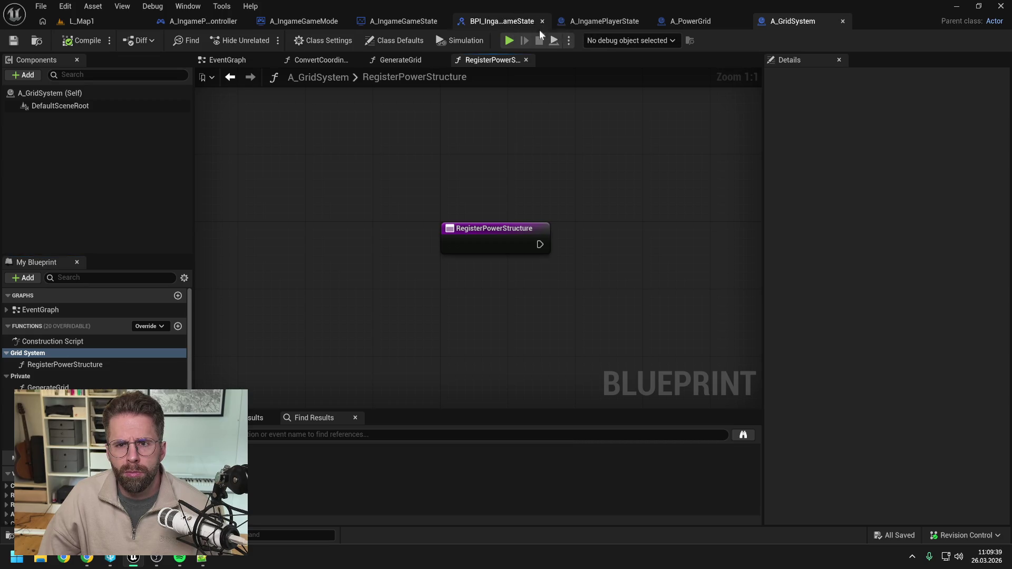
left_click(595, 23)
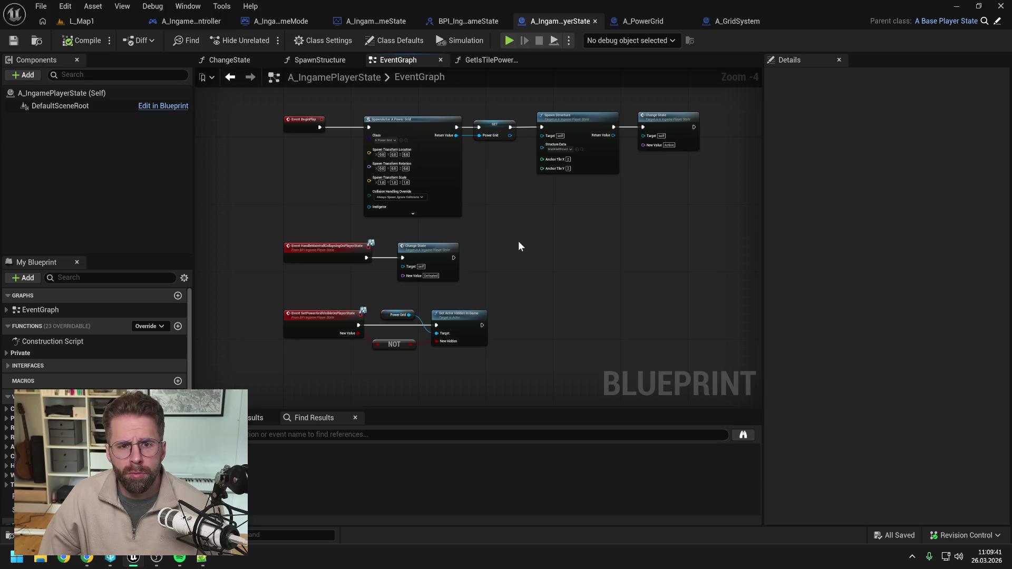
Expand the player state's Interfaces, then review the A_PowerGrid and A_IngameGameState graphs
left_click(8, 366)
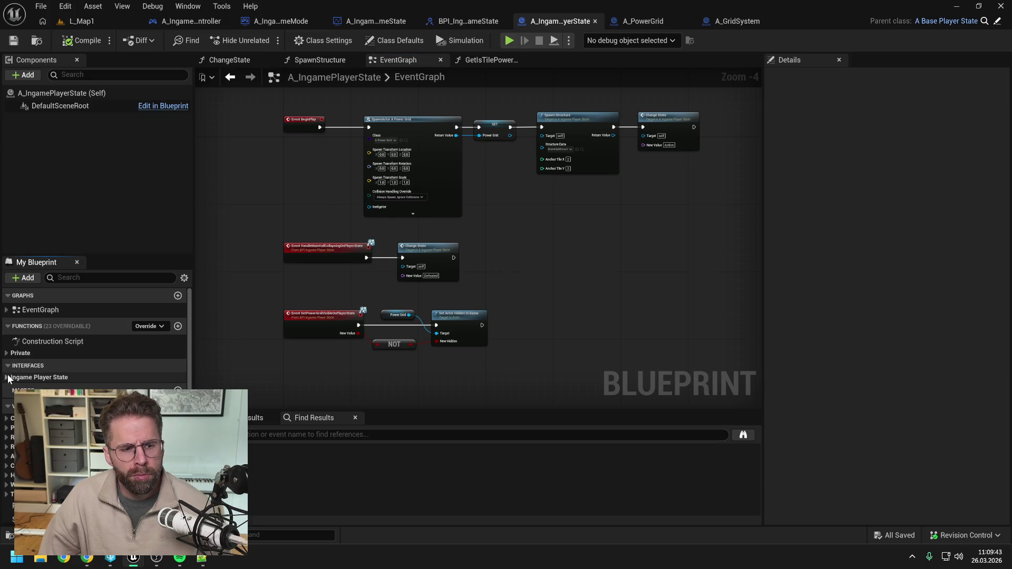
left_click(6, 377)
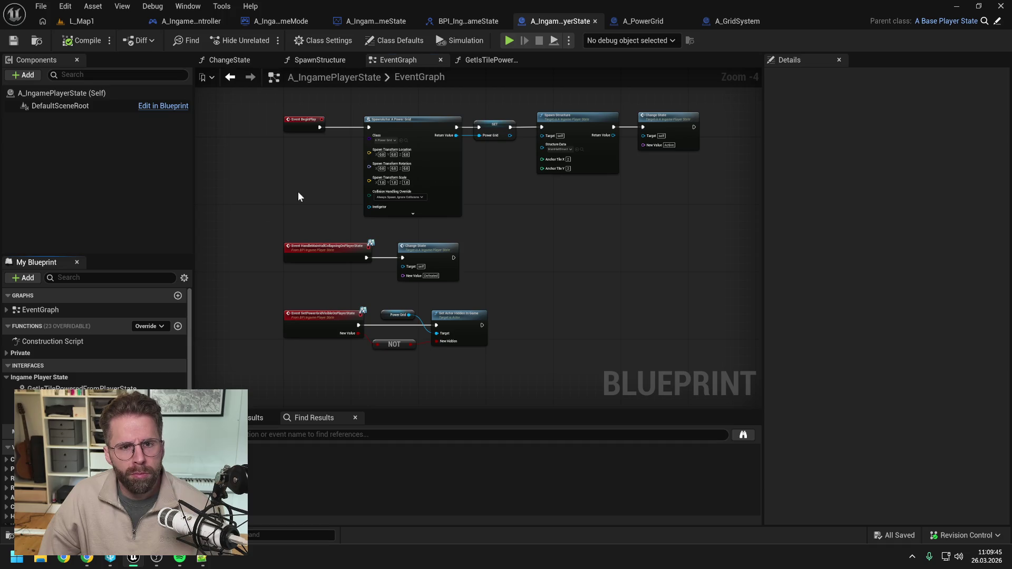
left_click(640, 21)
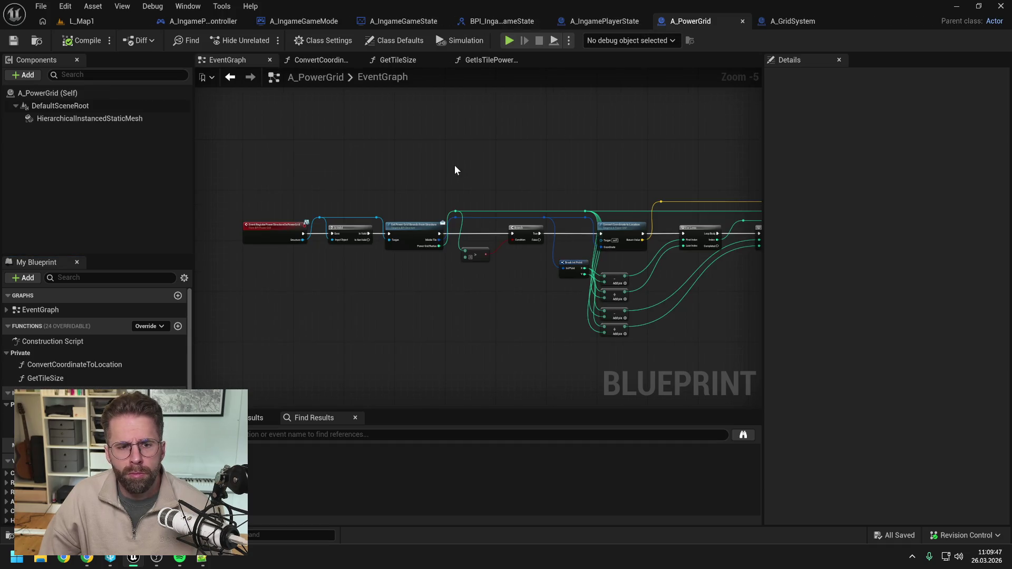
scroll(279, 265, "up", 1)
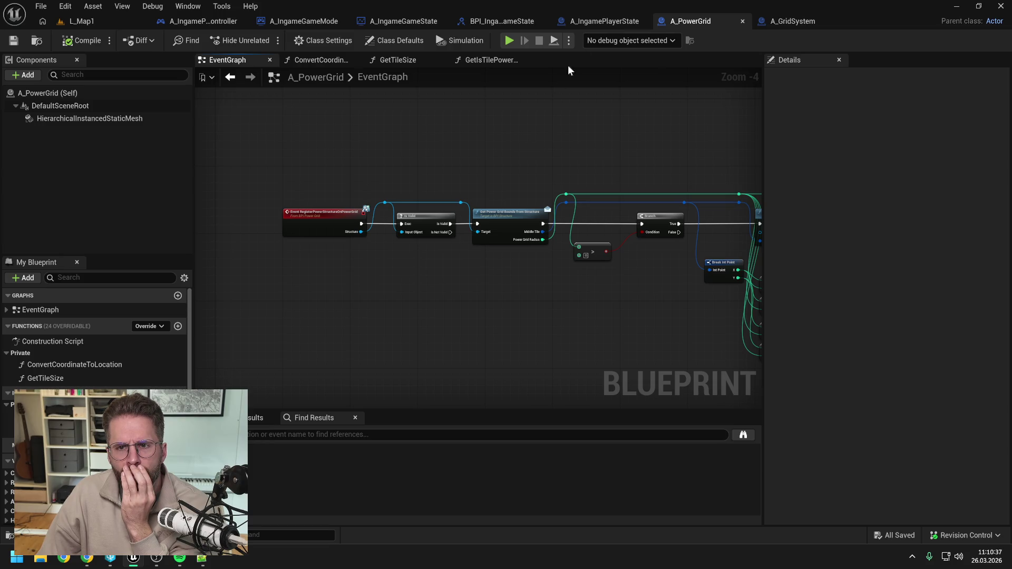
left_click(403, 21)
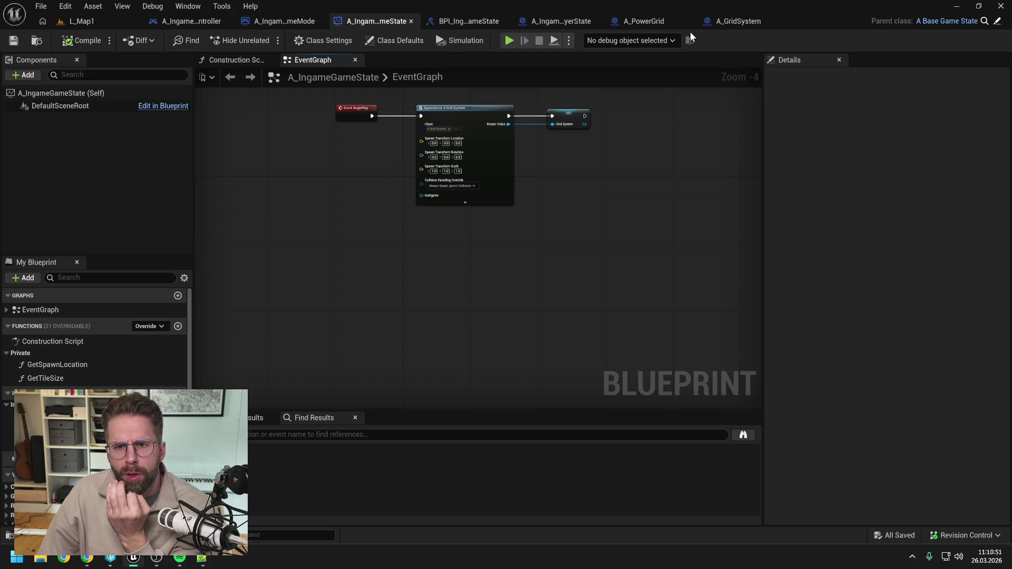
left_click(266, 23)
Move BuildStructure's Return Node up beside the ADD node, then add a new A_IngameGameState function
mouse_move(324, 205)
left_mouse_down()
mouse_move(524, 210)
mouse_move(447, 209)
left_mouse_up()
left_click_drag(604, 200, 559, 206)
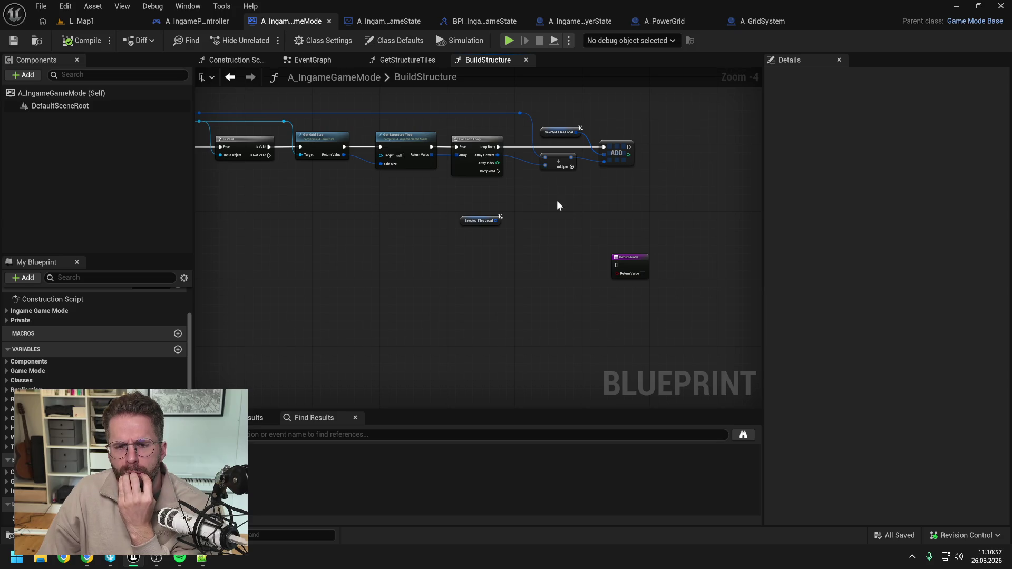
left_click_drag(621, 260, 596, 225)
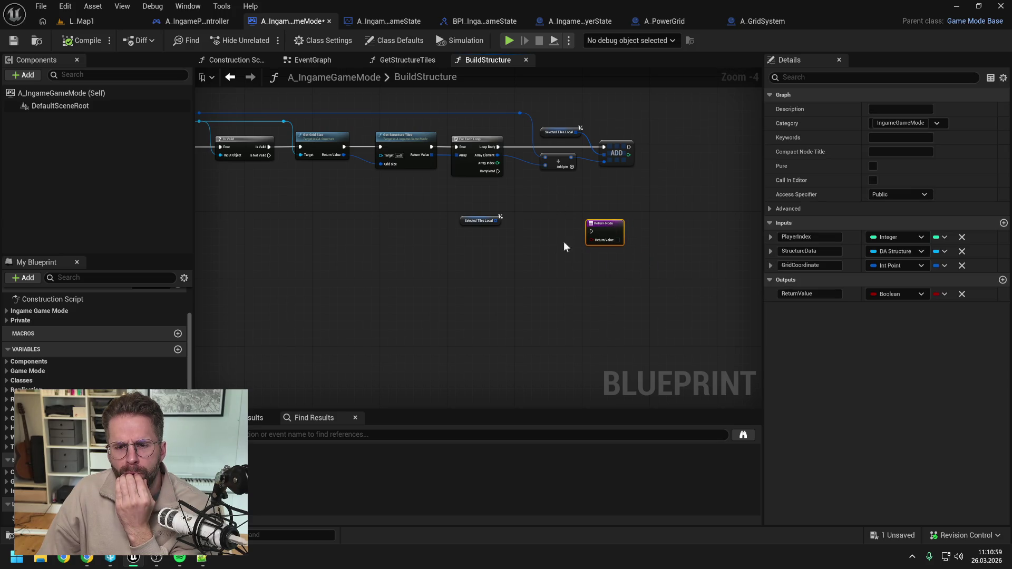
left_click(546, 245)
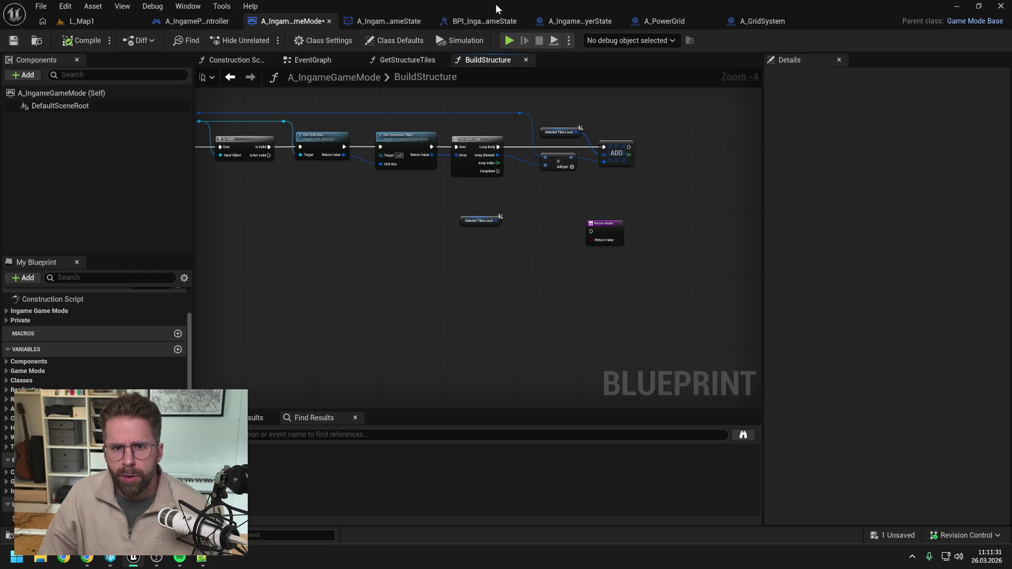
left_click(383, 21)
left_click(177, 327)
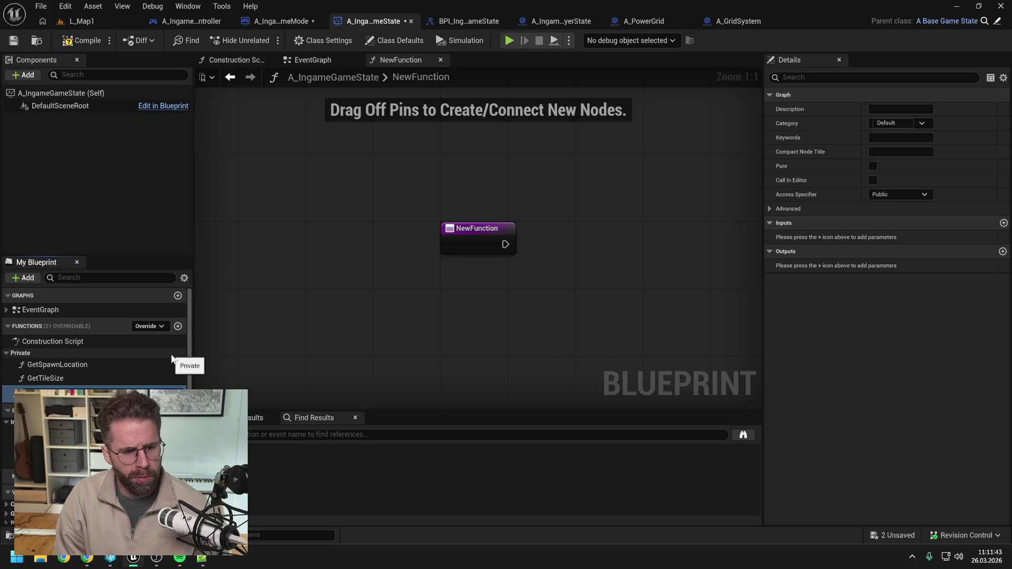
Rename the function GetAreTilesBuildable, save, and move it into the Private category
key("Return")
key("ctrl+shift+s")
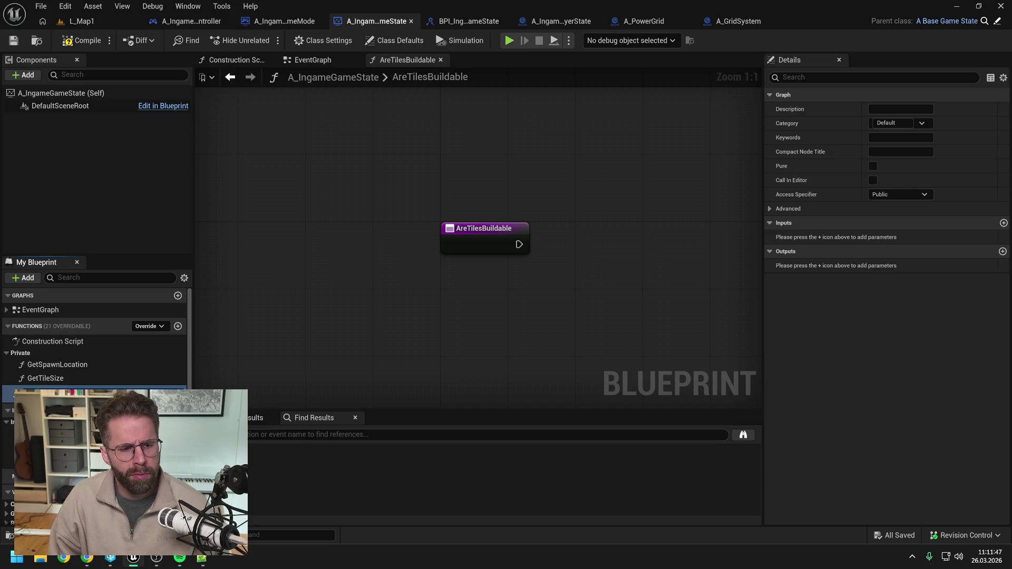
key("Return")
left_click_drag(31, 392, 27, 353)
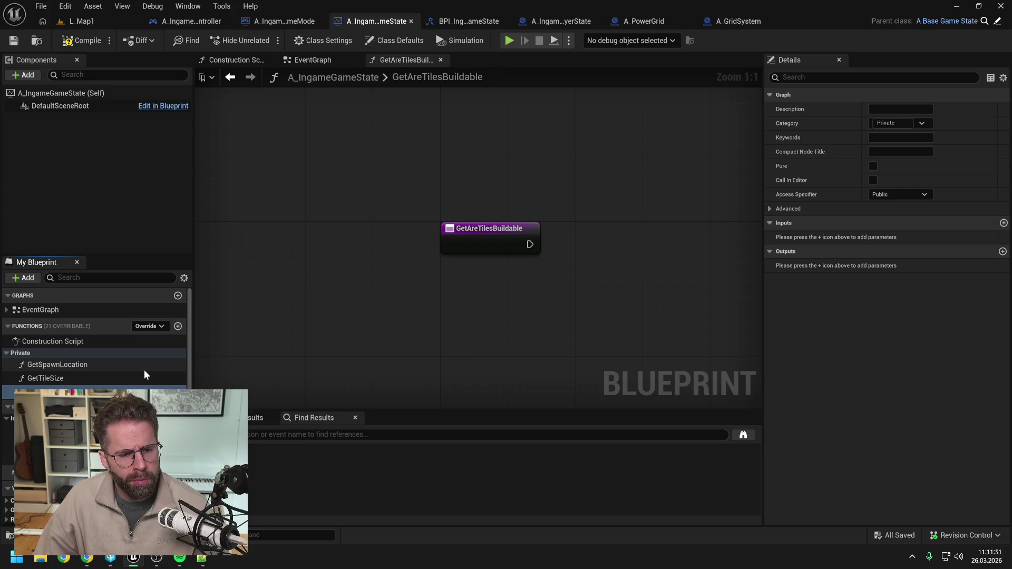
key("Home")
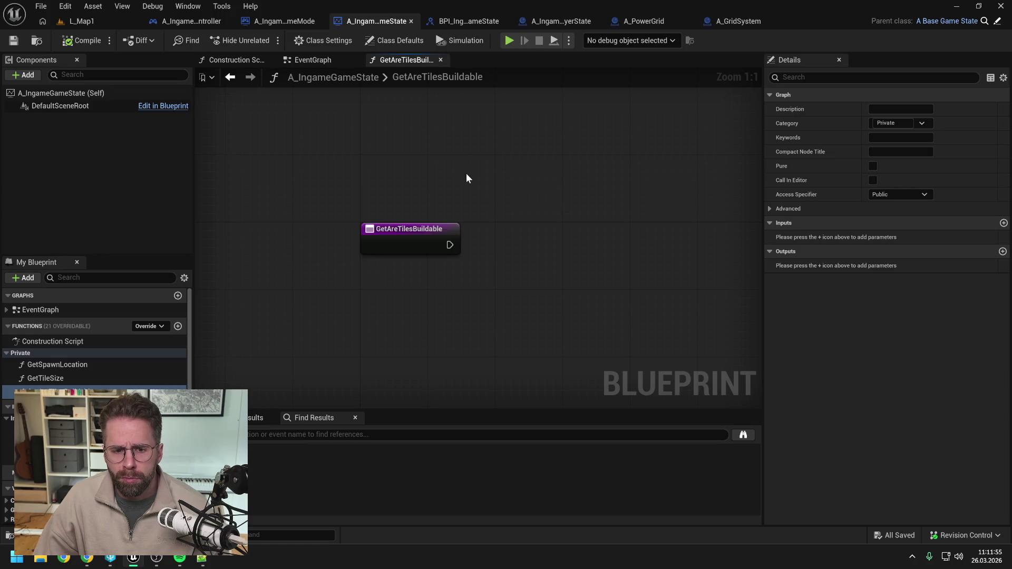
scroll(533, 203, "down", 1)
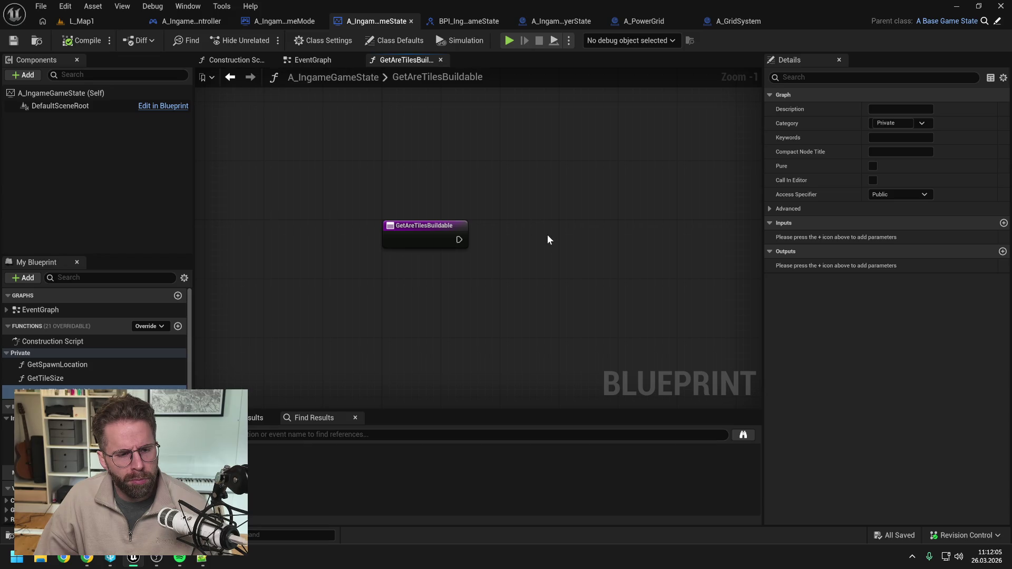
Add a Return Node and a Boolean output named ReturnValue
right_click(495, 229)
type("return")
key("Return")
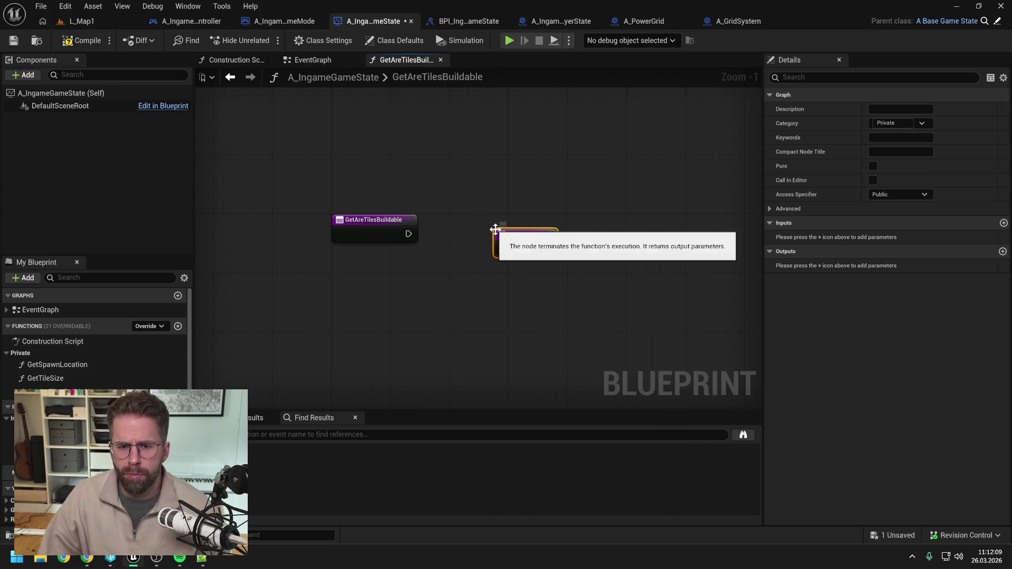
left_click_drag(532, 239, 556, 224)
left_click(1003, 251)
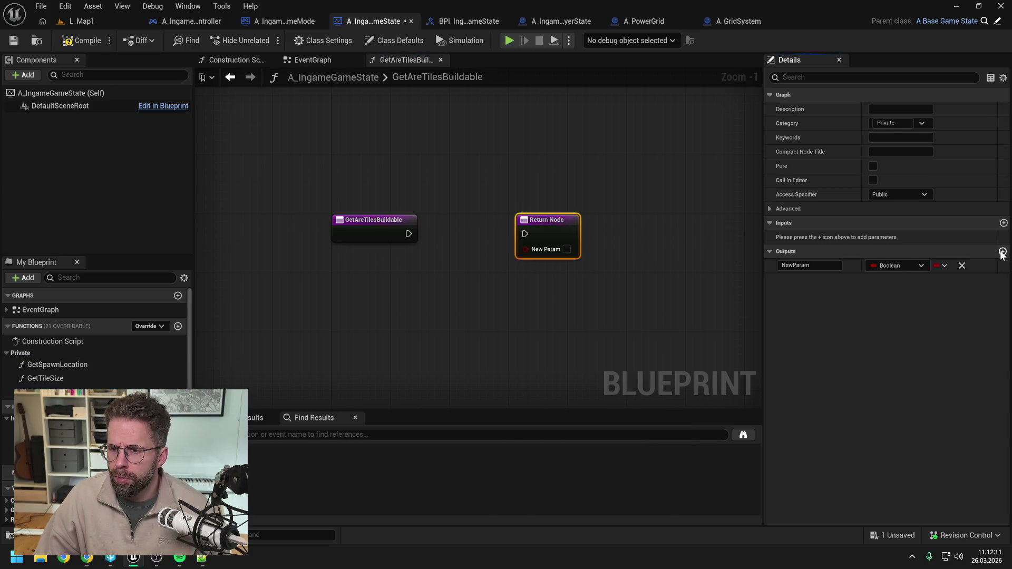
type("R")
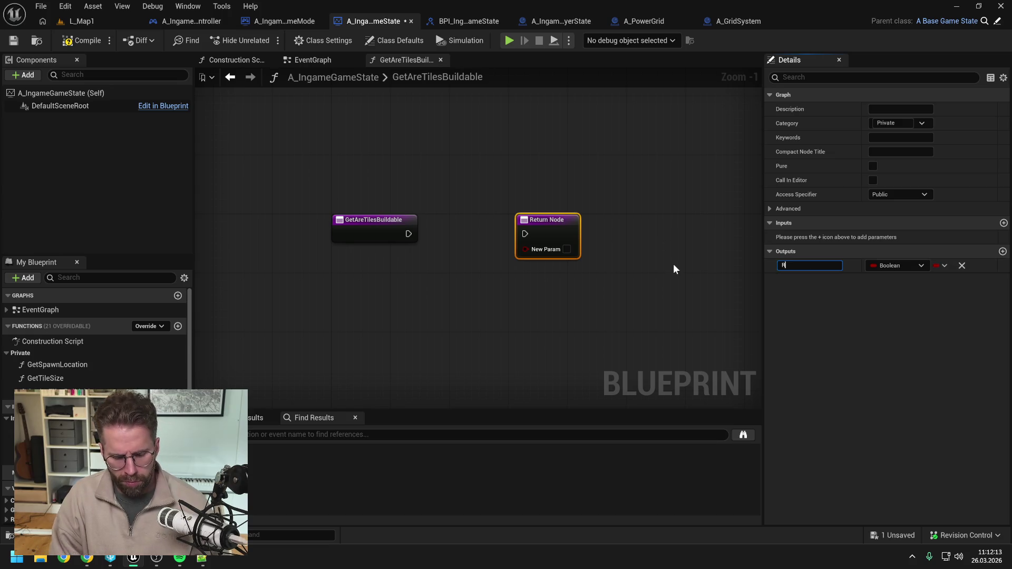
type("eturnValue")
key("Return")
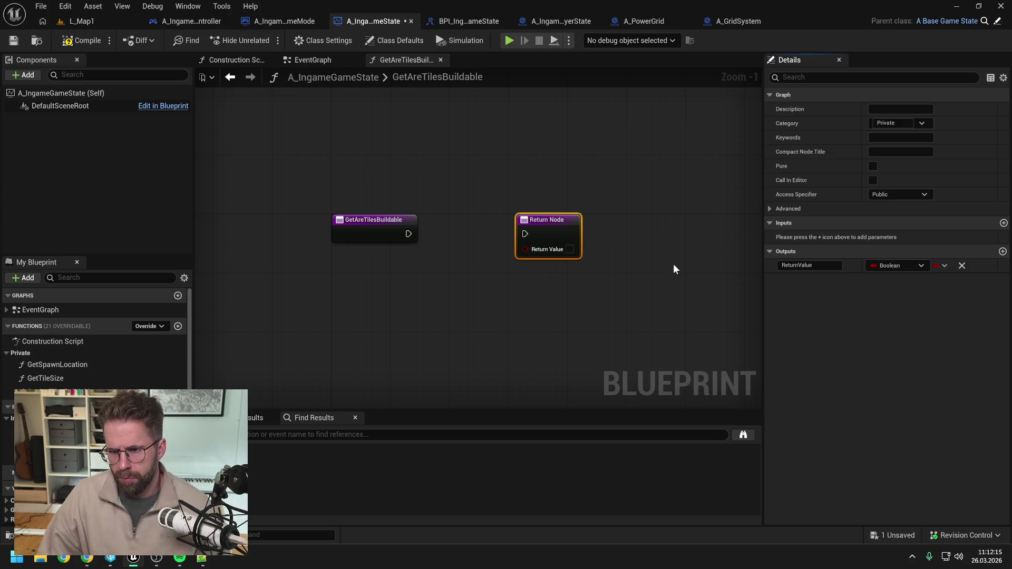
Add an Int Point array input named Tiles to the function
left_click(371, 240)
left_click(1004, 251)
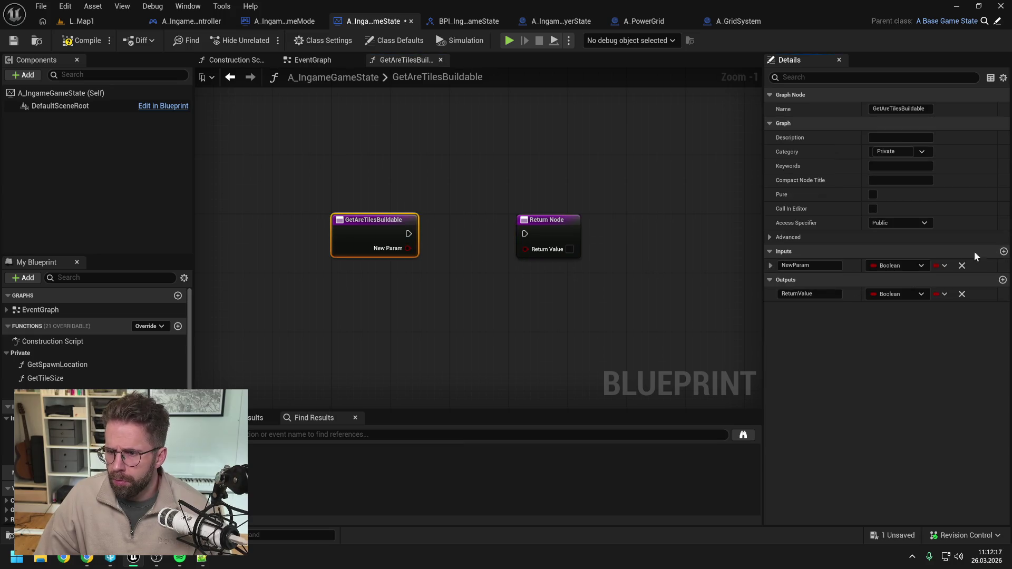
left_click(879, 265)
type("int point")
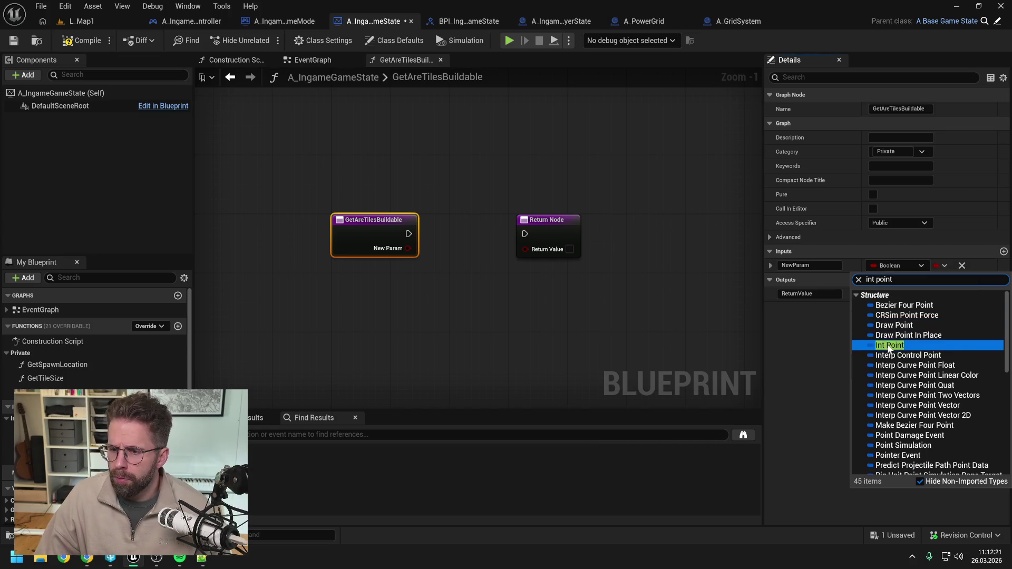
left_click(890, 345)
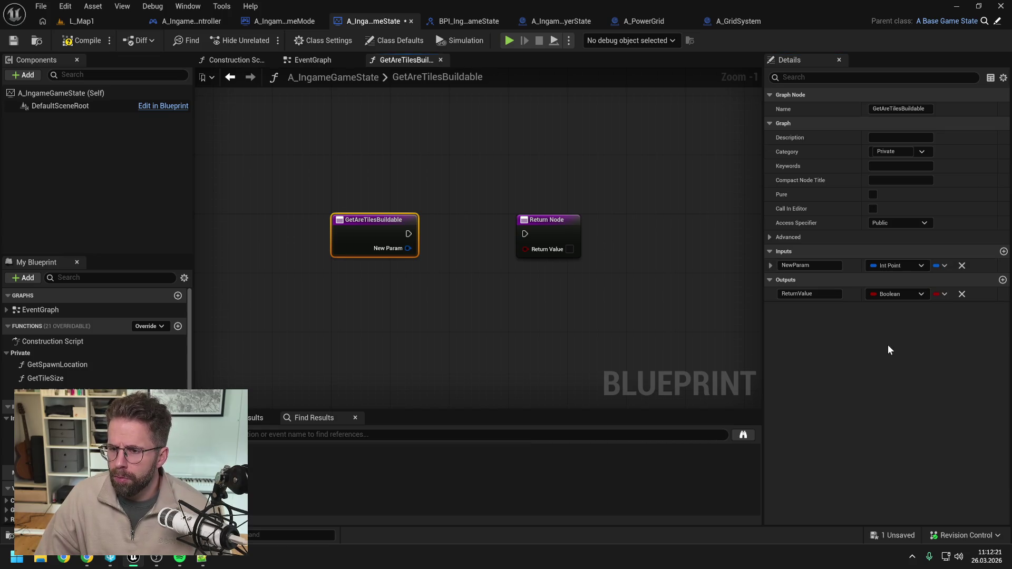
left_click(940, 265)
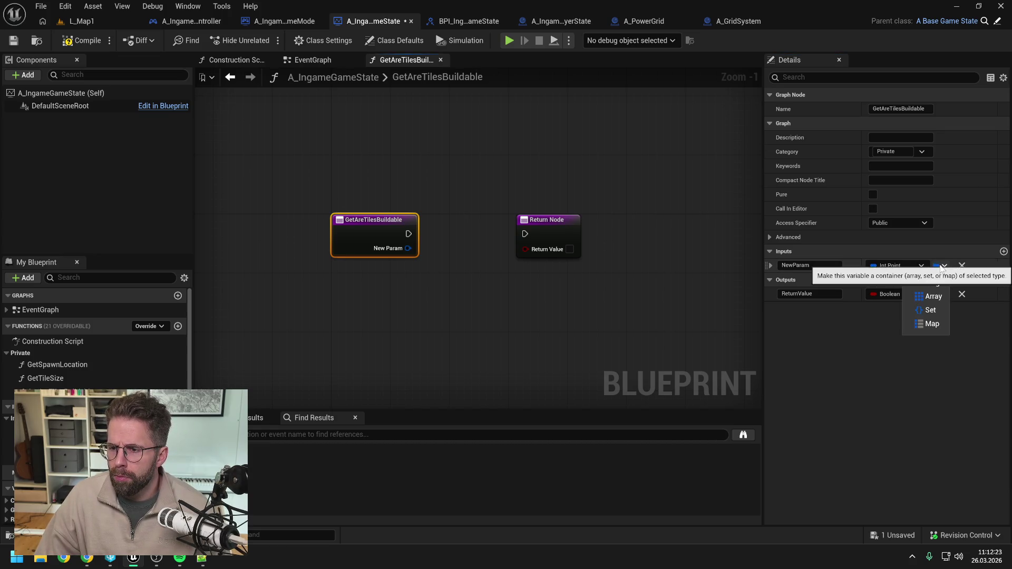
left_click(932, 296)
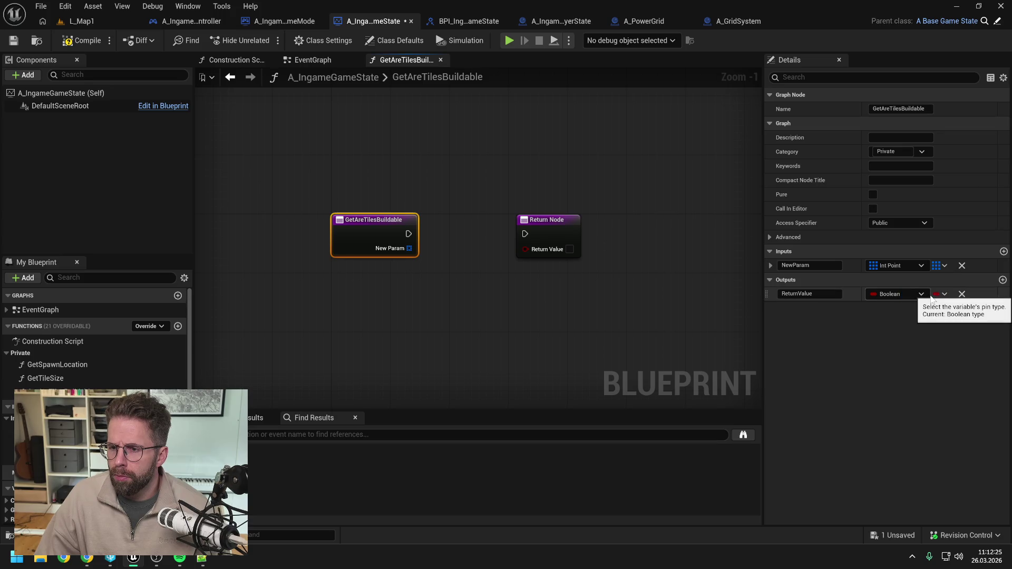
left_click(810, 266)
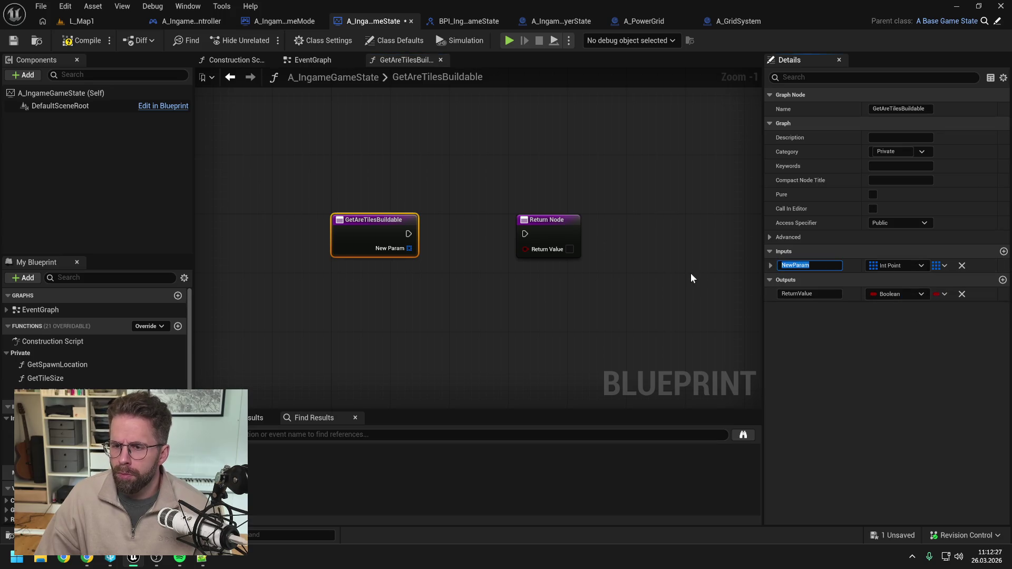
type("Tiles")
key("Return")
Compile the A_IngameGameState blueprint with F7
left_click(605, 292)
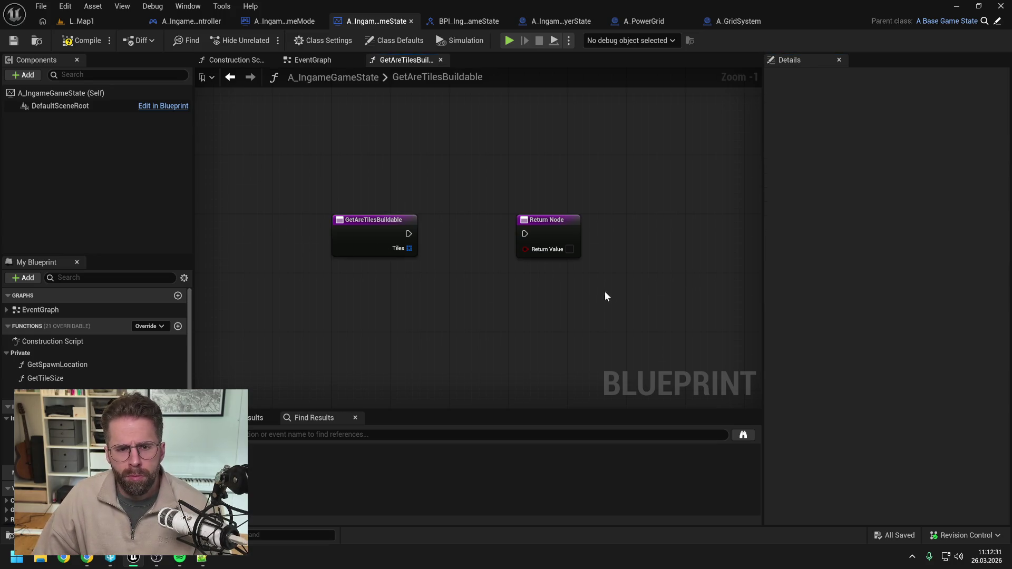
key("F7")
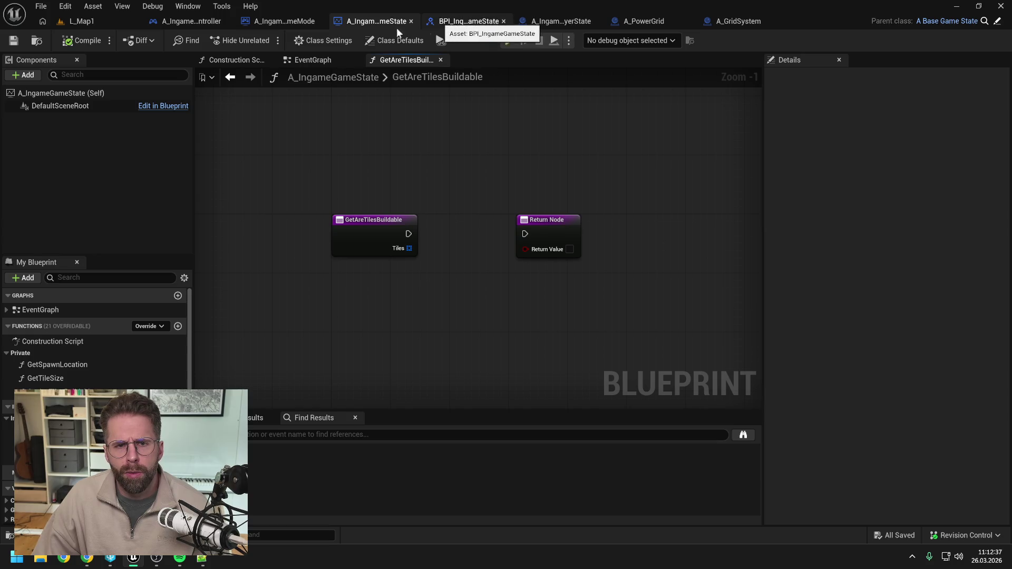
left_click(287, 24)
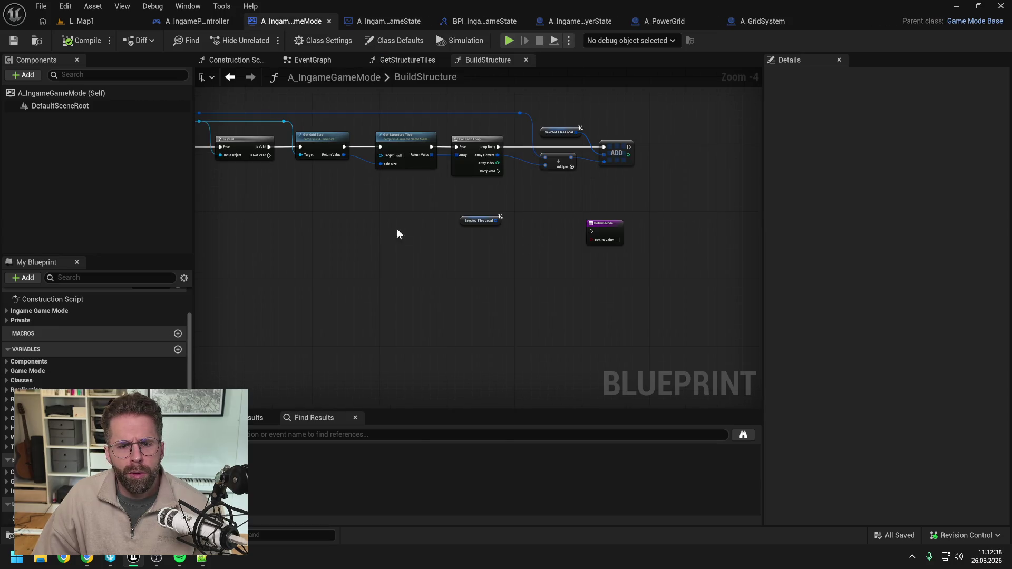
Add a Get Ingame Game State node and a Get Are Tiles Buildable call on it
right_click(514, 233)
type("get gh")
key("BackSpace")
key("BackSpace")
type("ingame game")
left_click(586, 293)
mouse_move(534, 234)
left_mouse_down()
mouse_move(509, 214)
mouse_move(530, 225)
left_mouse_up()
type("are ")
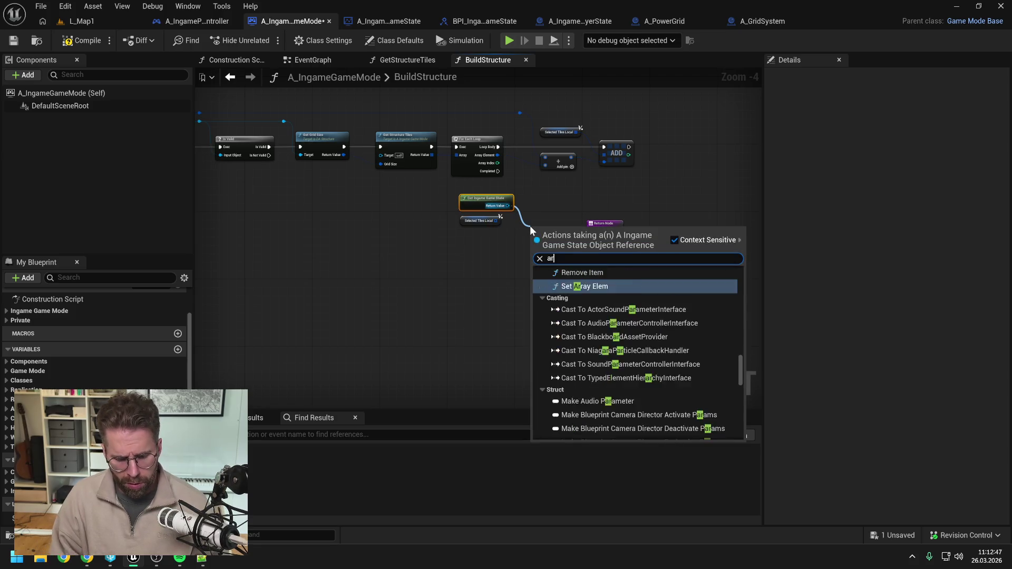
type("tiles")
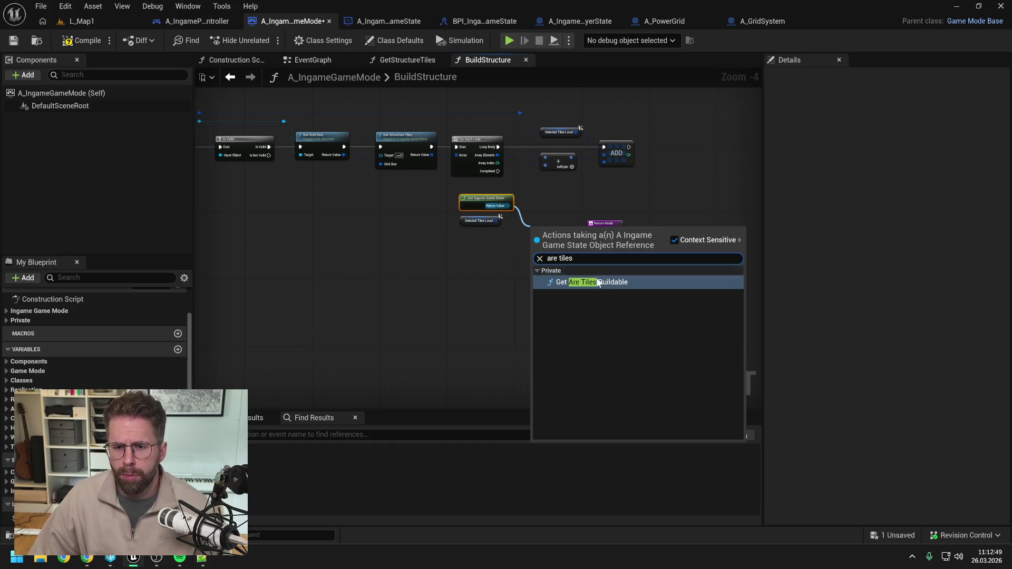
key("Return")
Wire loop Completed and Selected Tiles Local into Get Are Tiles Buildable, connect the Return Node, and compile
left_click_drag(601, 224, 652, 234)
left_click_drag(554, 229, 558, 208)
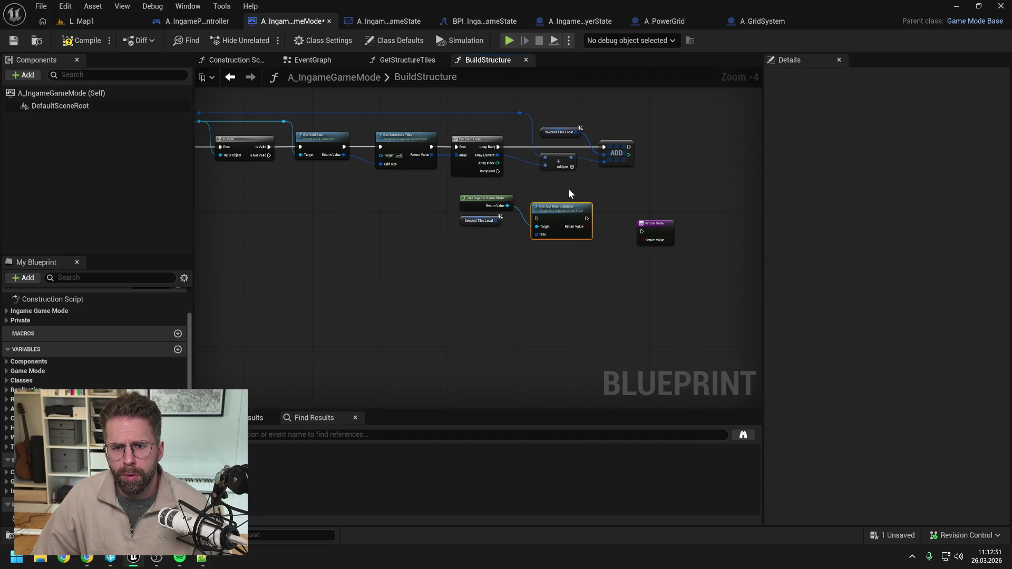
mouse_move(498, 171)
left_mouse_down()
mouse_move(537, 218)
mouse_move(555, 196)
left_mouse_up()
mouse_move(497, 220)
left_mouse_down()
mouse_move(641, 231)
mouse_move(643, 201)
mouse_move(610, 214)
mouse_move(625, 210)
left_mouse_up()
left_click(618, 228)
left_click(79, 41)
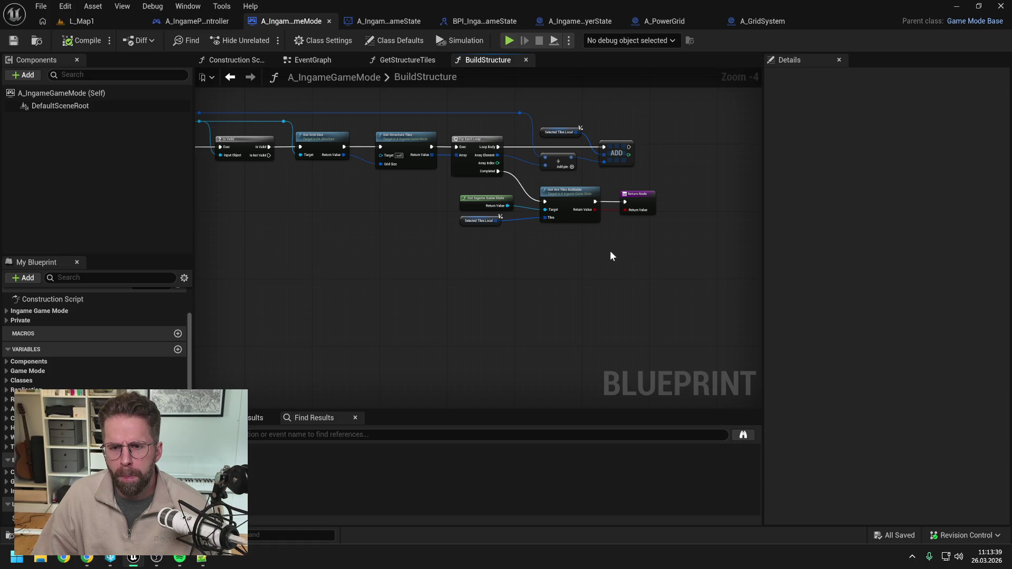
Add a GridSystem getter inside GetAreTilesBuildable and save, then add a new A_GridSystem function
double_click(566, 201)
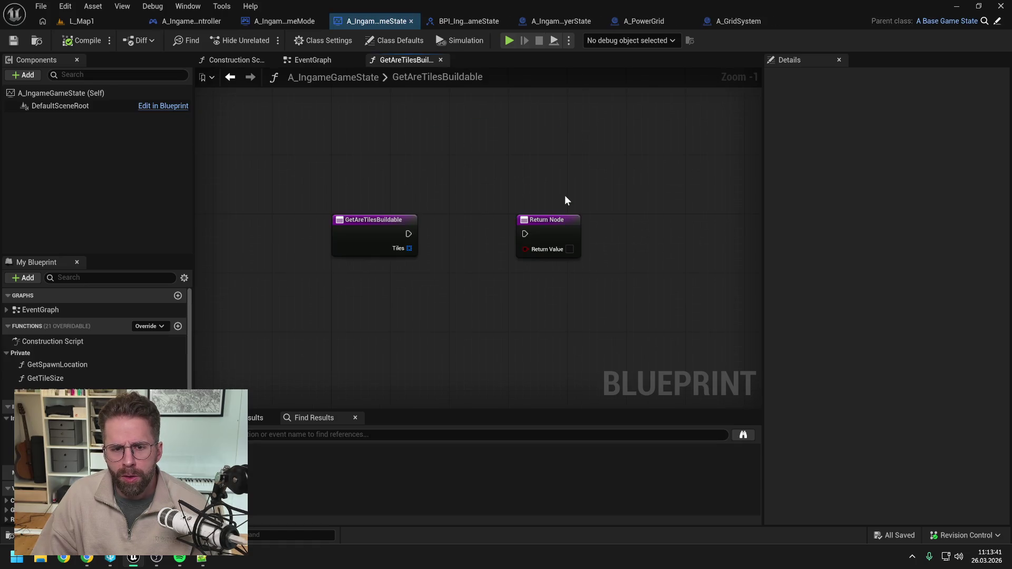
scroll(95, 337, "down", 5)
mouse_move(32, 469)
left_mouse_down()
mouse_move(404, 248)
mouse_move(430, 217)
left_mouse_up()
left_click(464, 236)
left_click_drag(545, 219, 610, 220)
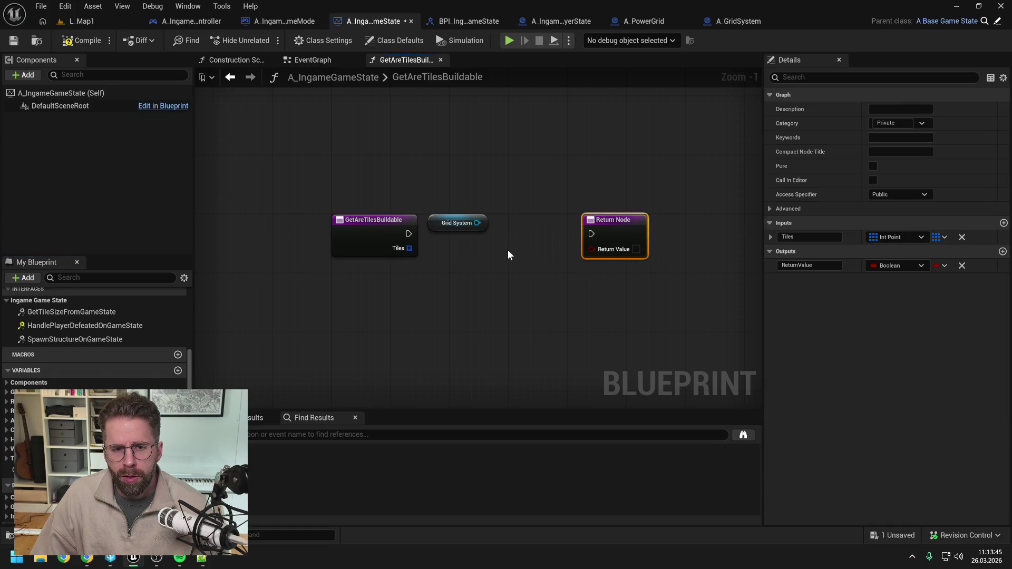
left_click(508, 250)
key("ctrl+s")
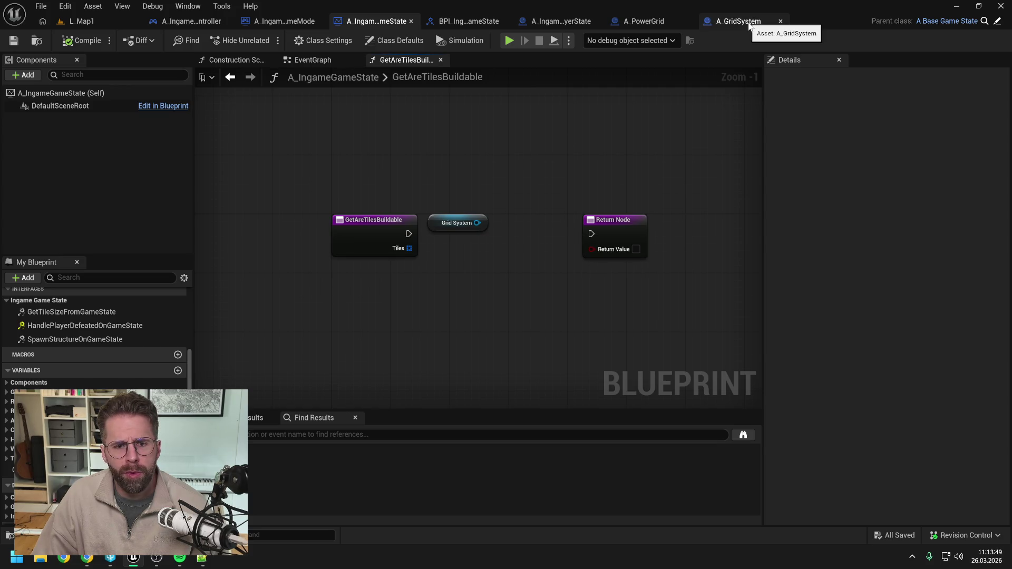
left_click(738, 22)
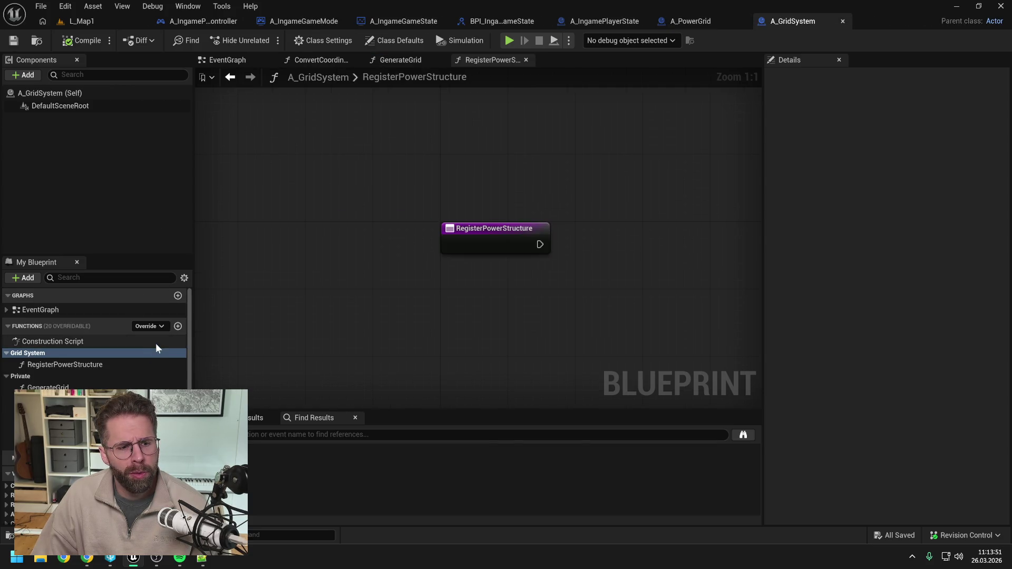
left_click(178, 327)
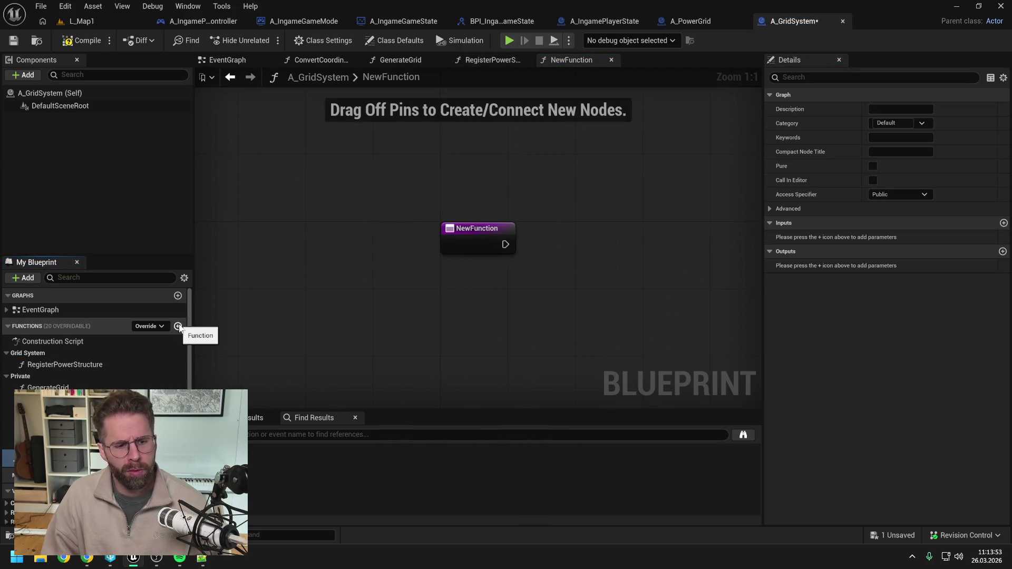
Name the new function GetAreTilesBuildable, file it under Grid System, and save
type("GetAreTilesBuildable")
key("Return")
key("ctrl+s")
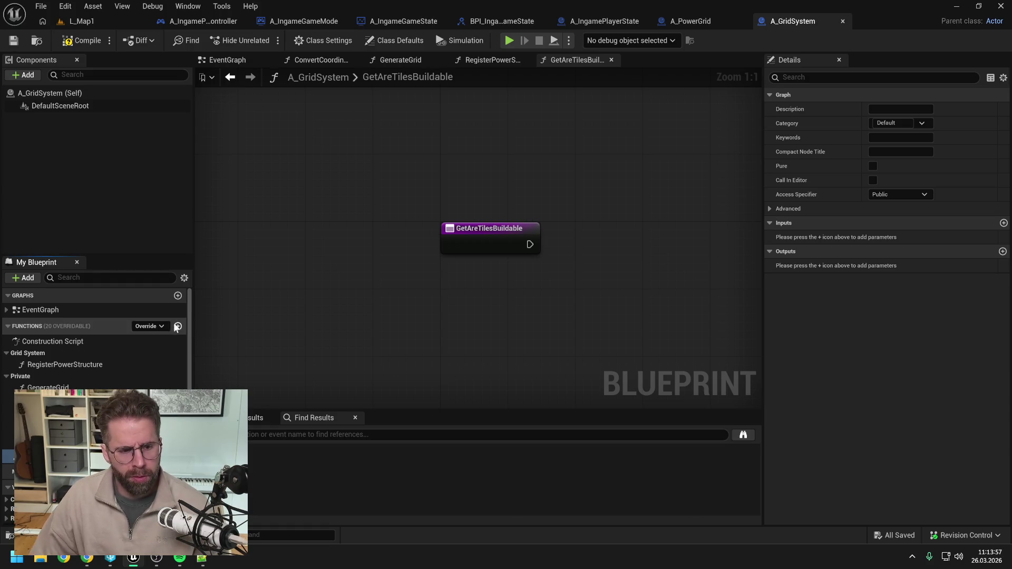
left_click_drag(36, 383, 32, 353)
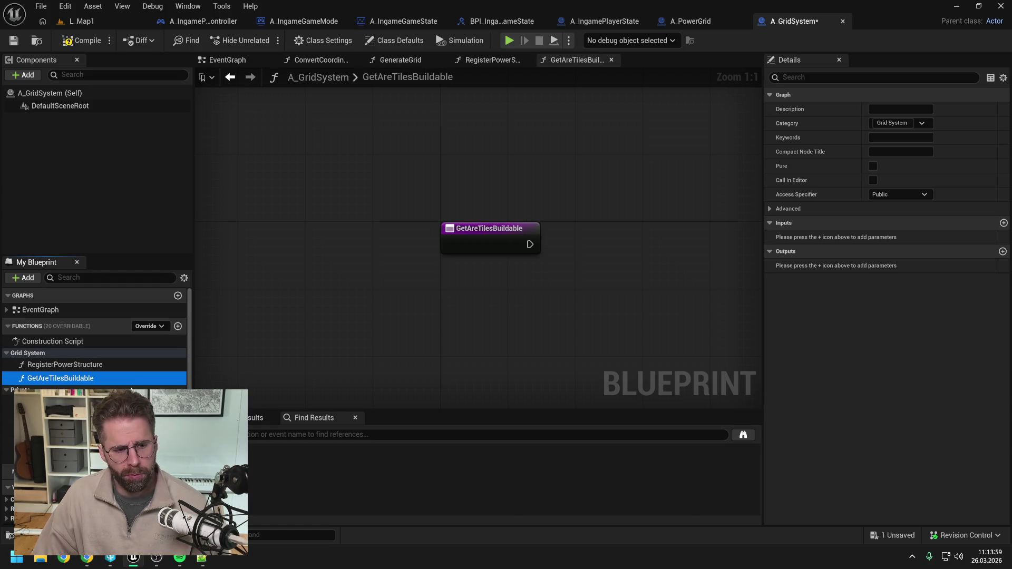
left_click(412, 272)
key("ctrl+s")
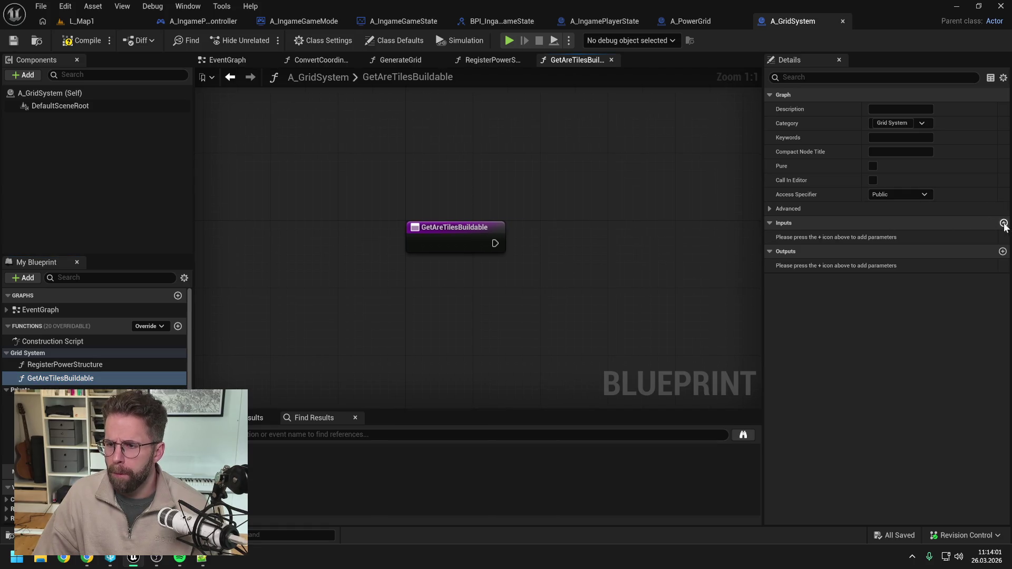
Add an Int Point array input named Tiles and save
left_click(1004, 223)
left_click(906, 238)
type("int point")
key("Down")
key("Down")
key("Down")
key("Return")
left_click(943, 237)
left_click(934, 266)
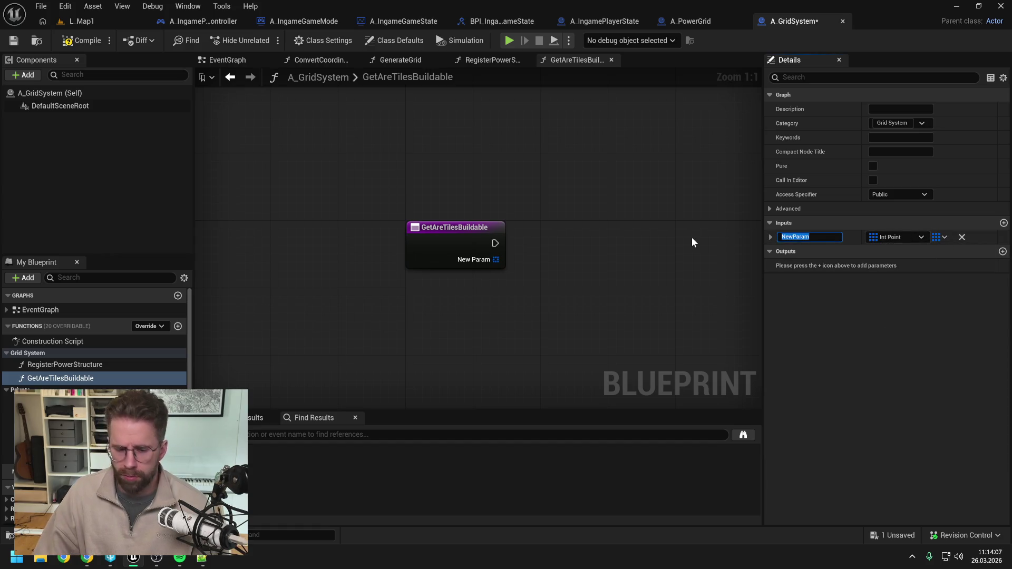
type("Tiles")
key("Return")
key("ctrl+s")
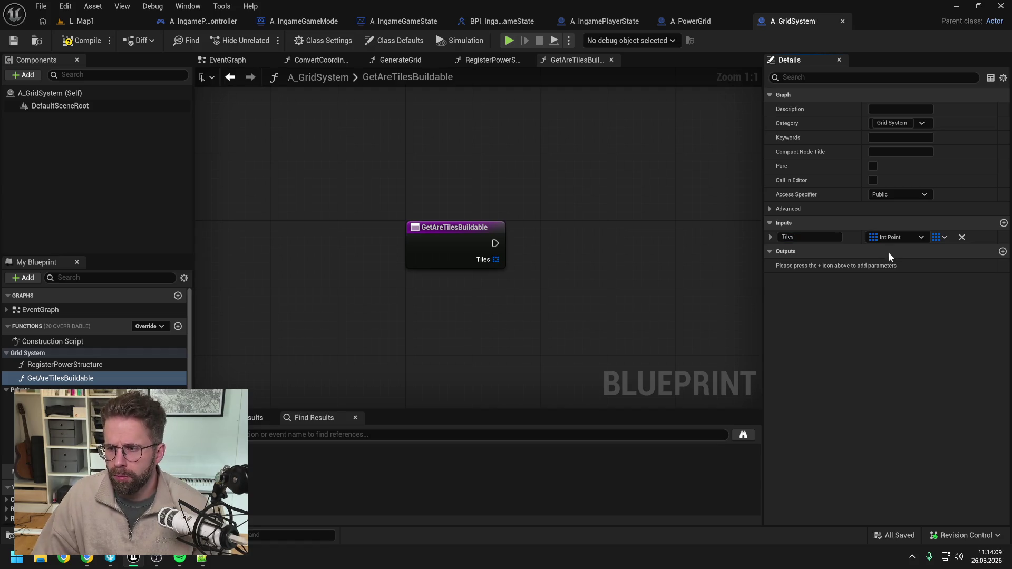
Add a single Boolean output named ReturnValue and save
left_click(1002, 251)
left_click(921, 265)
left_click(944, 265)
left_click(932, 283)
left_click(896, 267)
left_click(886, 294)
double_click(809, 265)
type("ReturnValue")
key("Return")
key("ctrl+s")
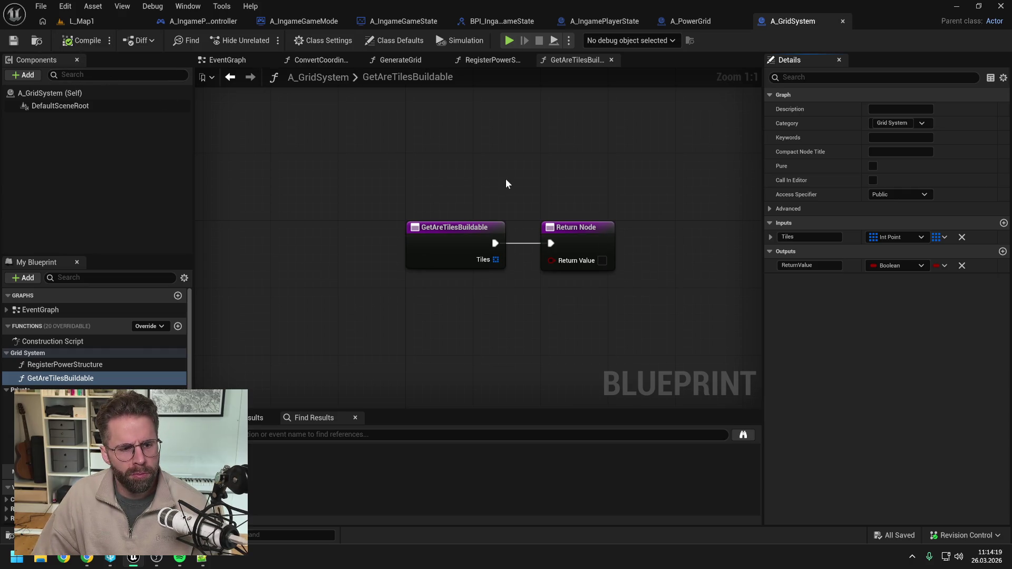
Move the Return Node further right, save, and inspect the Grid variable's properties
scroll(525, 187, "down", 1)
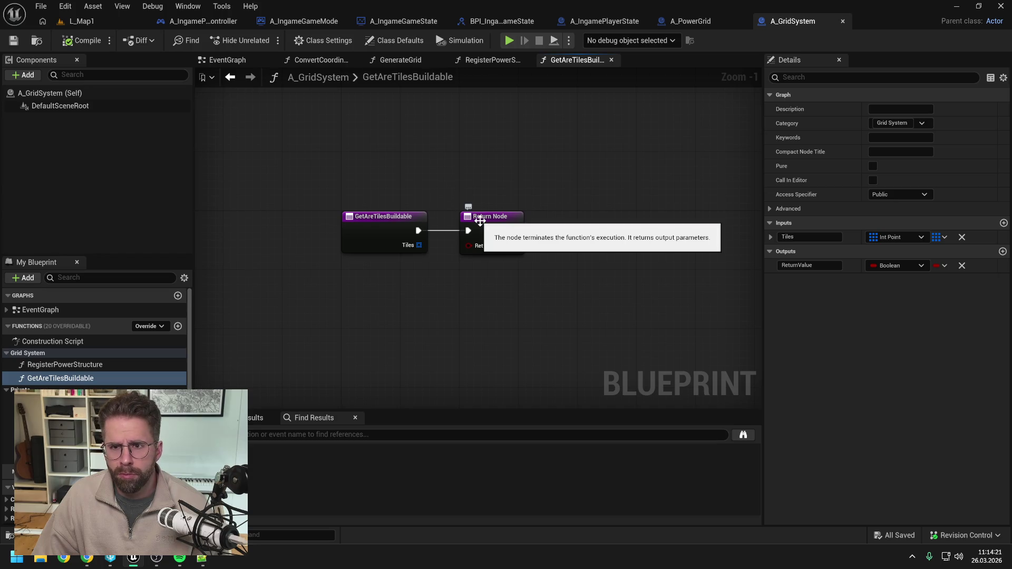
left_click_drag(480, 220, 664, 221)
left_click(587, 191)
key("ctrl+s")
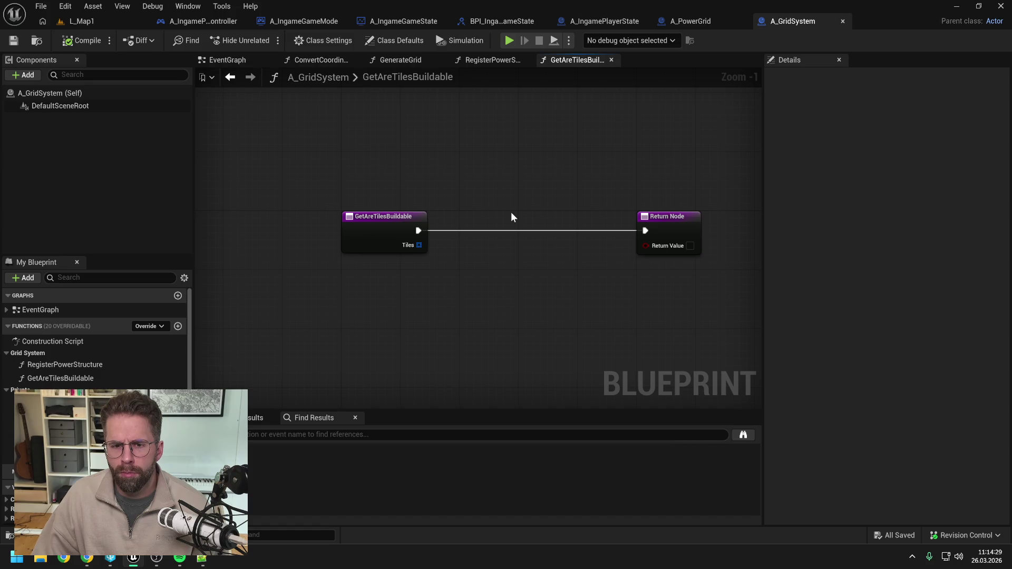
scroll(115, 371, "down", 5)
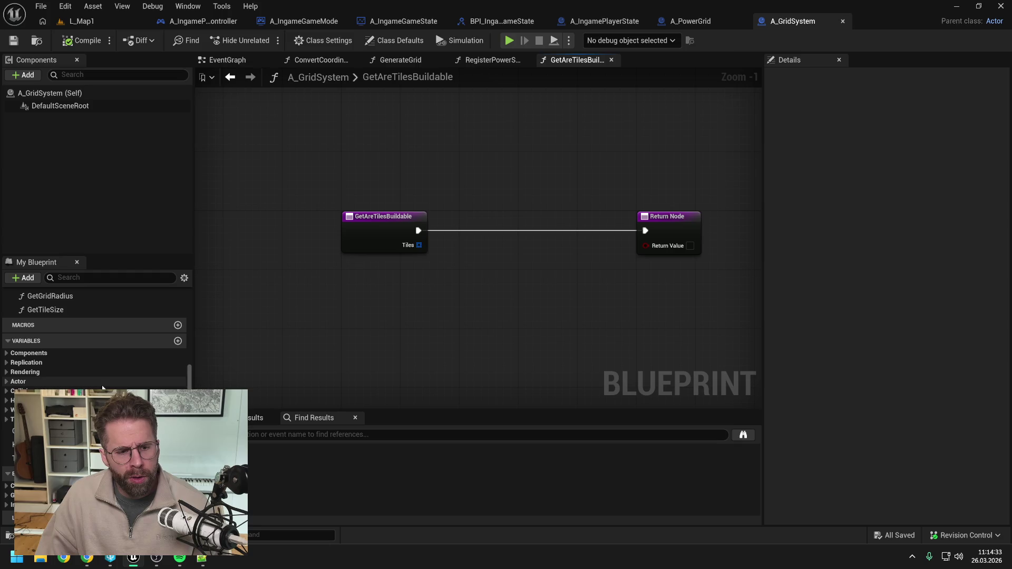
left_click(103, 431)
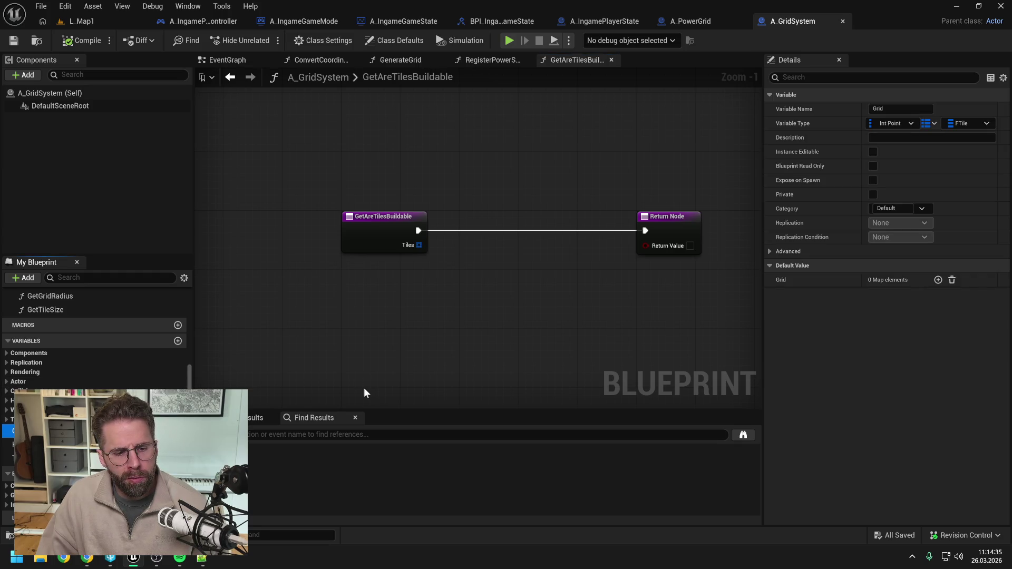
Review GenerateGrid, then find references to Keys and jump to its EventGraph setter
left_click(416, 59)
left_click_drag(682, 263, 404, 249)
scroll(533, 197, "up", 1)
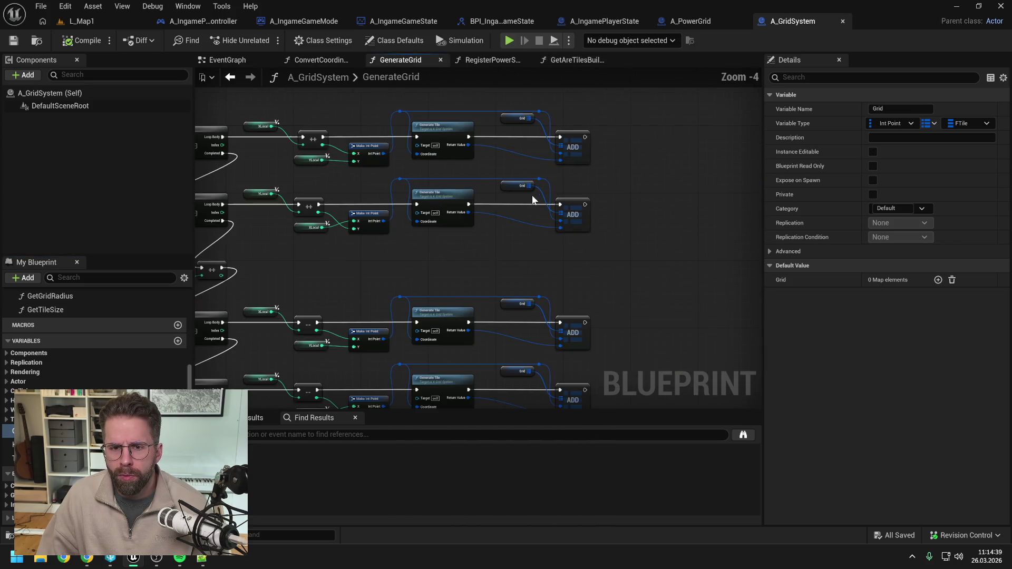
left_click_drag(529, 219, 601, 177)
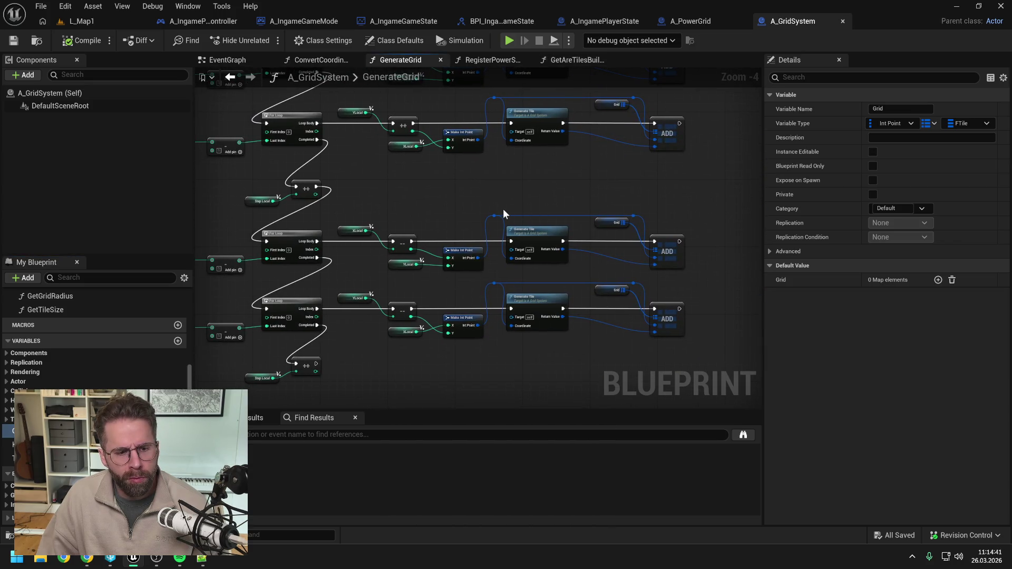
left_click(79, 444)
right_click(79, 444)
mouse_move(105, 379)
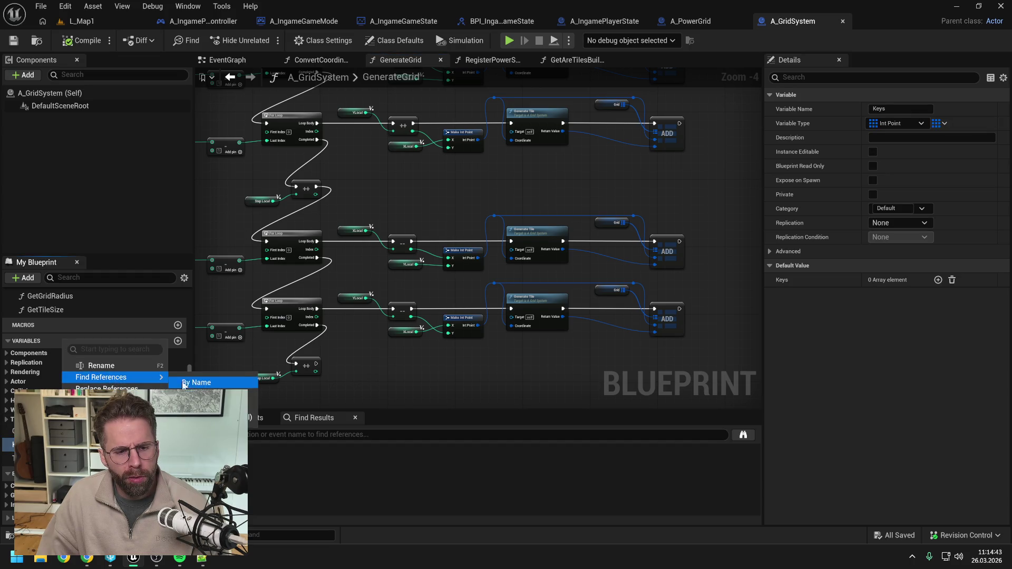
left_click(211, 383)
left_click(292, 485)
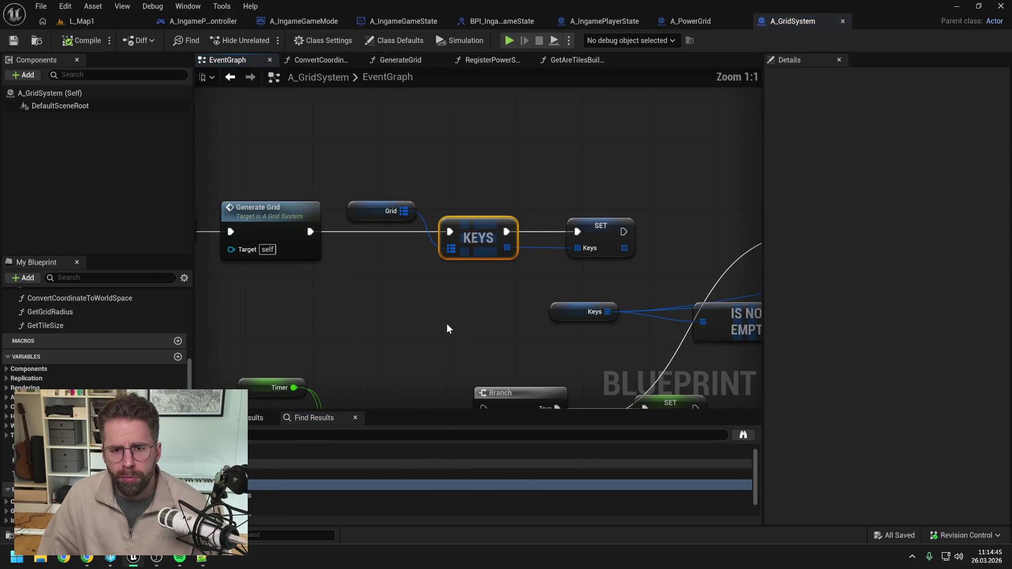
Inspect the EventGraph and GenerateGrid's While Loop nodes, then return to the EventGraph
scroll(432, 312, "down", 2)
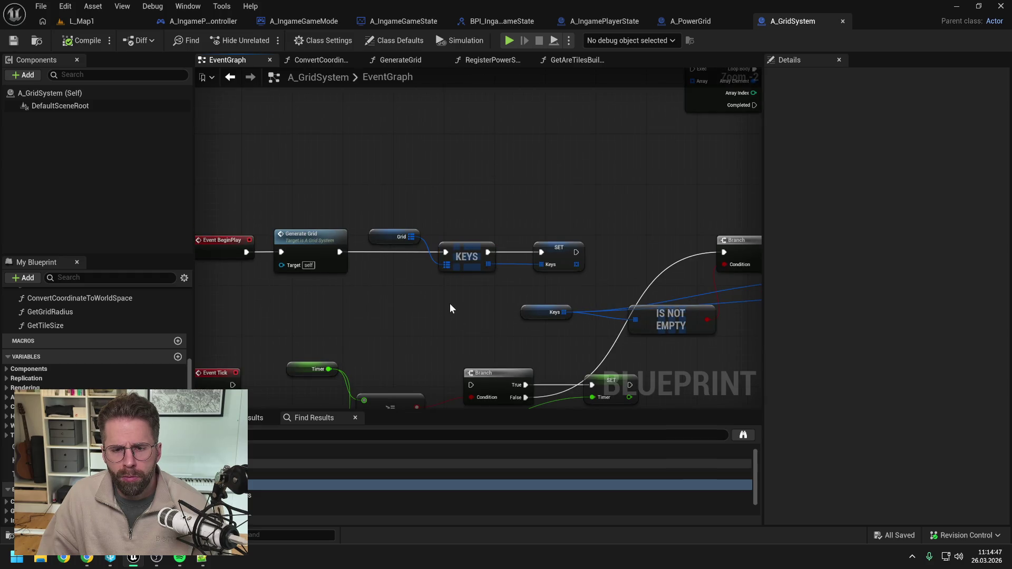
scroll(450, 302, "down", 1)
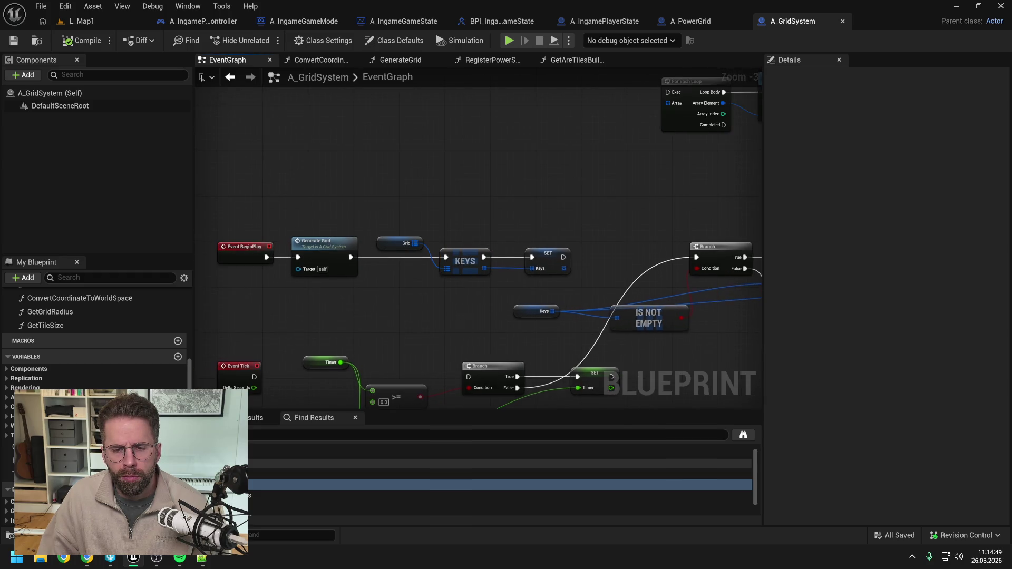
left_click_drag(450, 304, 404, 260)
scroll(404, 259, "down", 1)
mouse_move(533, 279)
left_mouse_down()
mouse_move(413, 273)
mouse_move(394, 324)
mouse_move(300, 293)
mouse_move(501, 283)
mouse_move(484, 251)
mouse_move(436, 321)
mouse_move(425, 262)
mouse_move(541, 218)
left_mouse_up()
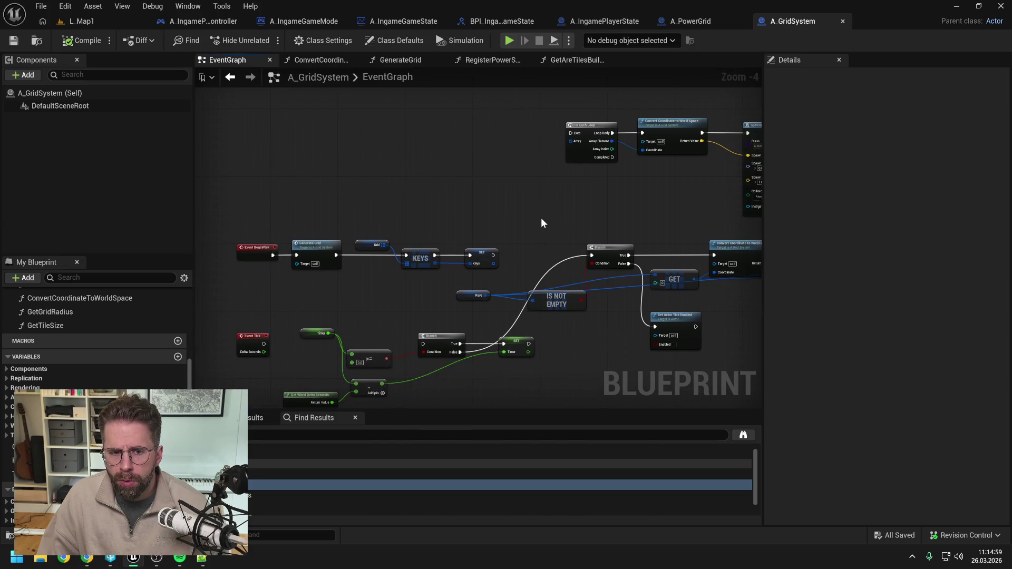
double_click(298, 263)
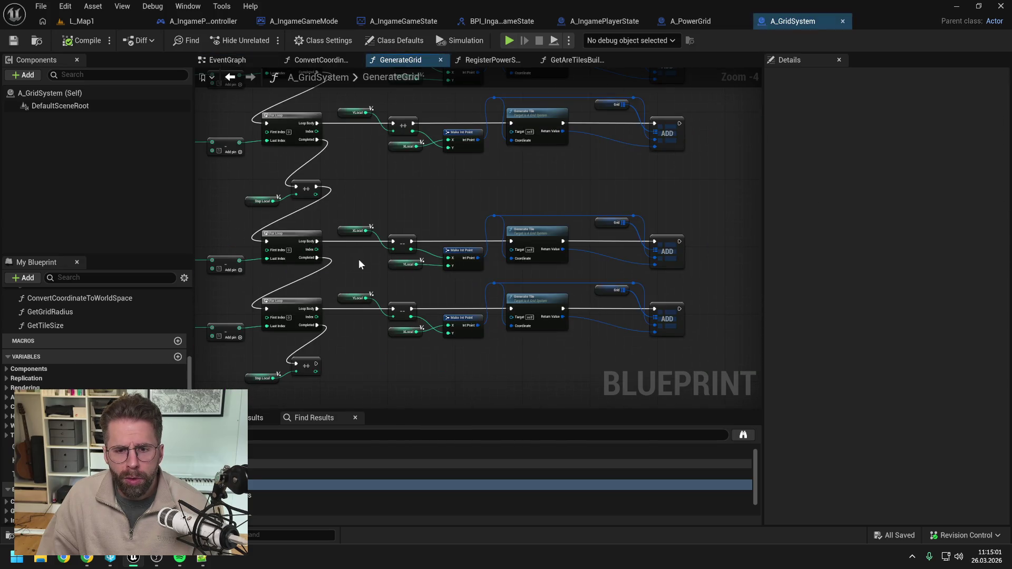
left_click_drag(418, 195, 590, 261)
left_click_drag(316, 233, 590, 232)
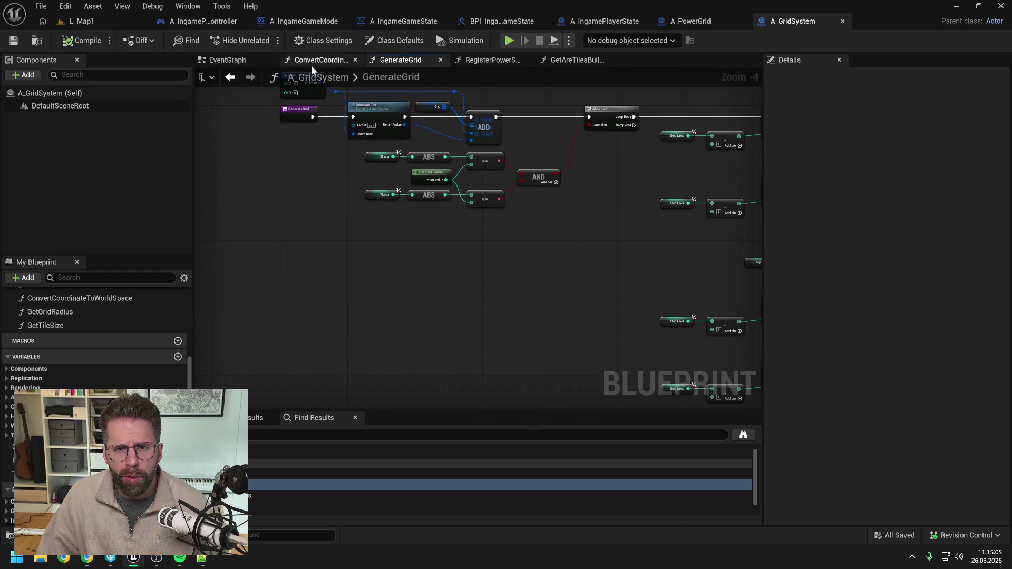
left_click(227, 60)
Delete the Grid/Keys SET nodes, tile-spawning nodes, REMOVE and SET nodes, and timer nodes
mouse_move(429, 208)
left_mouse_down()
mouse_move(502, 259)
mouse_move(452, 220)
left_mouse_up()
key("Delete")
scroll(359, 270, "down", 1)
mouse_move(371, 222)
left_mouse_down()
mouse_move(564, 303)
mouse_move(678, 324)
mouse_move(749, 319)
left_mouse_up()
key("Delete")
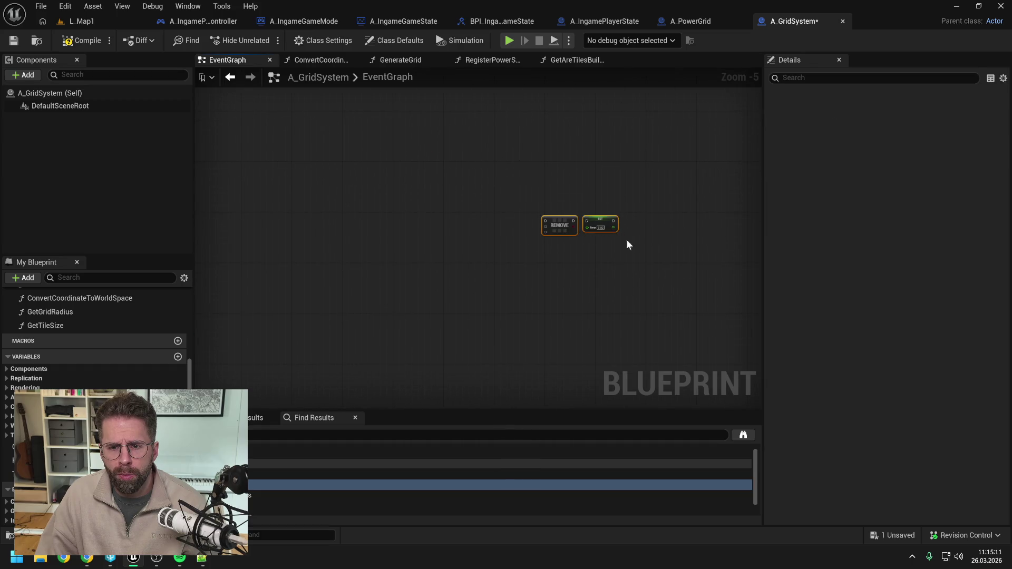
key("Delete")
mouse_move(464, 239)
left_mouse_down()
mouse_move(355, 301)
mouse_move(364, 295)
left_mouse_up()
key("Delete")
Delete the Event Tick node and compile A_GridSystem
scroll(364, 297, "up", 1)
left_click(393, 261)
key("Delete")
scroll(95, 369, "up", 1)
left_click(82, 40)
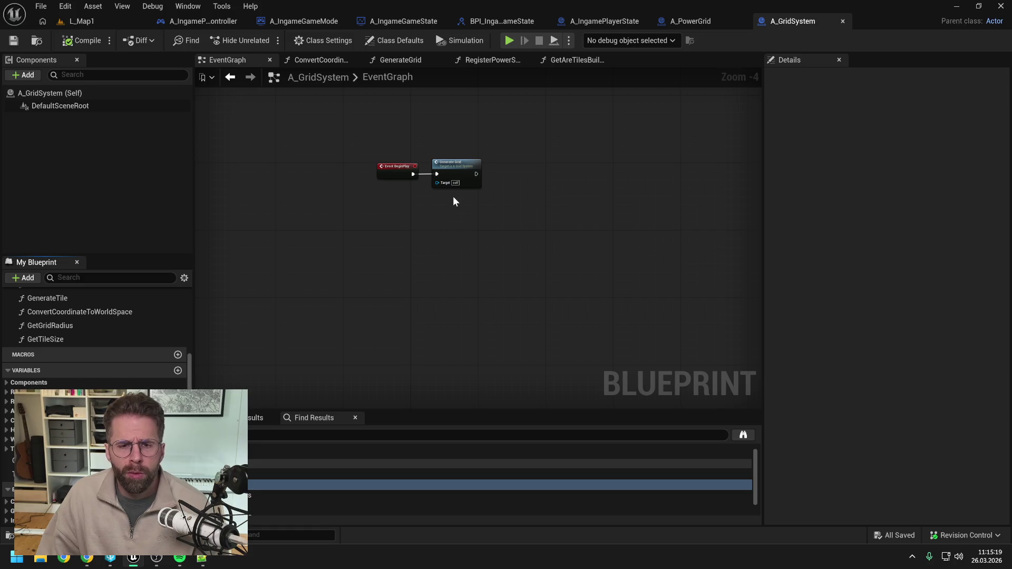
left_click(443, 219)
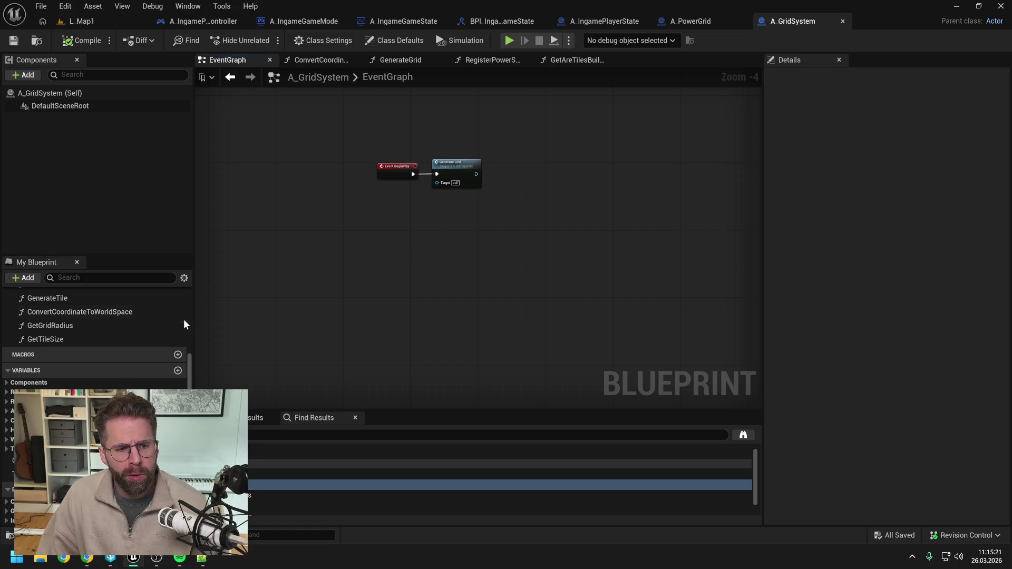
scroll(105, 334, "up", 5)
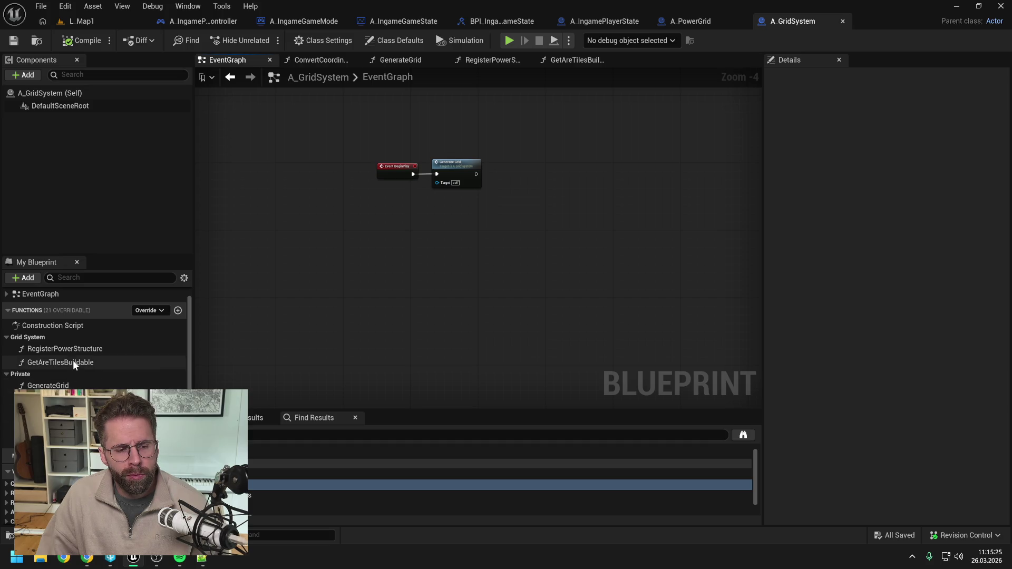
double_click(72, 362)
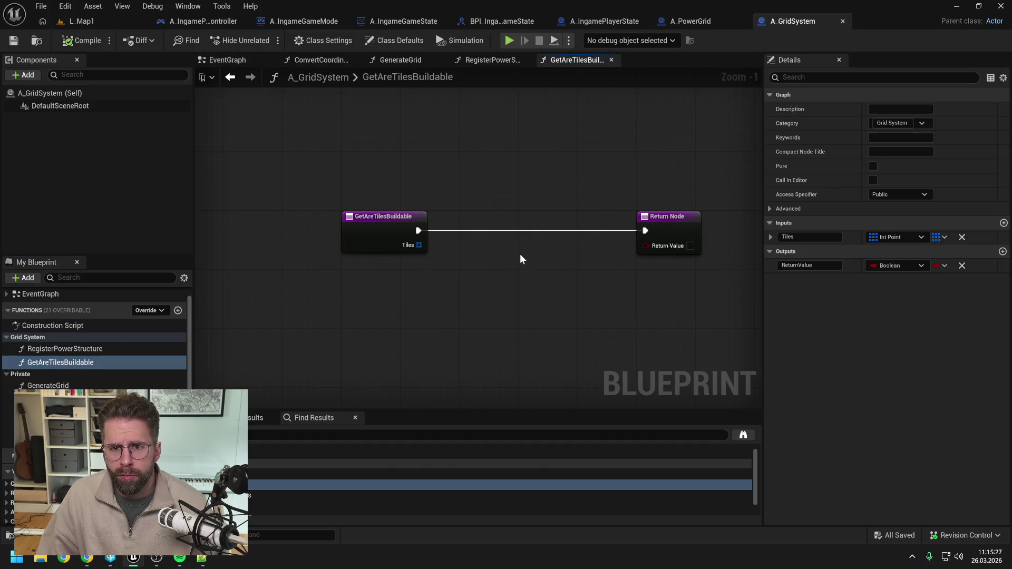
Glance at RegisterPowerStructure, then return to GetAreTilesBuildable and inspect the Grid variable's key and value types
left_click(493, 60)
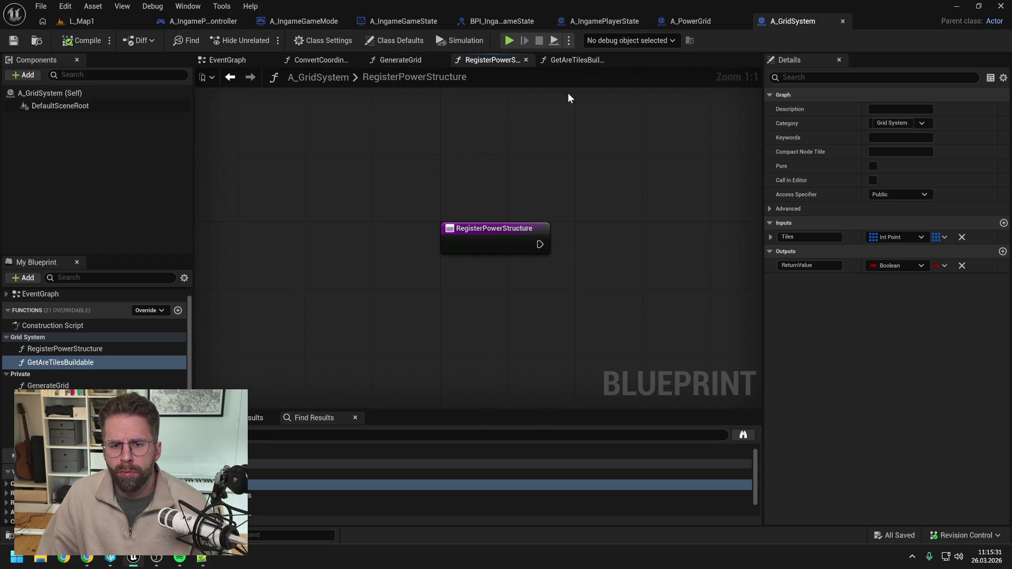
scroll(578, 187, "down", 1)
left_click_drag(578, 187, 477, 184)
left_click(580, 59)
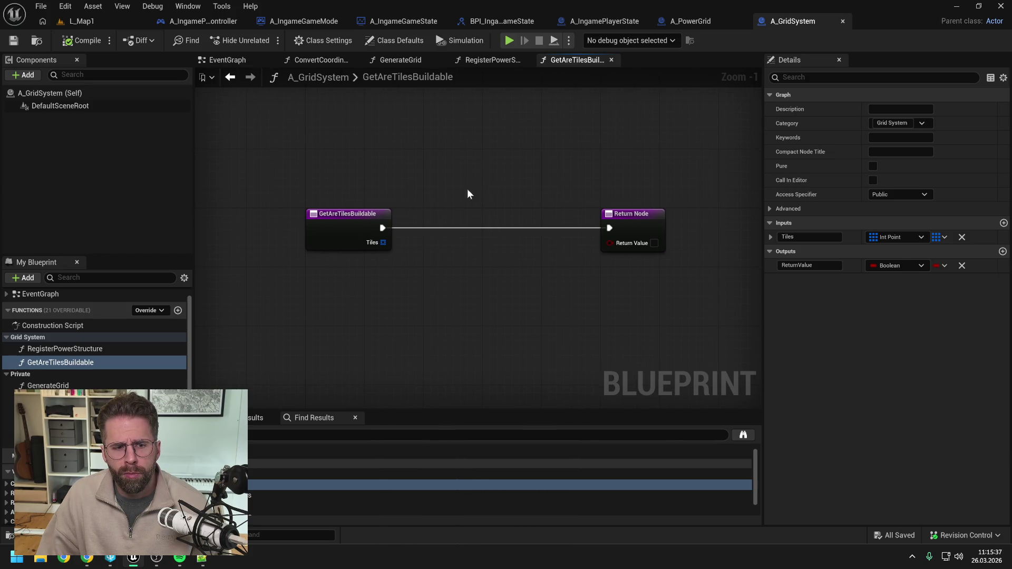
scroll(122, 373, "down", 5)
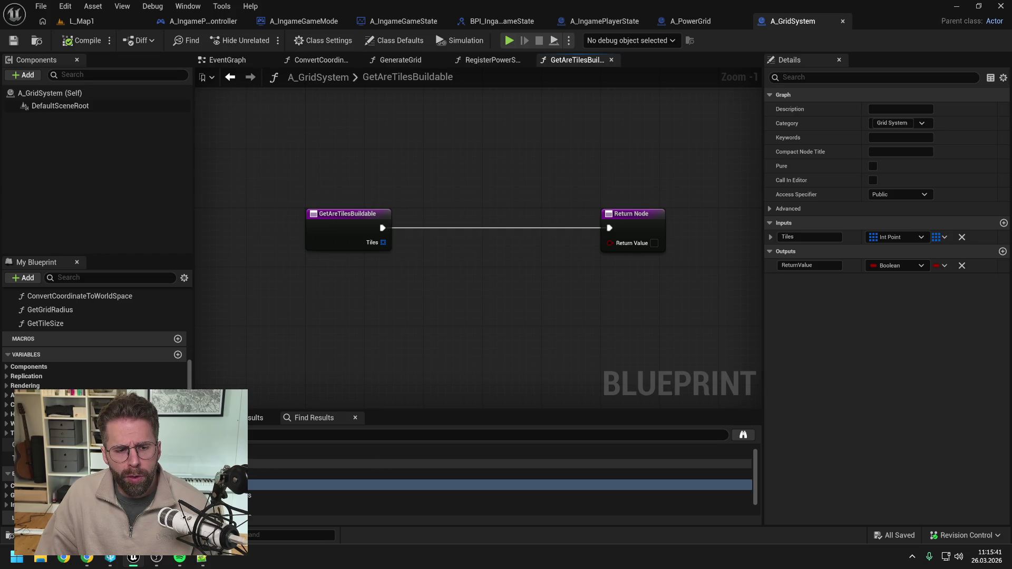
left_click(158, 444)
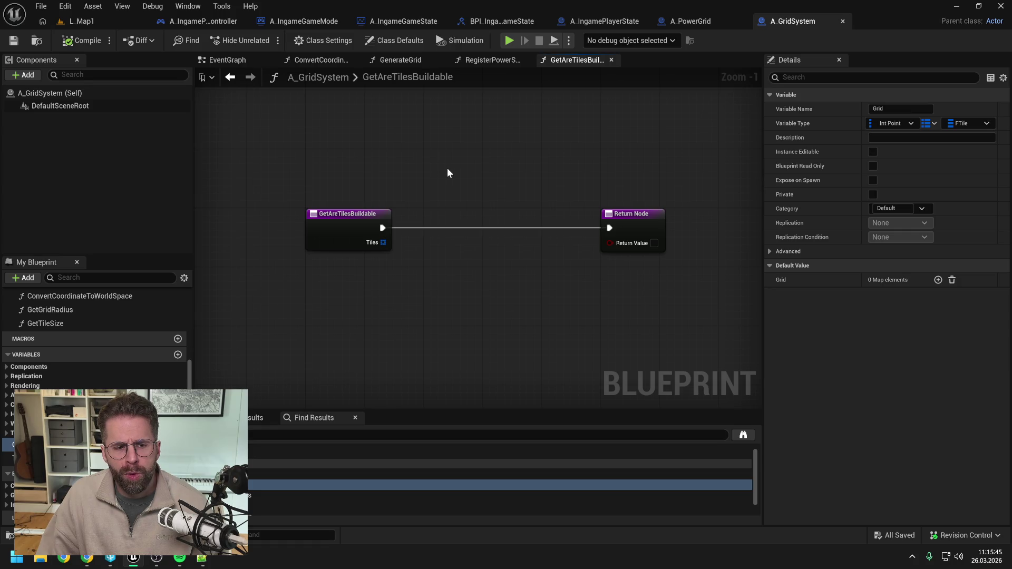
Search the Content Drawer for 'ftile' and open the FTile structure
key("ctrl+space")
type("ftile")
double_click(271, 368)
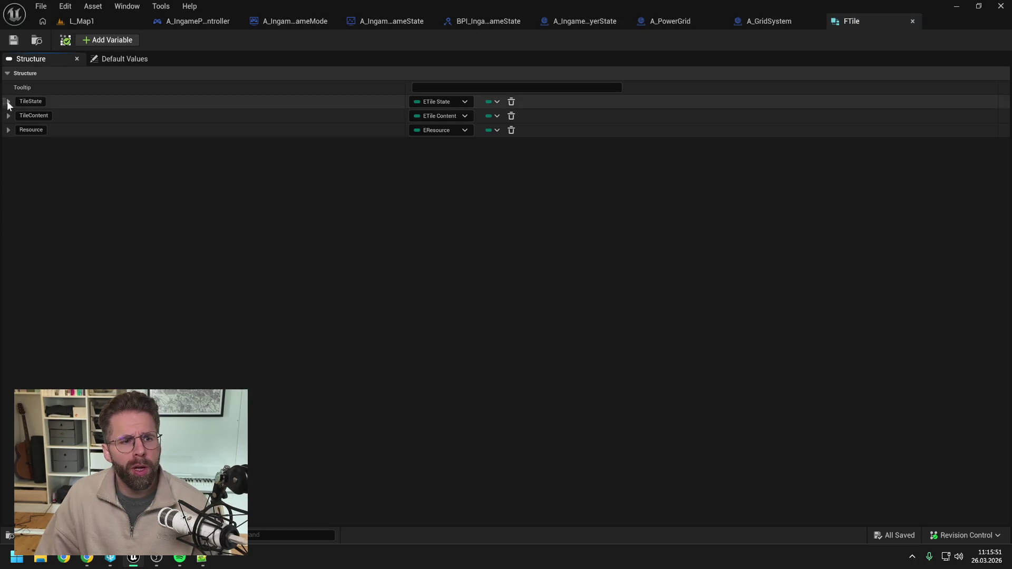
Find and open ETileState, review its Free, Blocked and Occupied values, then close it
key("ctrl+space")
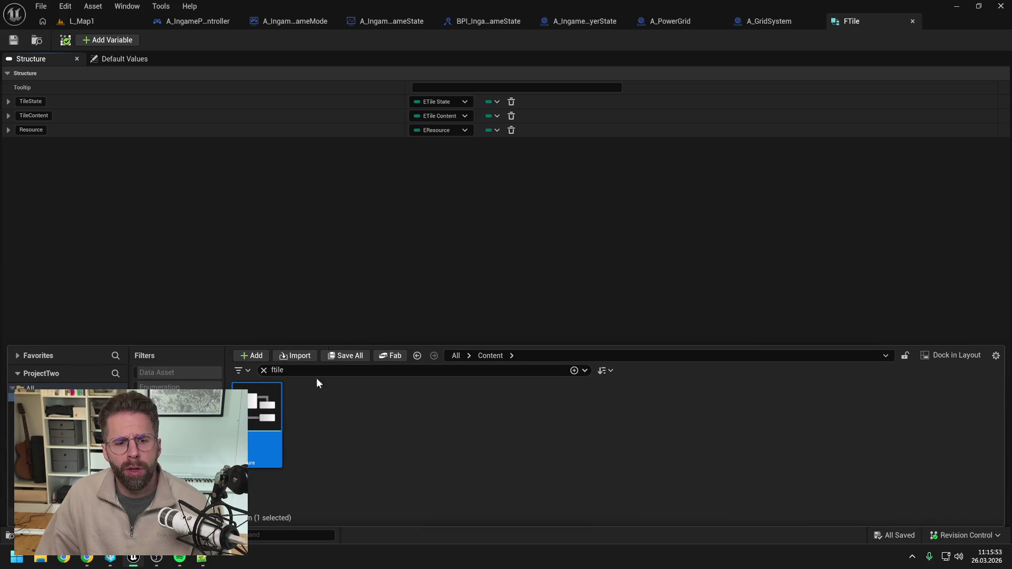
type("tile state")
key("Return")
double_click(265, 417)
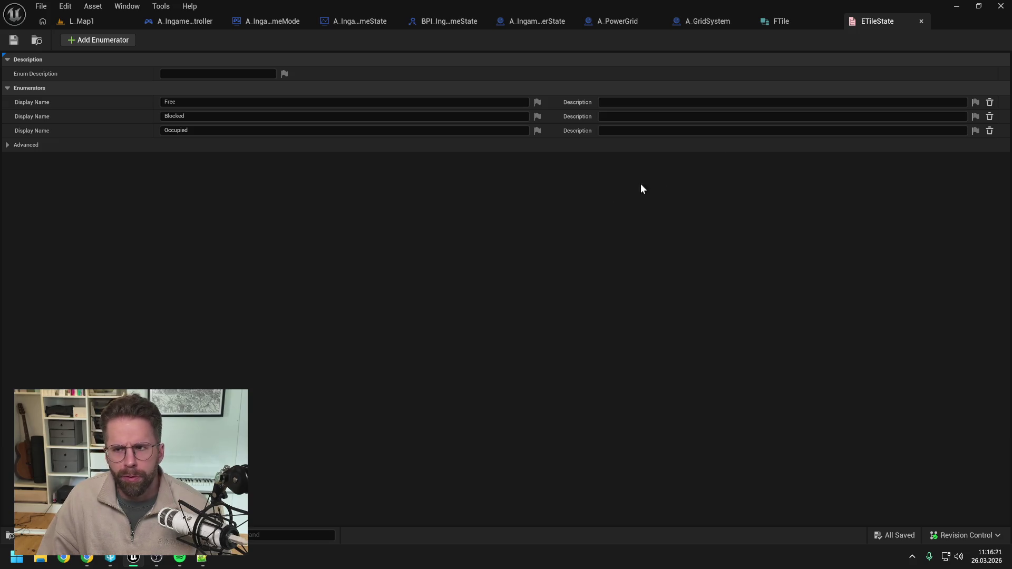
left_click(922, 22)
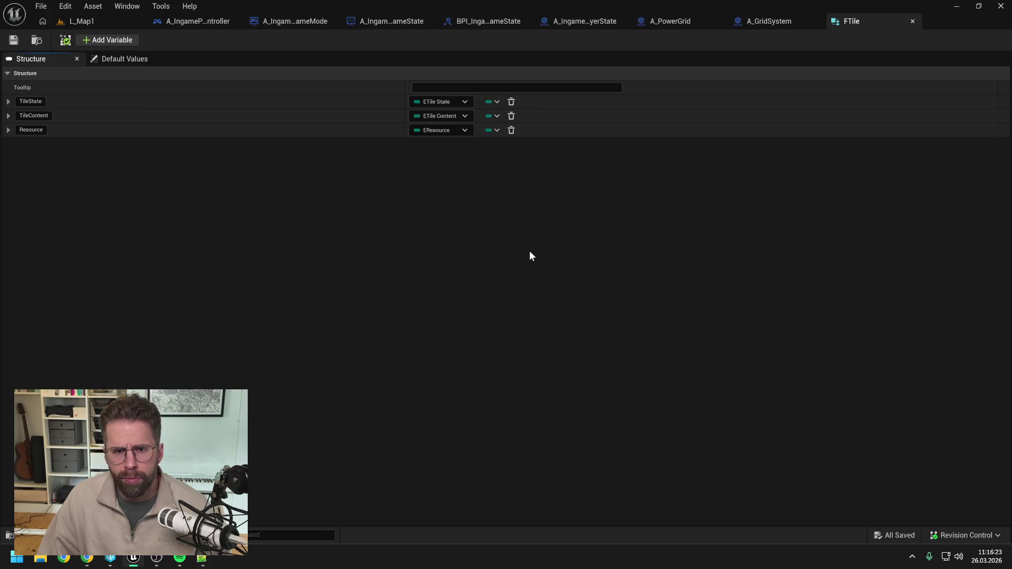
left_click(285, 22)
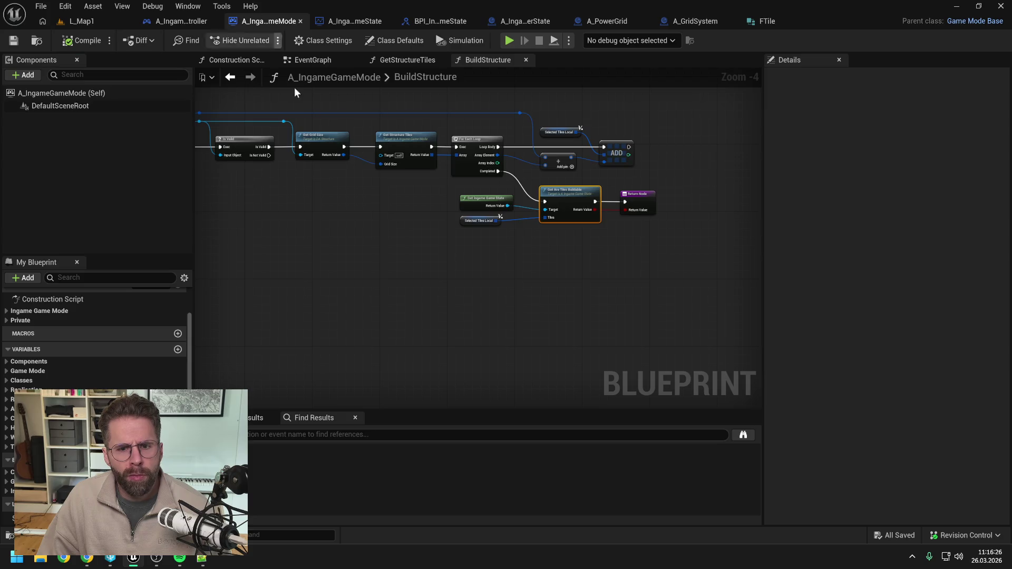
In the game state's GetAreTilesBuildable, add a Get Are Tiles Buildable call on Grid System
double_click(574, 197)
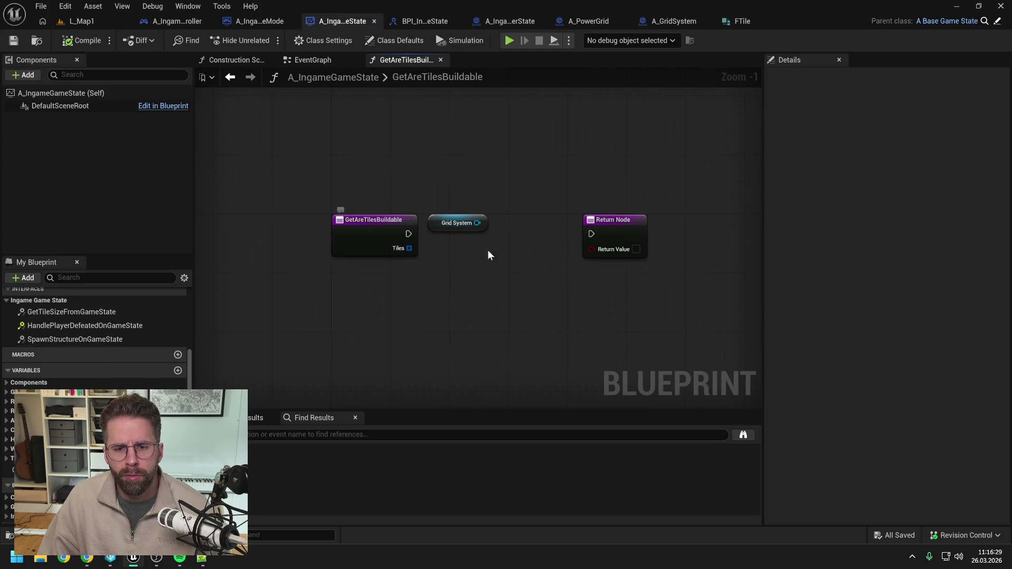
left_click_drag(490, 253, 474, 253)
left_click_drag(446, 217, 473, 245)
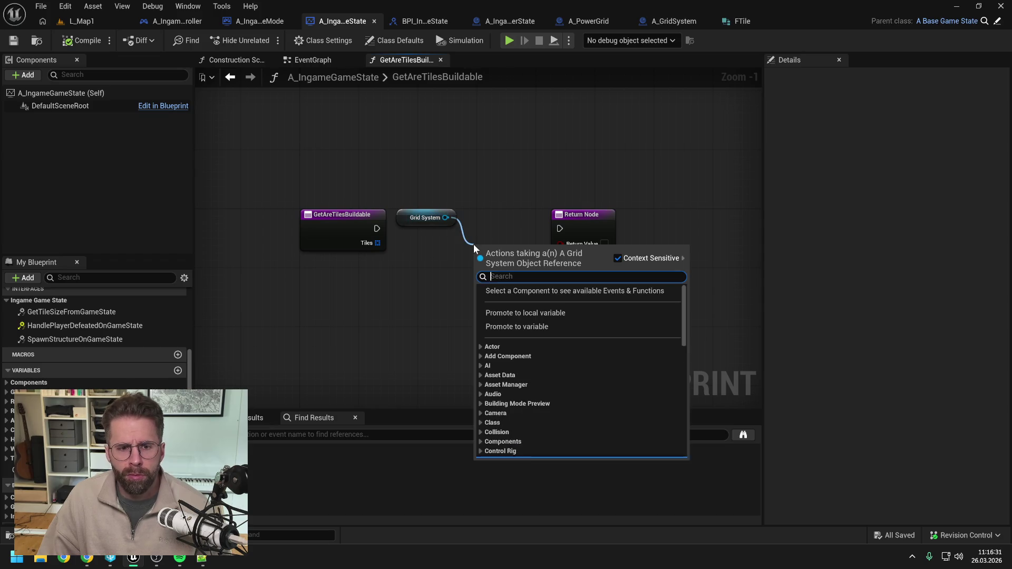
type("get are")
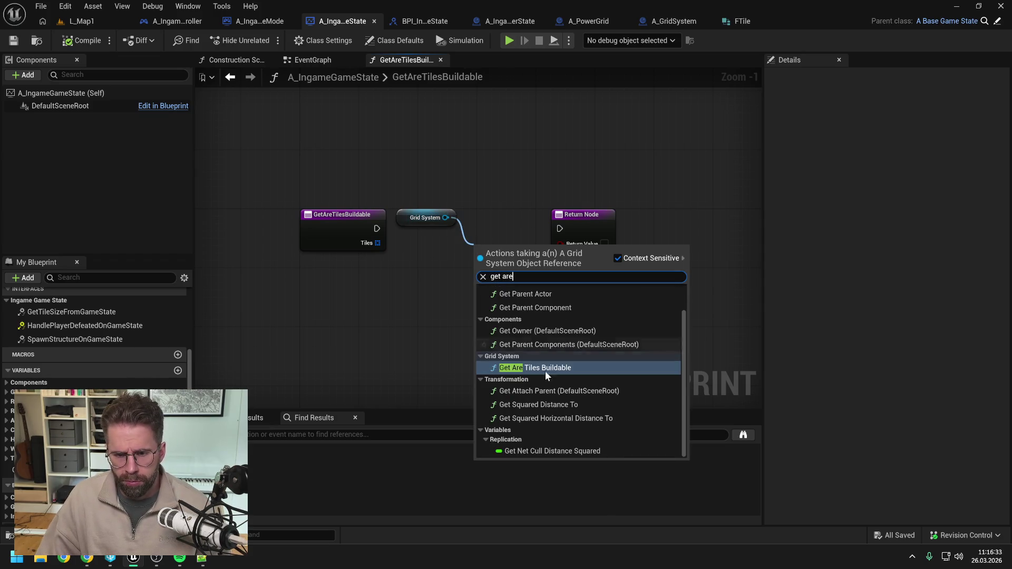
left_click(545, 369)
left_click_drag(605, 222, 679, 221)
left_click_drag(529, 258, 536, 221)
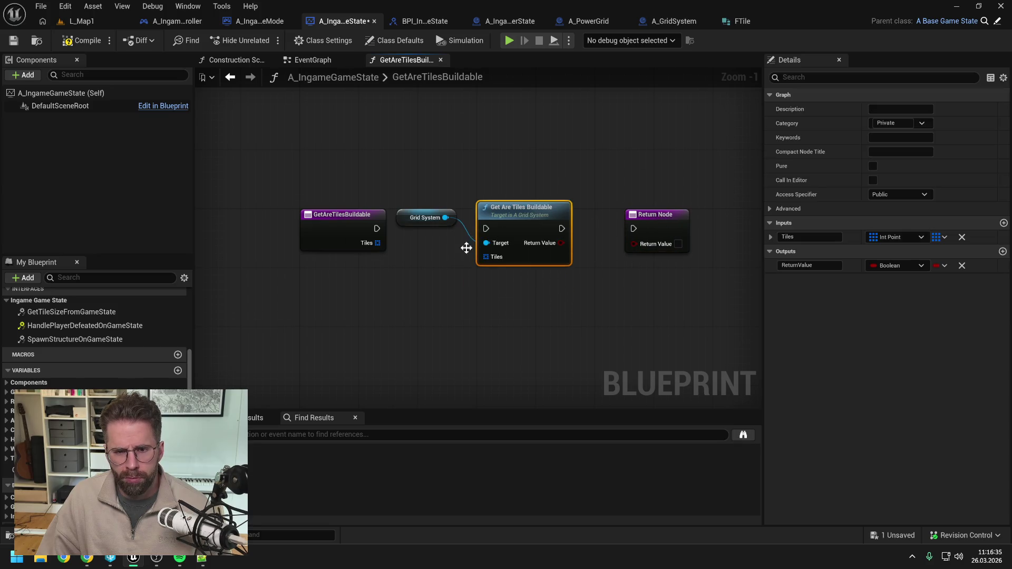
Wire execution, Tiles and the return value through the call, then open A_GridSystem's version
left_click_drag(378, 231, 485, 228)
left_click_drag(378, 243, 486, 257)
mouse_move(533, 228)
left_mouse_down()
mouse_move(604, 228)
mouse_move(584, 245)
mouse_move(605, 243)
left_mouse_up()
left_click(615, 216)
double_click(488, 209)
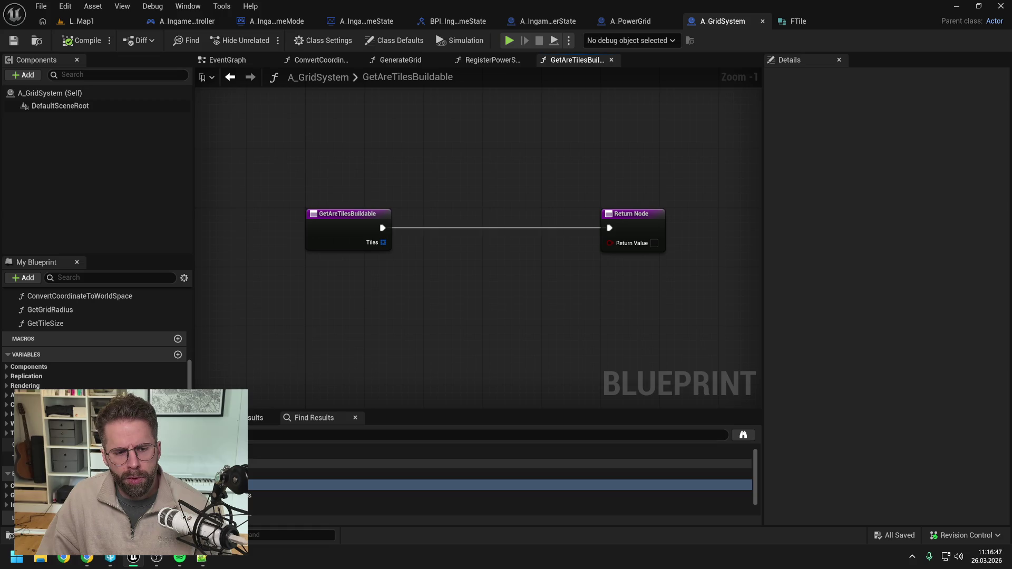
Add a Grid map getter with a Keys node in GetAreTilesBuildable
left_click(11, 444)
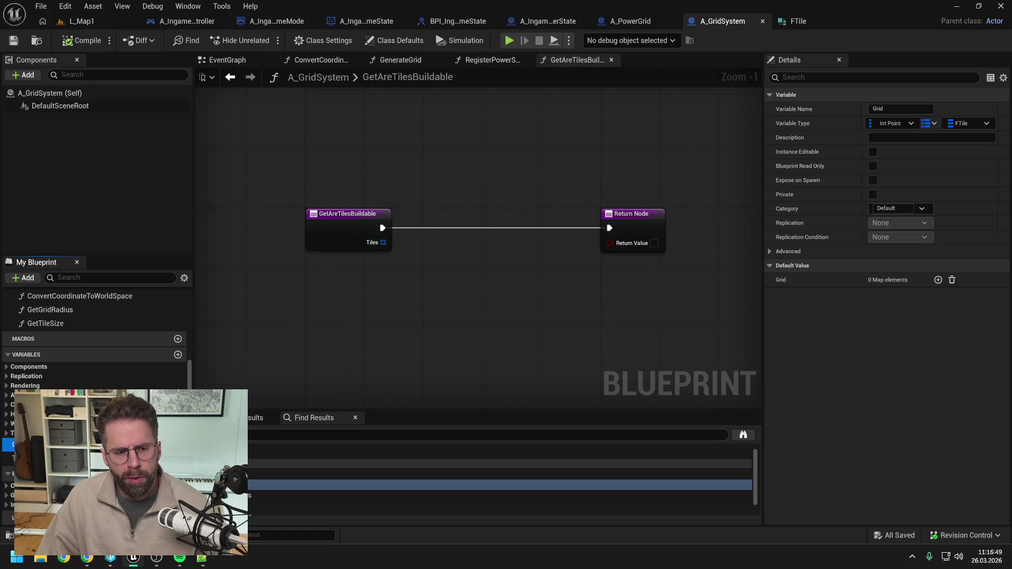
mouse_move(10, 444)
left_mouse_down()
mouse_move(340, 290)
mouse_move(442, 292)
left_mouse_up()
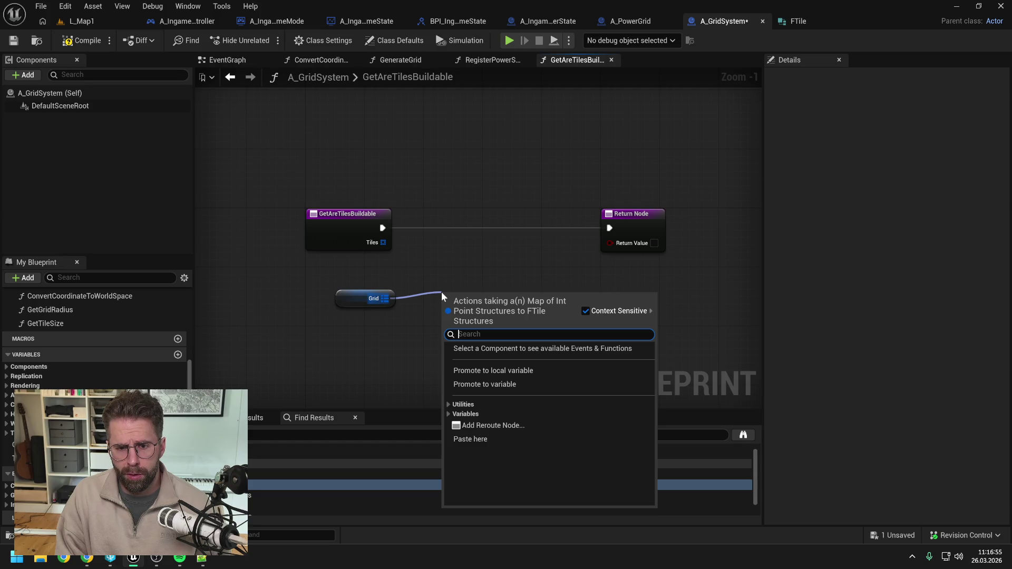
type("keys")
key("Return")
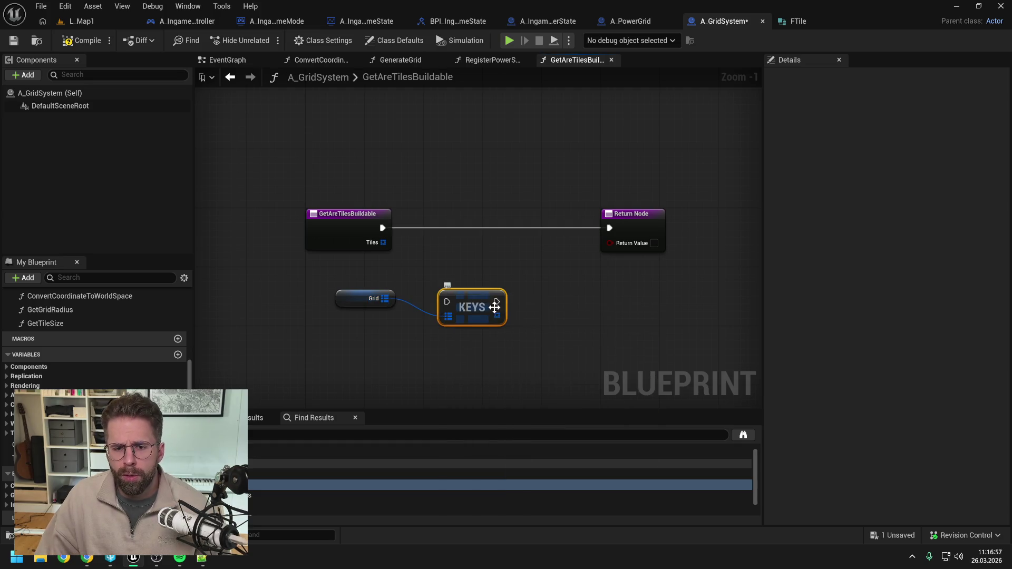
mouse_move(484, 308)
left_mouse_down()
mouse_move(511, 233)
mouse_move(537, 274)
left_mouse_up()
left_click(422, 253)
Add a For Each Loop over Tiles wired from the function entry, and save
mouse_move(383, 245)
left_mouse_down()
mouse_move(409, 243)
mouse_move(431, 214)
mouse_move(410, 227)
mouse_move(433, 228)
left_mouse_up()
type("for each")
key("Return")
left_click_drag(540, 277, 585, 298)
left_click(622, 307)
scroll(505, 258, "down", 1)
key("ctrl+s")
Add a Contains check testing each Array Element against the Grid keys
left_click_drag(327, 292, 428, 324)
left_click(513, 264)
left_click_drag(563, 216, 600, 223)
left_click_drag(662, 246, 688, 247)
mouse_move(451, 226)
left_mouse_down()
mouse_move(515, 291)
mouse_move(503, 290)
mouse_move(541, 227)
mouse_move(564, 219)
left_mouse_up()
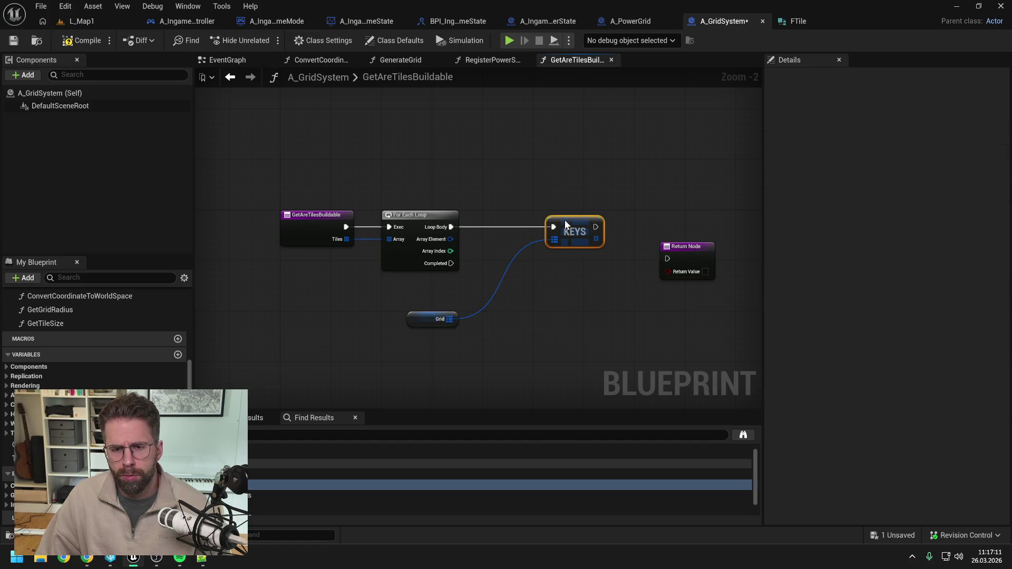
left_click_drag(431, 319, 513, 255)
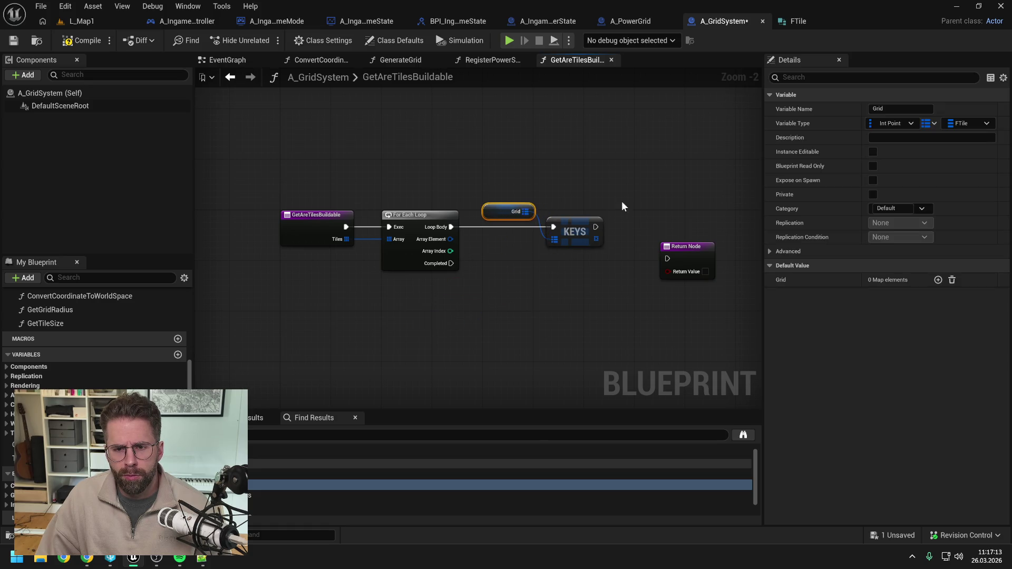
left_click_drag(621, 201, 561, 210)
left_click_drag(542, 243, 562, 251)
type("contains")
key("Return")
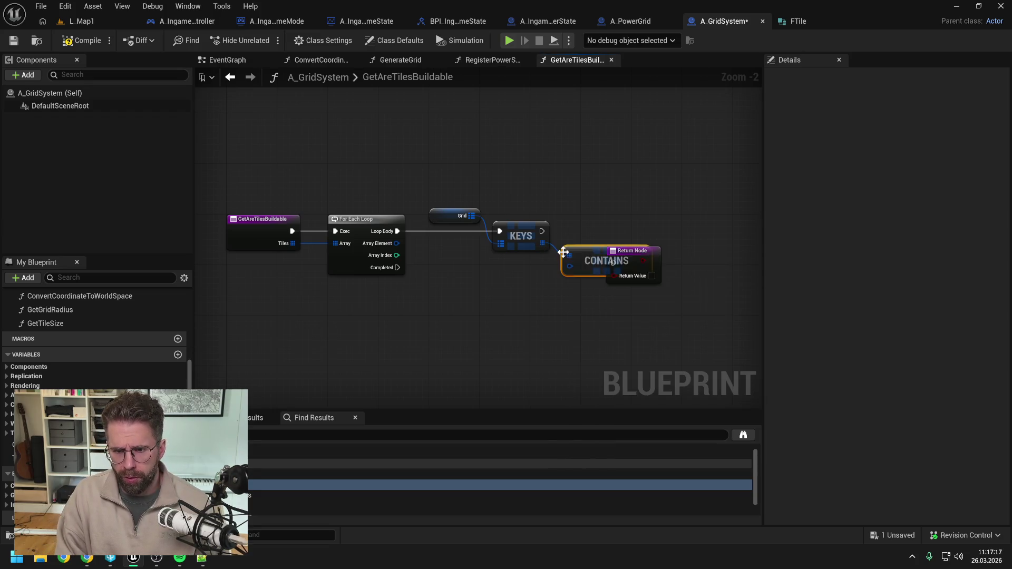
left_click_drag(400, 244, 570, 267)
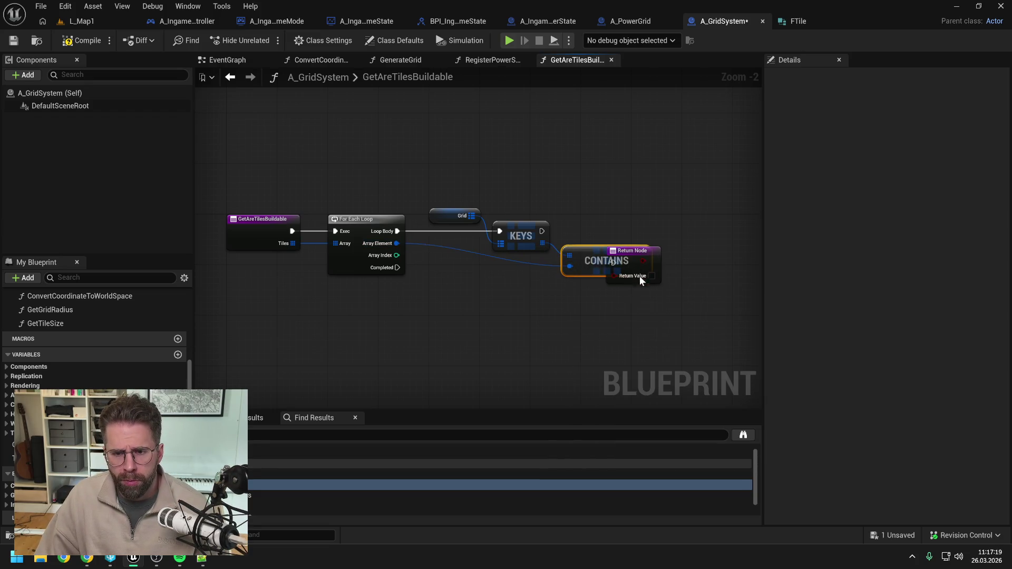
Branch on the Contains result and return when the tile isn't in Grid, then save
left_click_drag(655, 254, 722, 283)
left_click(682, 230)
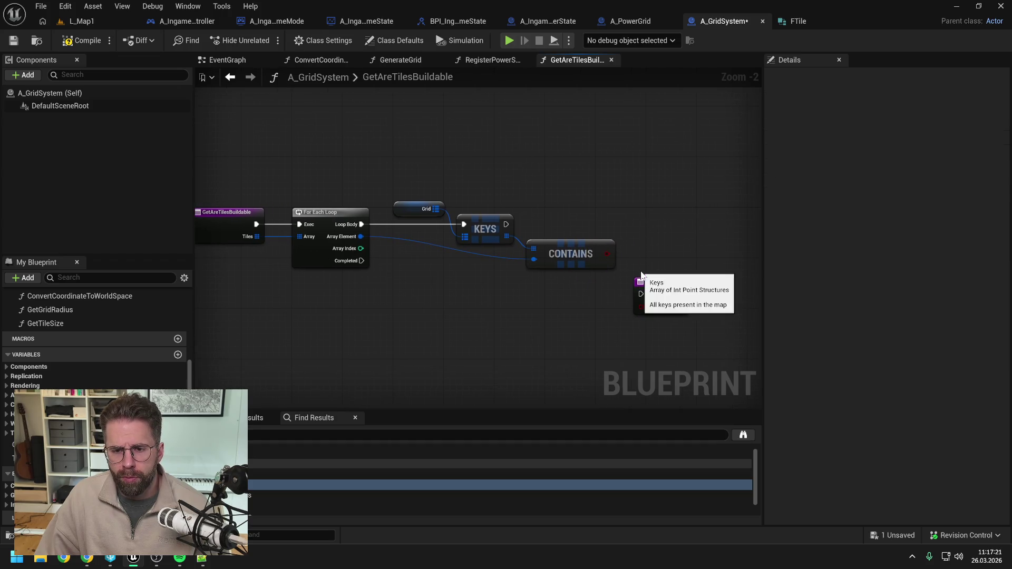
left_click_drag(607, 255, 637, 237)
type("bran")
key("Return")
left_click_drag(665, 241, 677, 219)
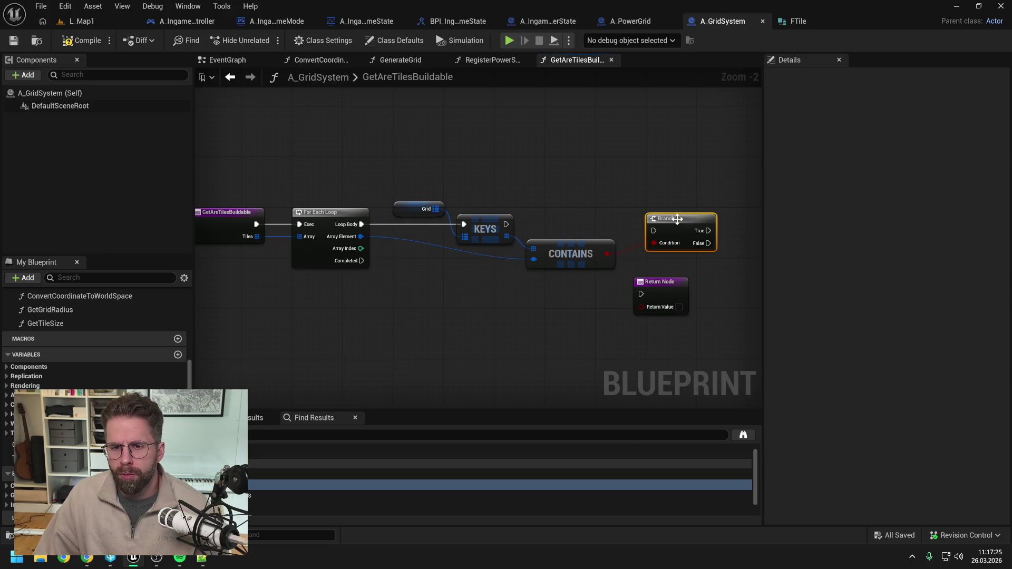
mouse_move(505, 226)
left_mouse_down()
mouse_move(654, 231)
mouse_move(635, 194)
left_mouse_up()
left_click_drag(600, 296, 701, 258)
mouse_move(646, 240)
left_mouse_down()
mouse_move(686, 258)
mouse_move(665, 221)
left_mouse_up()
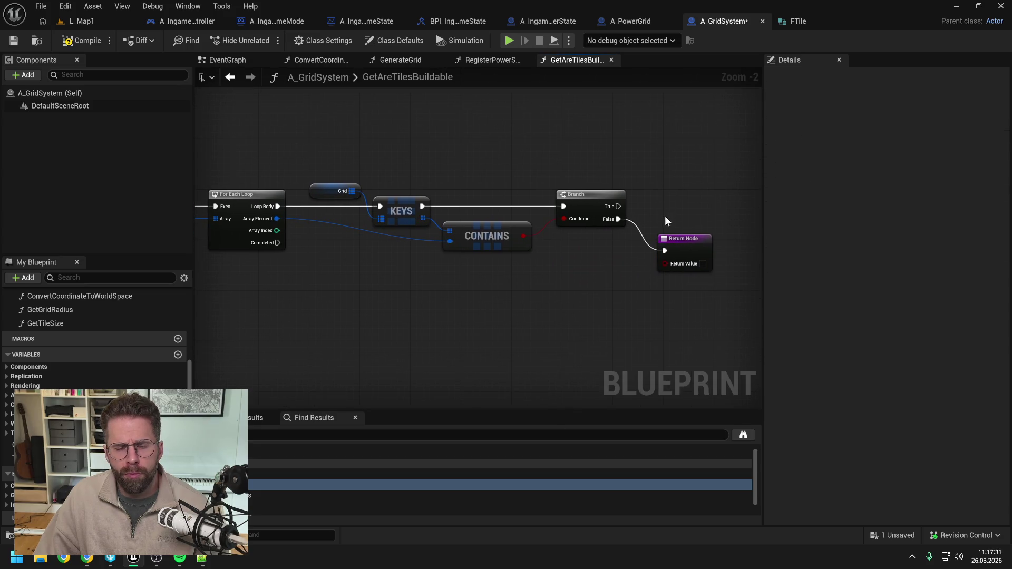
key("ctrl+s")
Add a Find lookup node on the Grid map
scroll(666, 222, "down", 1)
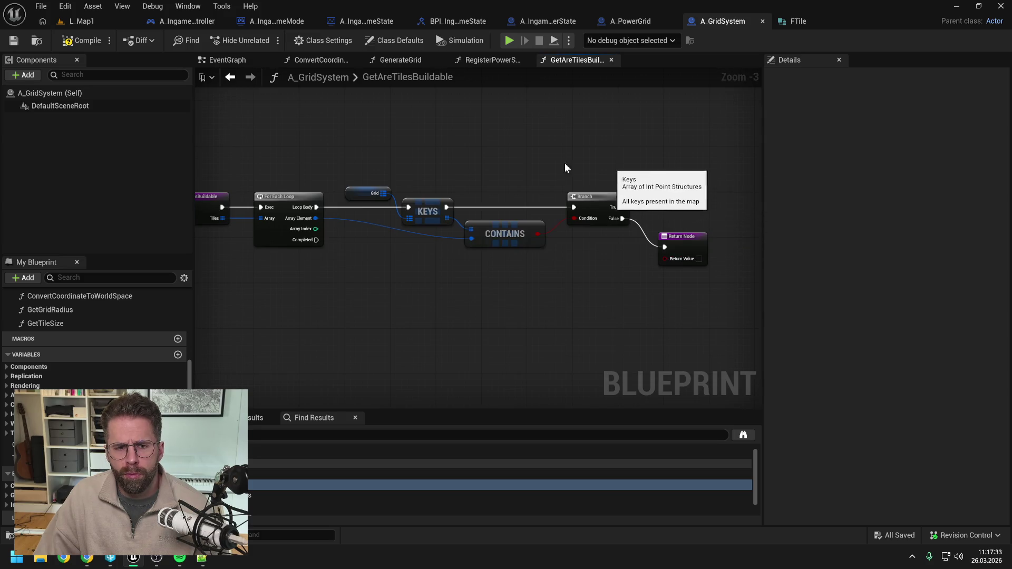
mouse_move(621, 258)
left_mouse_down()
mouse_move(628, 271)
mouse_move(543, 258)
left_mouse_up()
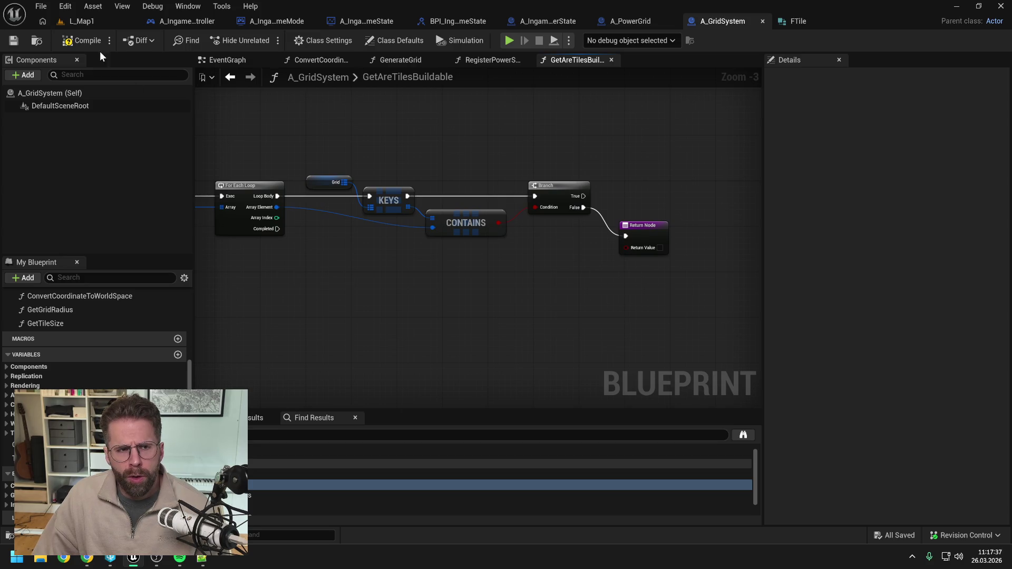
left_click_drag(345, 182, 658, 188)
type("find")
key("Return")
mouse_move(638, 227)
left_mouse_down()
mouse_move(669, 264)
mouse_move(674, 252)
left_mouse_up()
left_click_drag(696, 191, 685, 204)
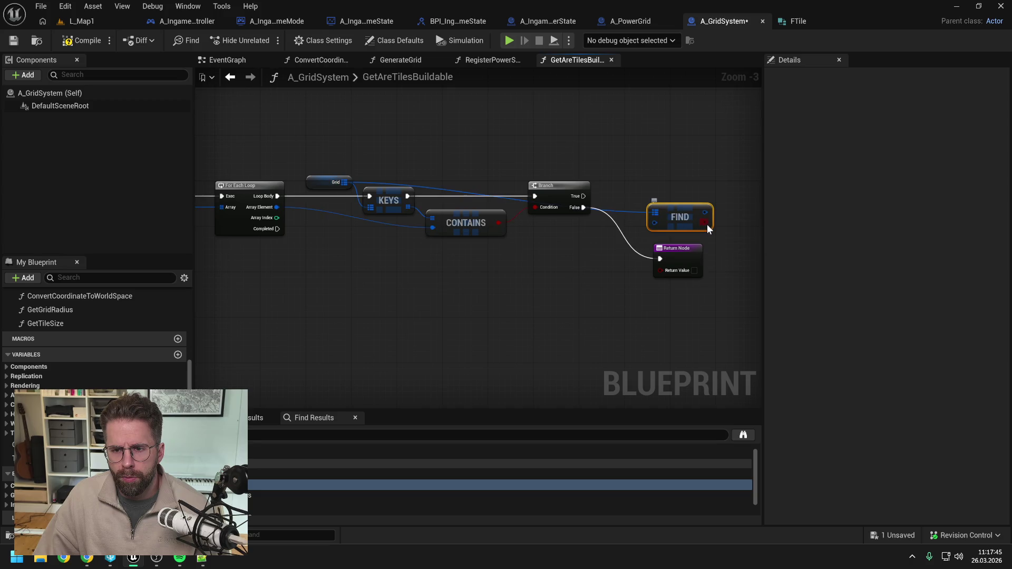
Feed Grid Find's boolean into the Branch condition and delete the Contains node
mouse_move(681, 217)
left_mouse_down()
mouse_move(469, 251)
mouse_move(543, 219)
mouse_move(537, 207)
left_mouse_up()
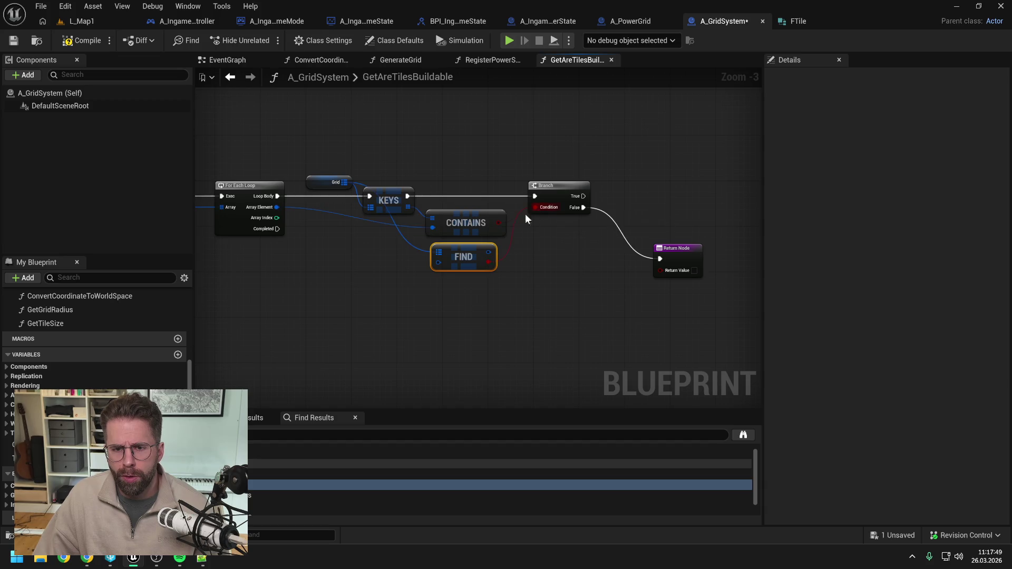
left_click(466, 223)
key("Delete")
left_click_drag(466, 256, 483, 219)
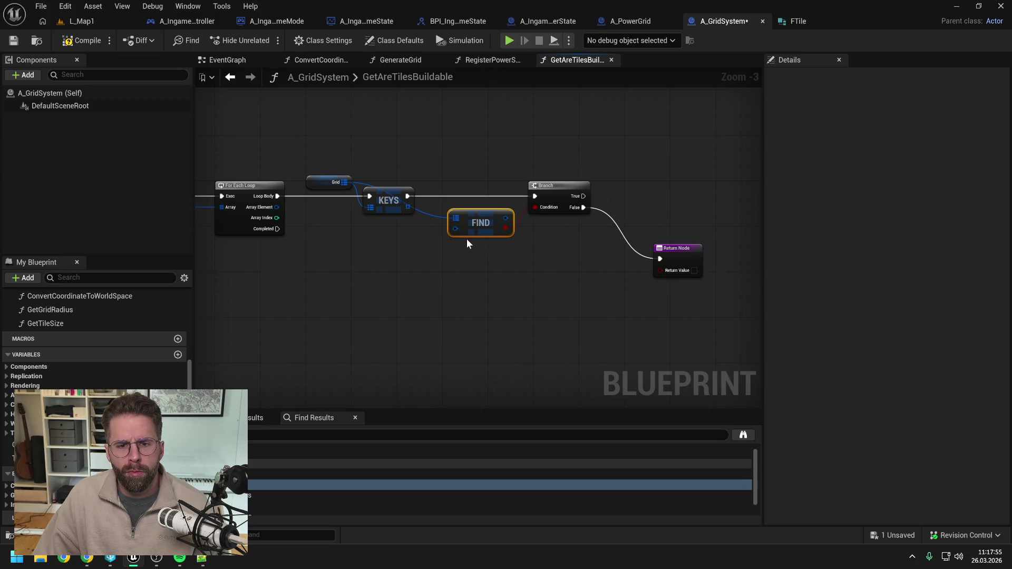
mouse_move(479, 224)
left_mouse_down()
mouse_move(401, 245)
mouse_move(394, 236)
left_mouse_up()
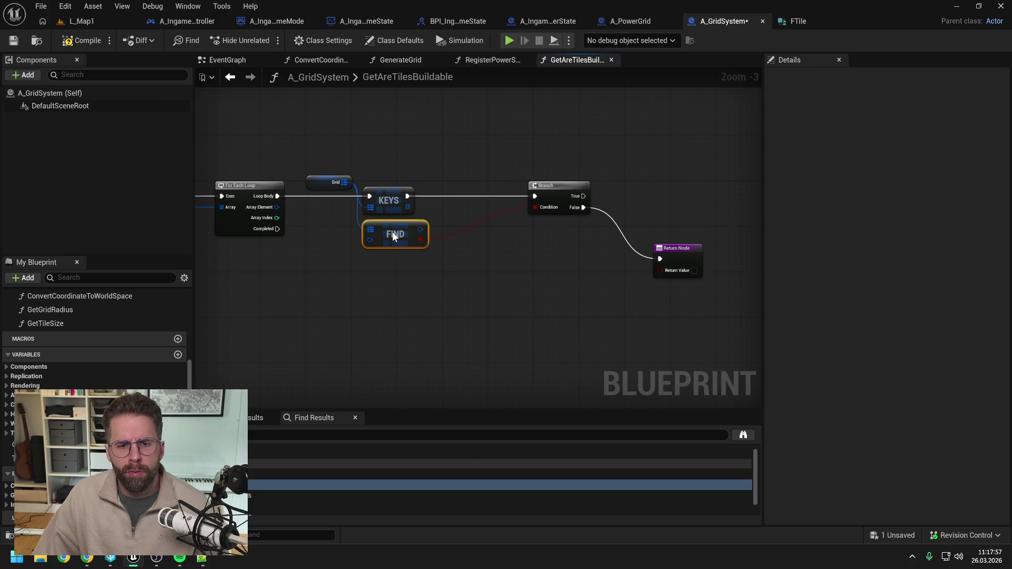
left_click(392, 279)
Use Array Element as Find's key, remove Keys, run Branch from Loop Body, and add Break FTile
left_click_drag(277, 207, 373, 241)
left_click(388, 200)
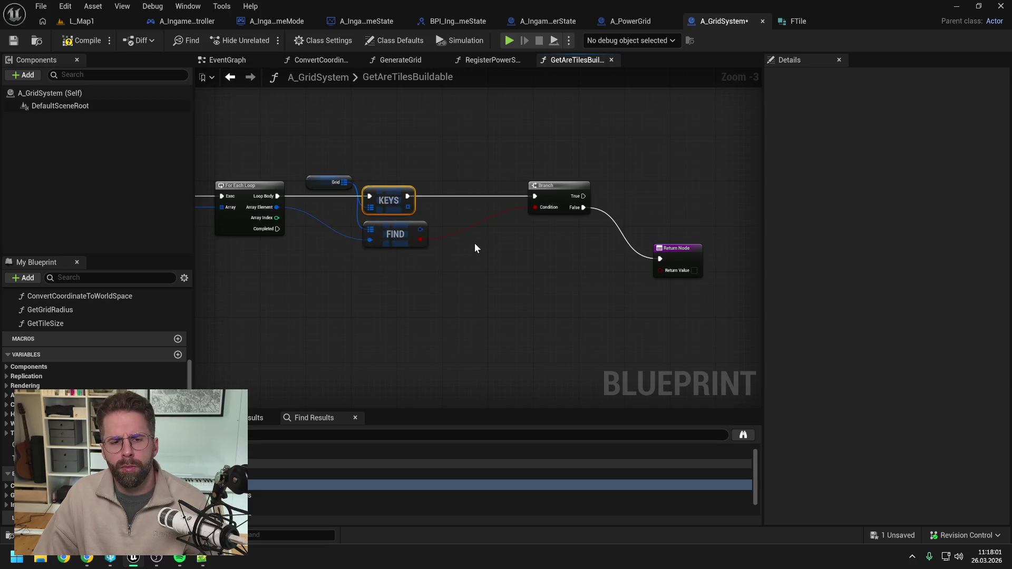
key("Delete")
mouse_move(277, 196)
left_mouse_down()
mouse_move(534, 200)
mouse_move(493, 197)
left_mouse_up()
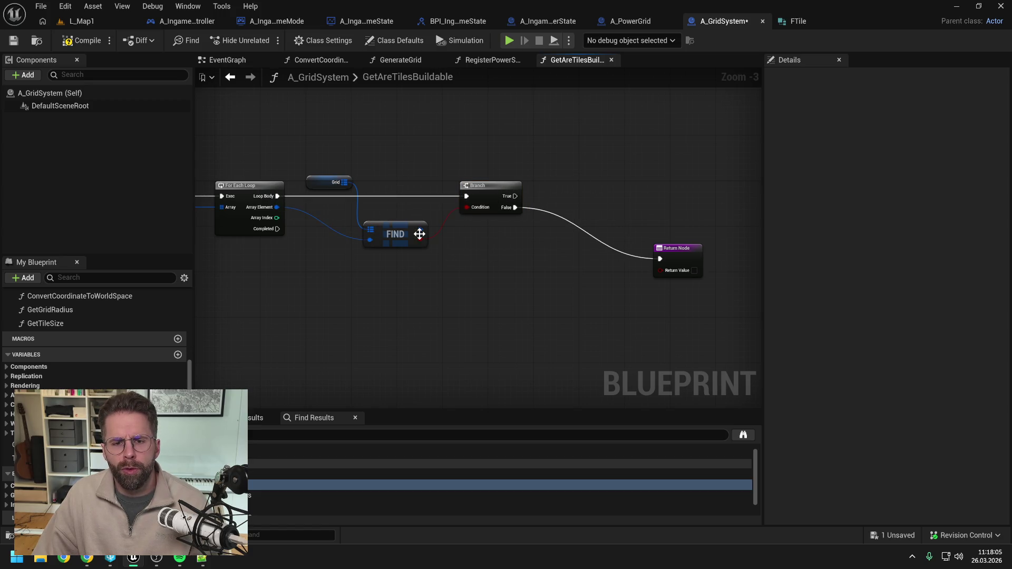
mouse_move(410, 229)
left_mouse_down()
mouse_move(415, 219)
mouse_move(549, 221)
mouse_move(649, 198)
mouse_move(700, 200)
mouse_move(605, 215)
mouse_move(634, 214)
left_mouse_up()
type("br")
key("Return")
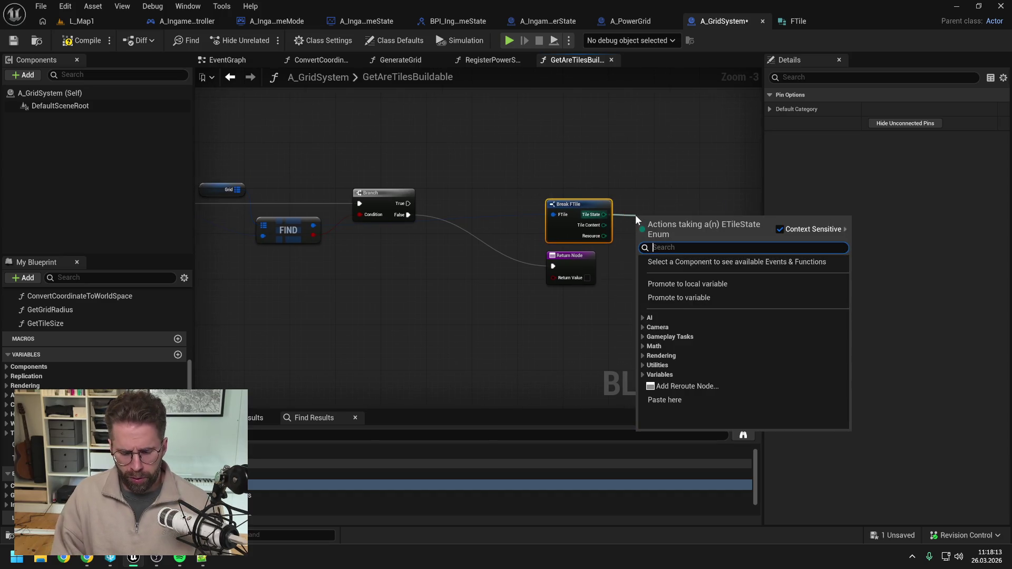
Compare the found tile's Tile State to Free with an Equal node, tidy the layout, and save
type("==")
left_click(680, 281)
left_click(666, 232)
left_click(668, 230)
key("q")
left_click(633, 253)
left_click_drag(533, 197, 633, 264)
mouse_move(581, 205)
left_mouse_down()
mouse_move(494, 215)
mouse_move(664, 248)
left_mouse_up()
left_click(574, 261)
mouse_move(501, 209)
left_mouse_down()
mouse_move(606, 165)
mouse_move(638, 166)
mouse_move(563, 170)
left_mouse_up()
key("ctrl+s")
Add a second Branch on the Free check, running after the tile is found
scroll(612, 166, "down", 1)
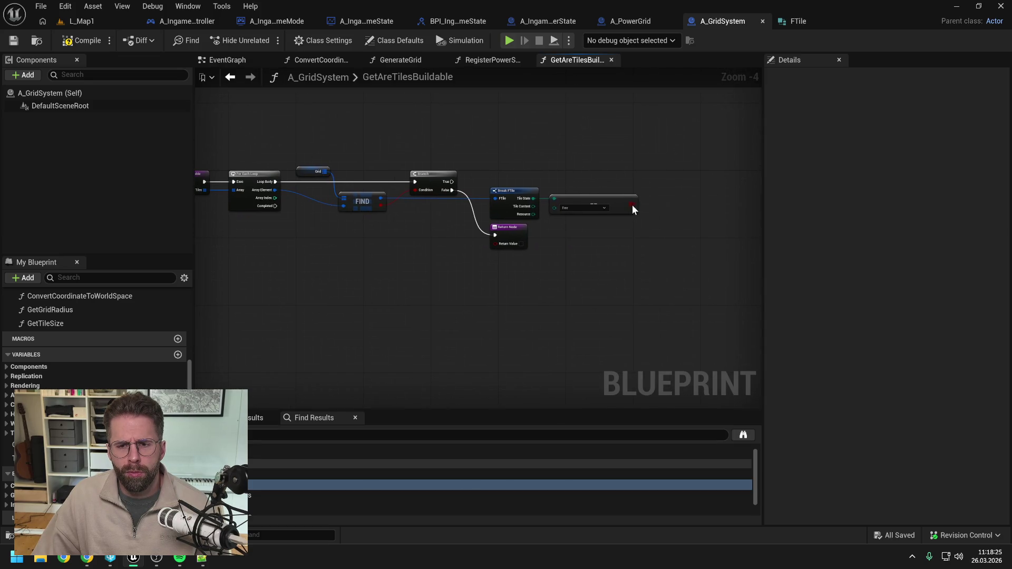
left_click_drag(633, 204, 656, 194)
type("branch")
key("Return")
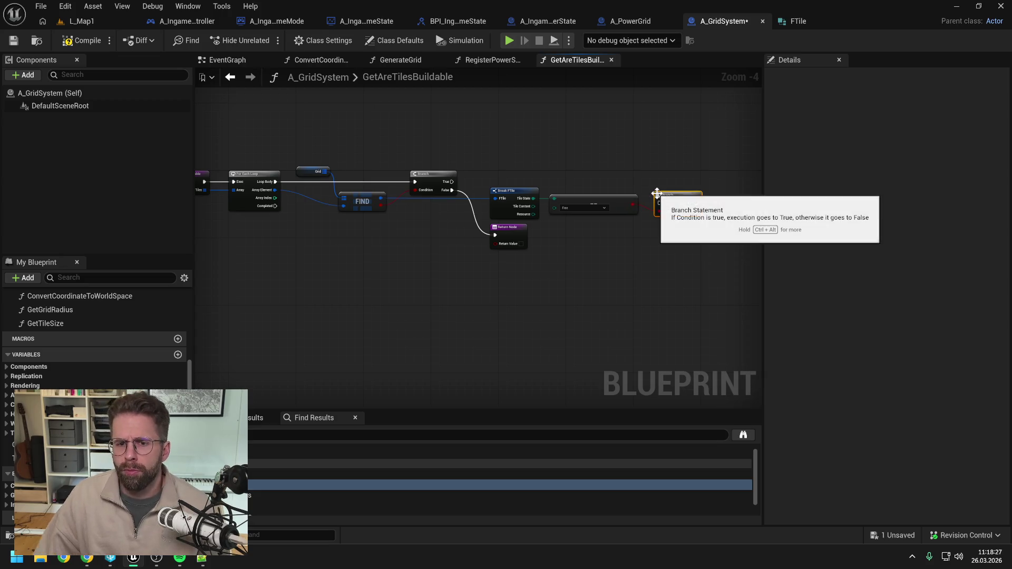
left_click_drag(451, 181, 660, 203)
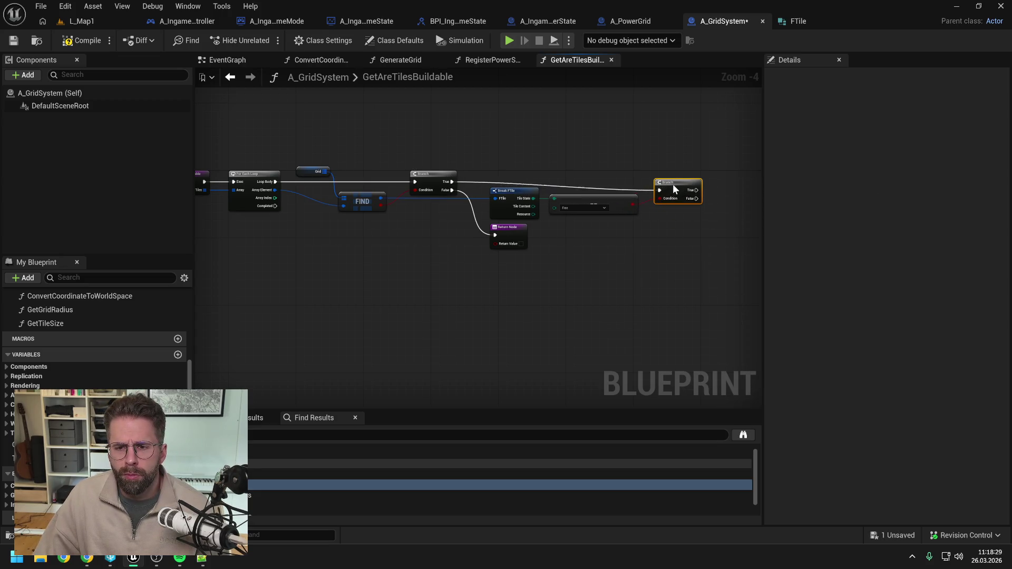
key("q")
Paste a second Return Node and return from it when the tile state isn't Free
left_click_drag(687, 154, 651, 152)
left_click(491, 227)
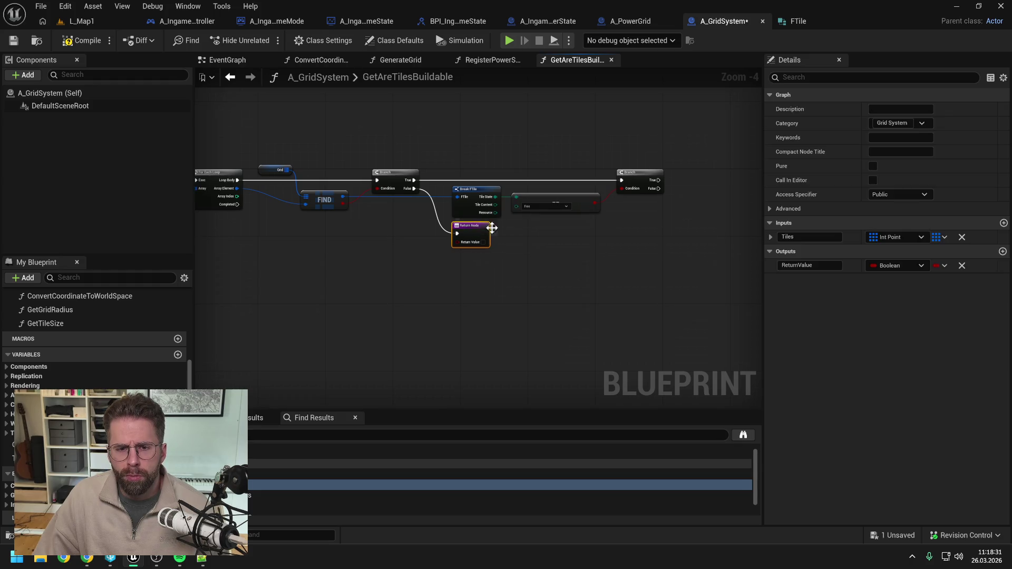
key("ctrl+c")
key("ctrl+v")
left_click(663, 220)
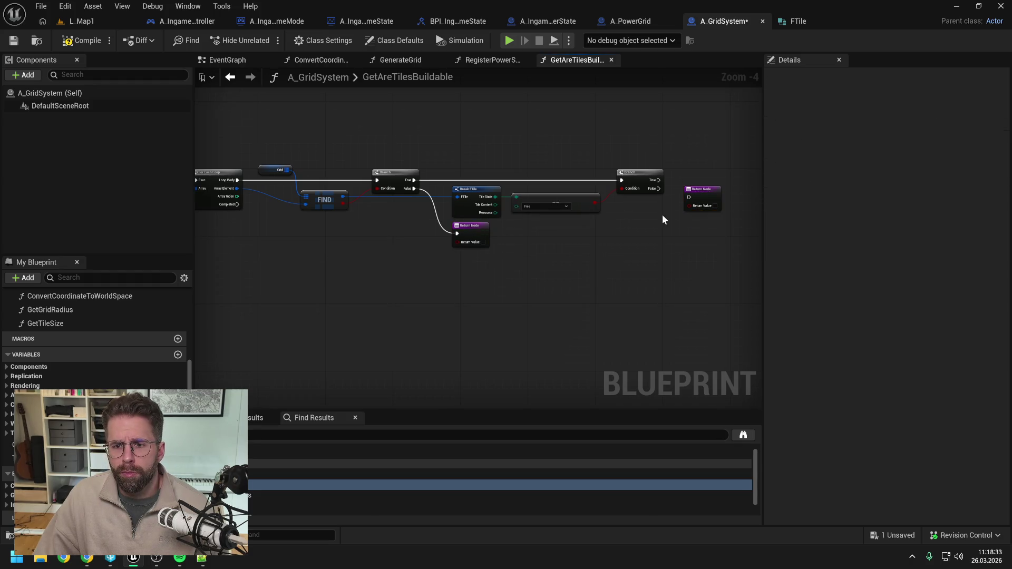
left_click_drag(662, 190, 687, 200)
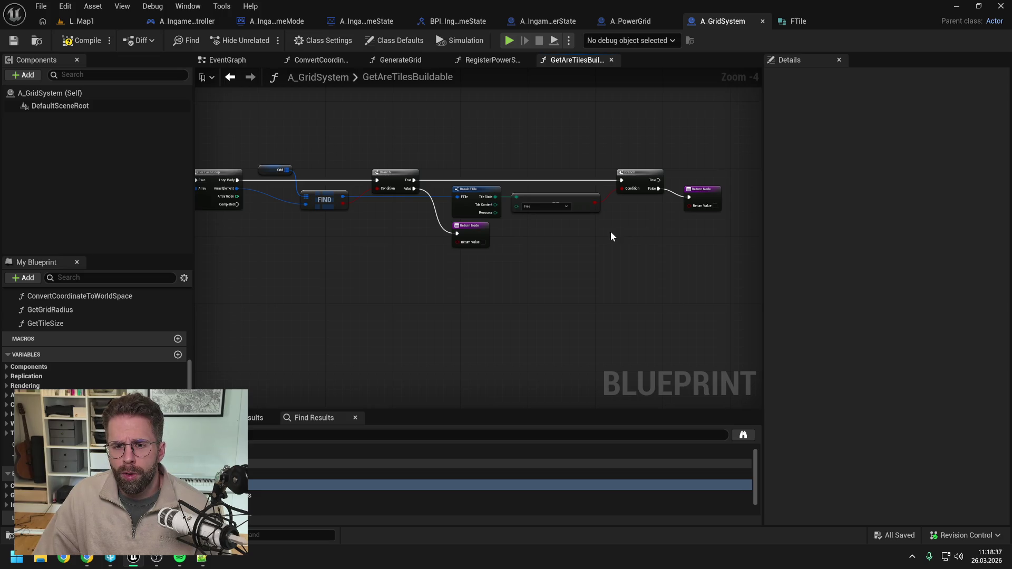
left_click_drag(663, 232, 596, 231)
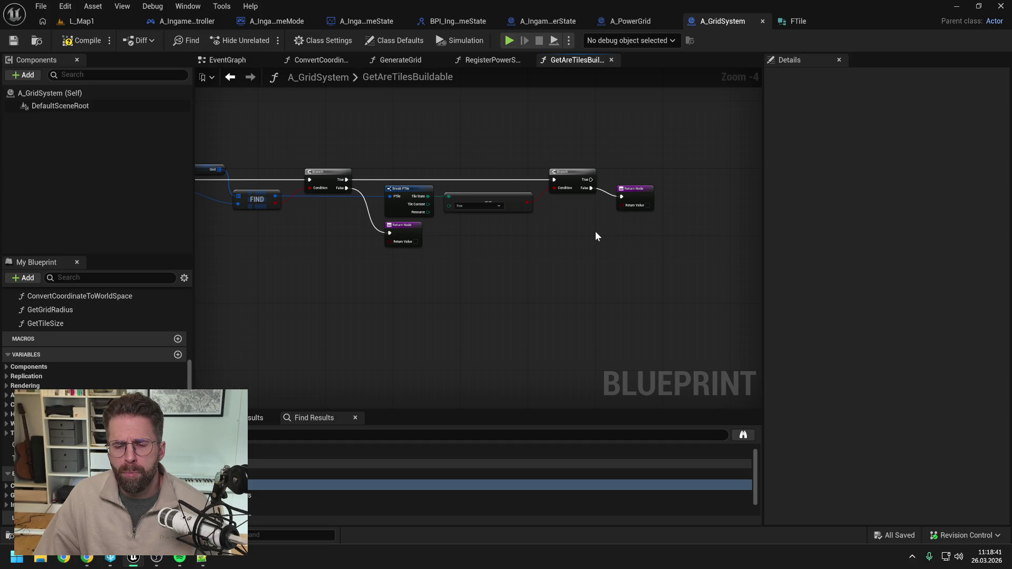
mouse_move(640, 194)
left_mouse_down()
mouse_move(648, 204)
mouse_move(629, 196)
left_mouse_up()
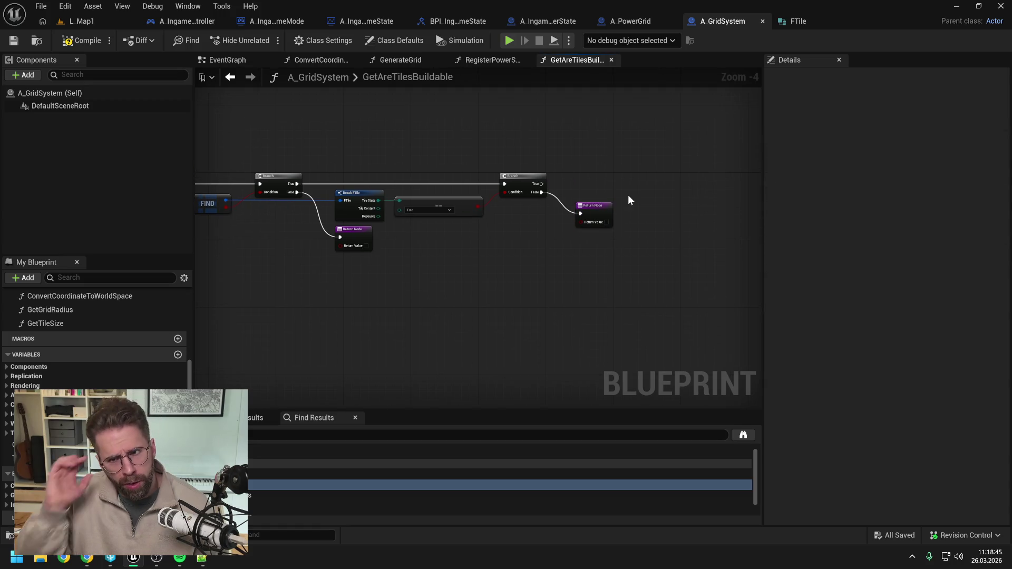
left_click(627, 21)
Copy A_PowerGrid's PoweredTiles Int Point-to-Integer map variable into A_GridSystem
scroll(6, 416, "down", 3)
left_click(53, 474)
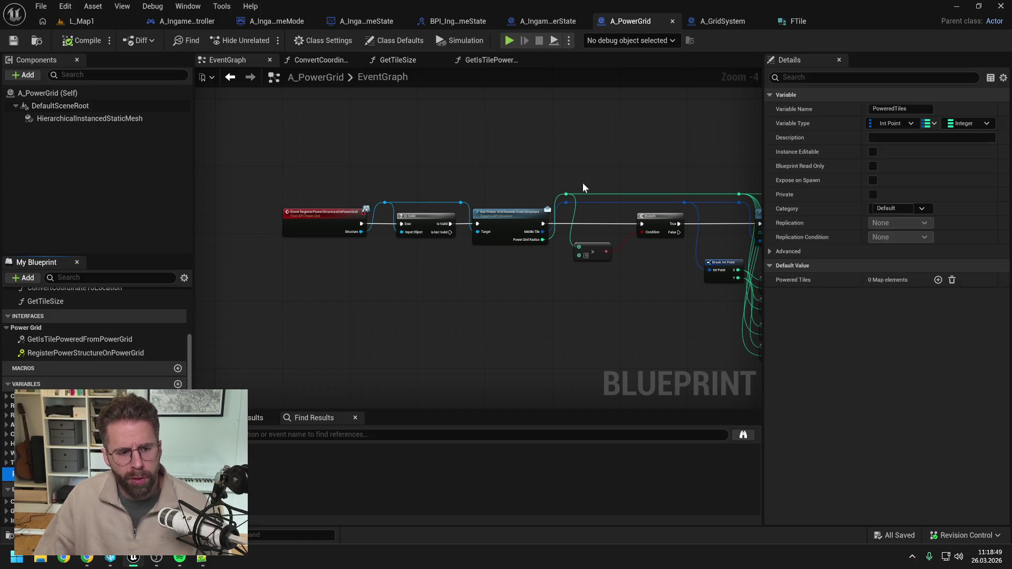
left_click(725, 22)
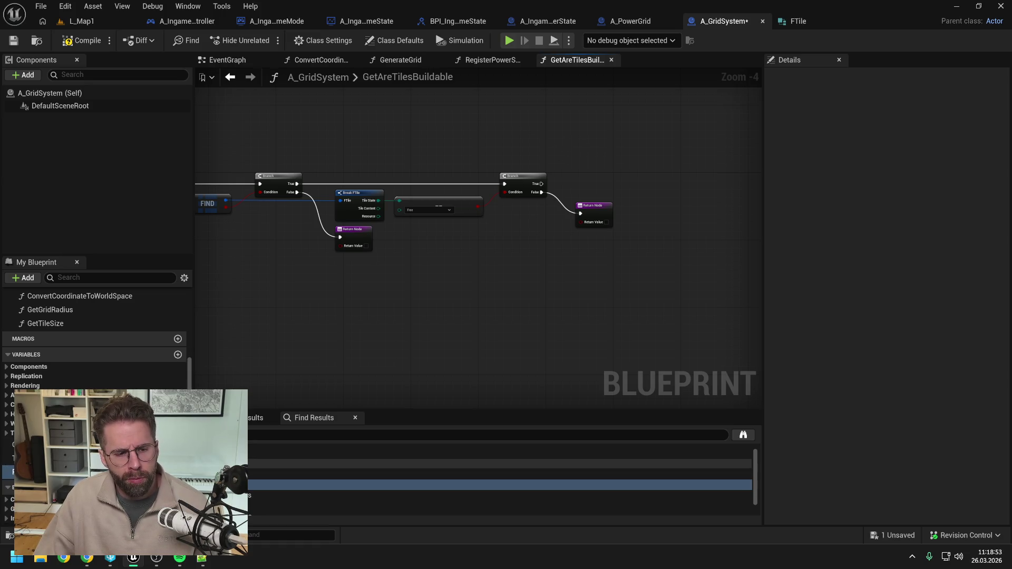
left_click(53, 459)
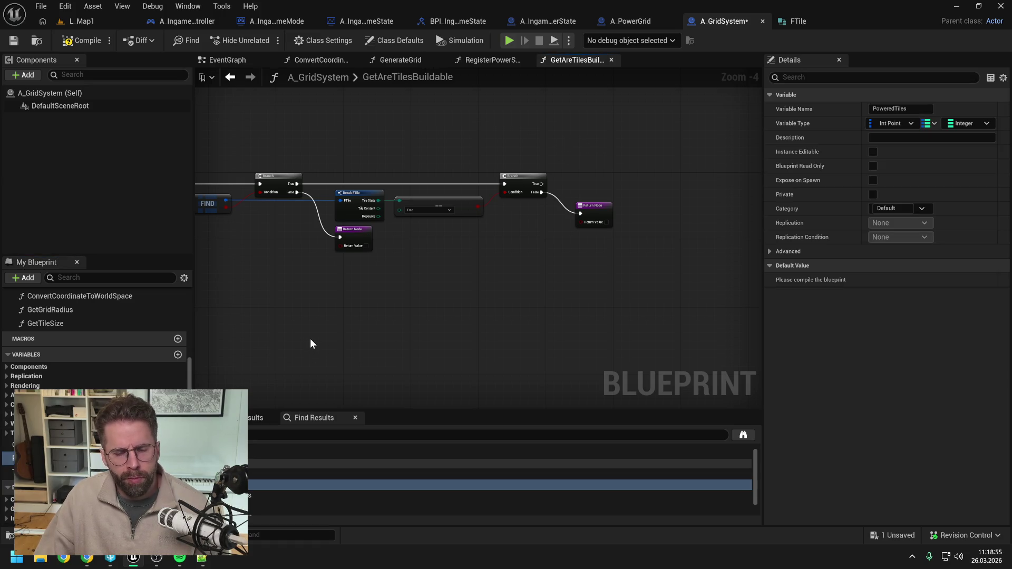
left_click_drag(313, 335, 374, 330)
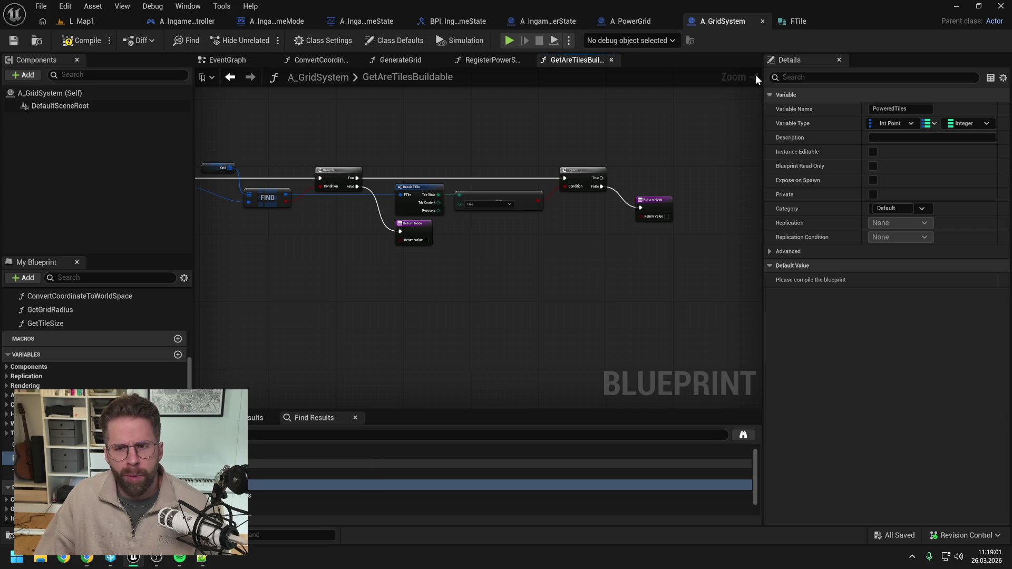
Review A_PowerGrid's EventGraph logic up to the Powered Tiles Contains check
left_click(788, 23)
left_click(770, 17)
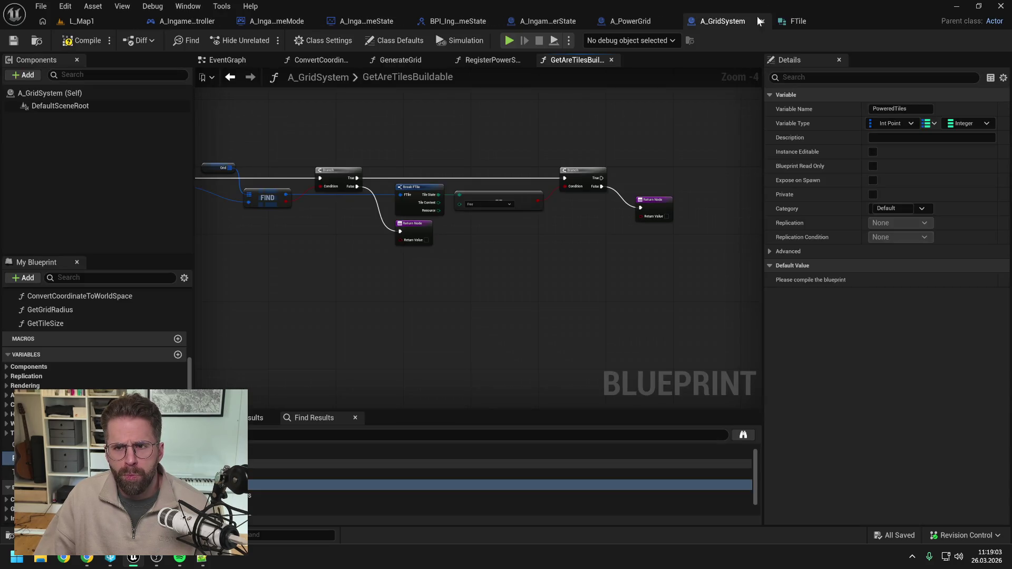
left_click(635, 20)
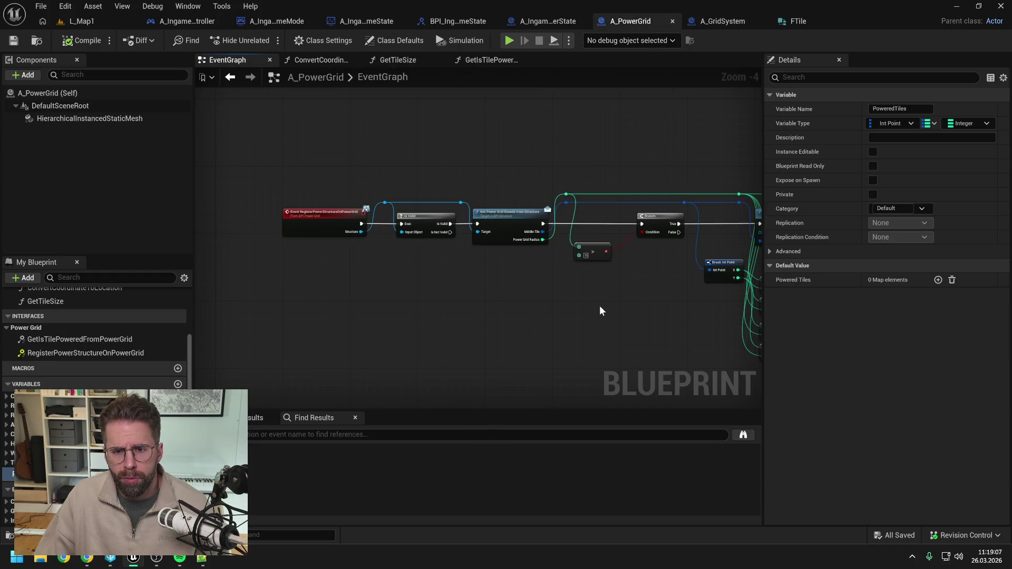
left_click_drag(641, 299, 505, 295)
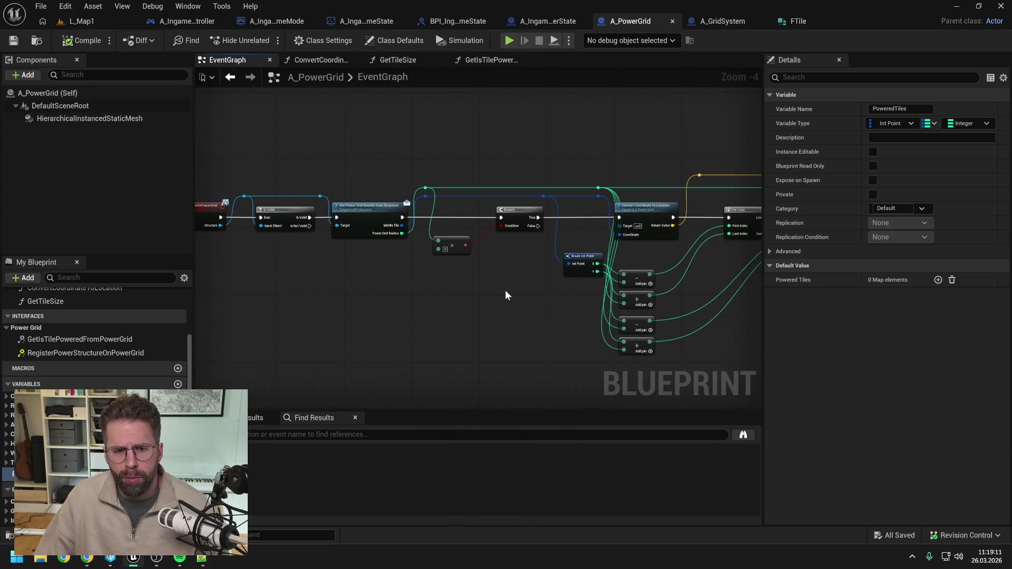
left_click_drag(551, 291, 322, 292)
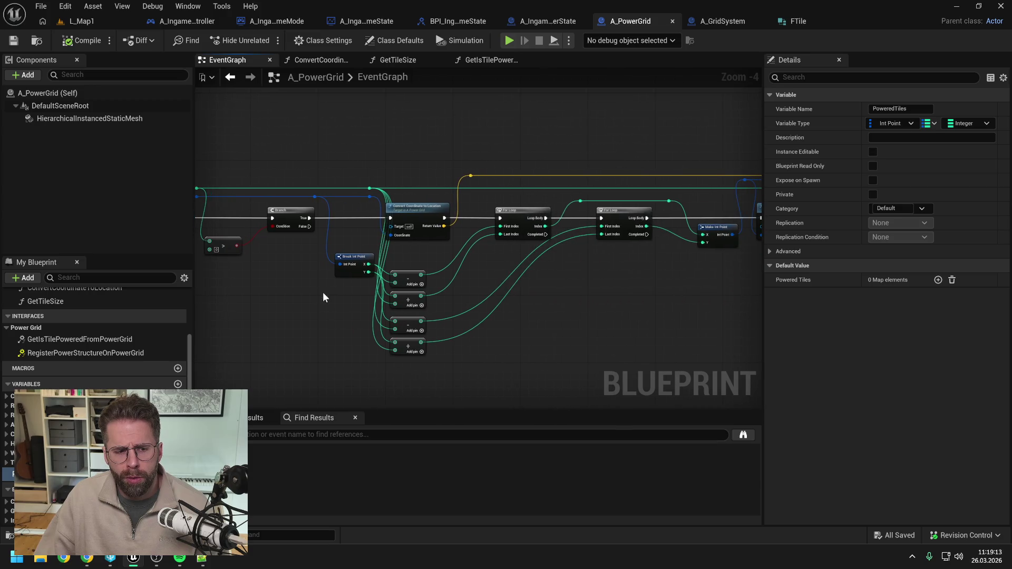
mouse_move(444, 289)
left_mouse_down()
mouse_move(513, 293)
mouse_move(445, 289)
left_mouse_up()
left_click_drag(542, 290, 420, 294)
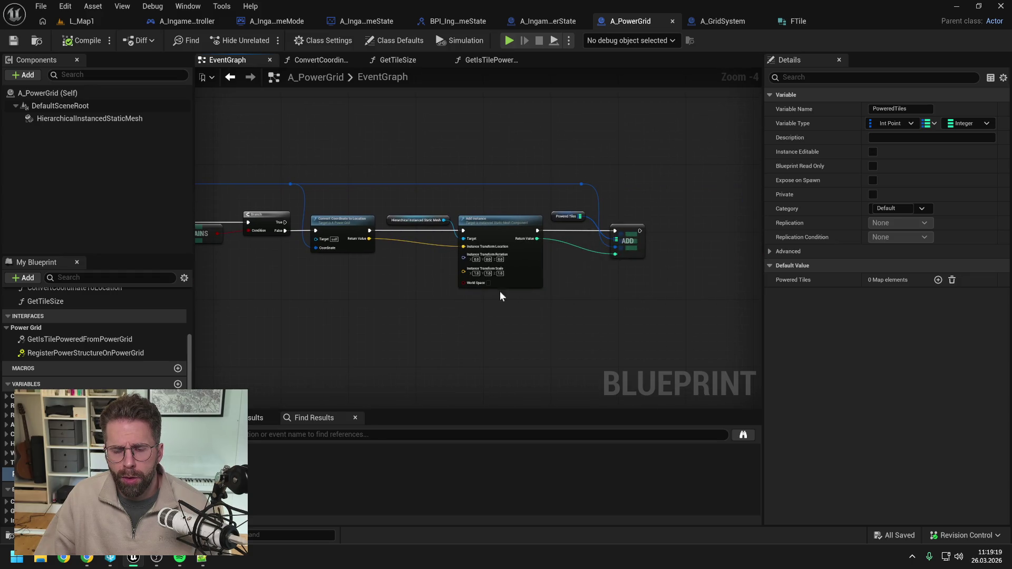
left_click_drag(500, 291, 599, 287)
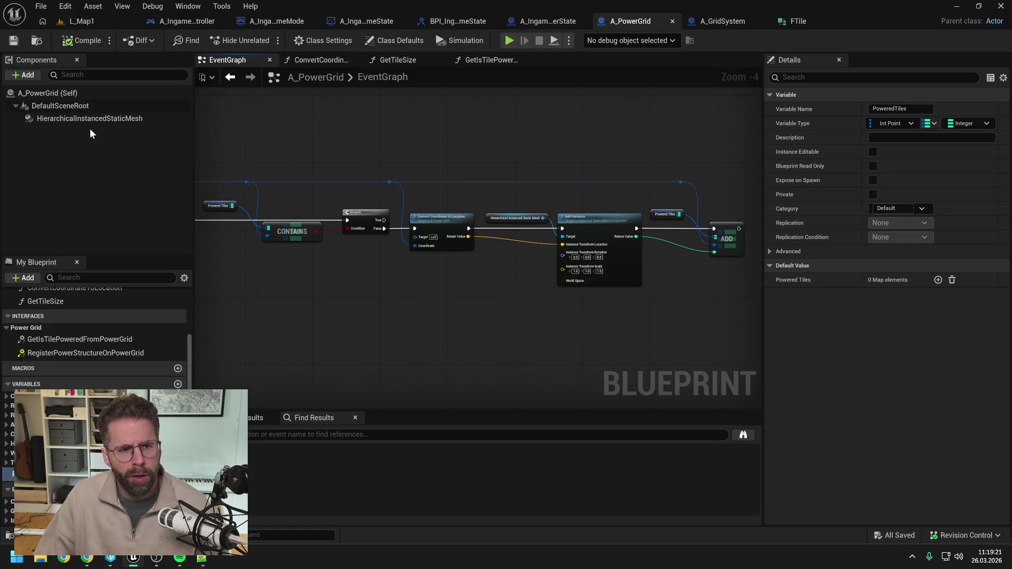
Return to GetAreTilesBuildable and compile A_GridSystem
left_click(717, 21)
left_click_drag(456, 137, 533, 135)
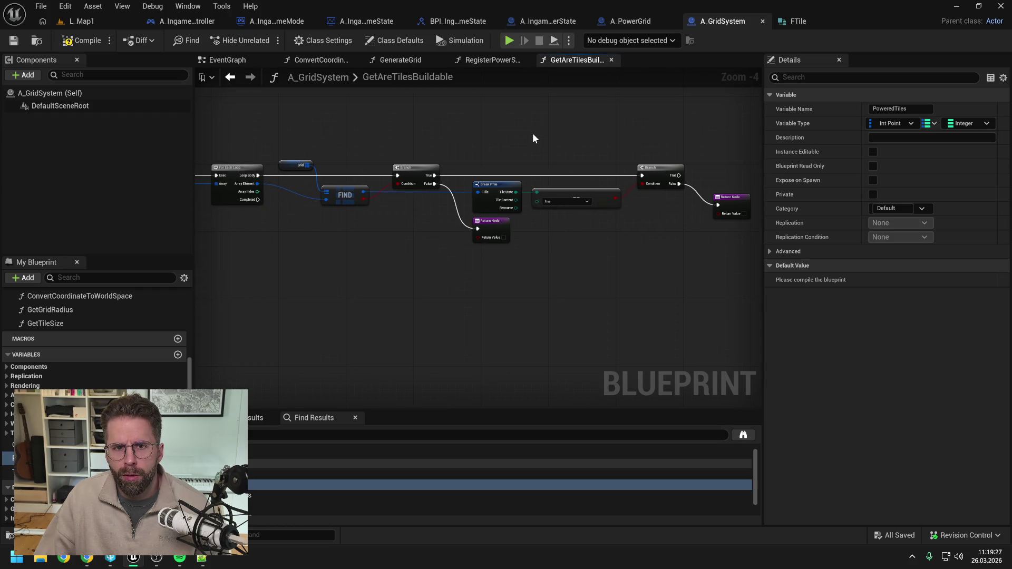
left_click(85, 40)
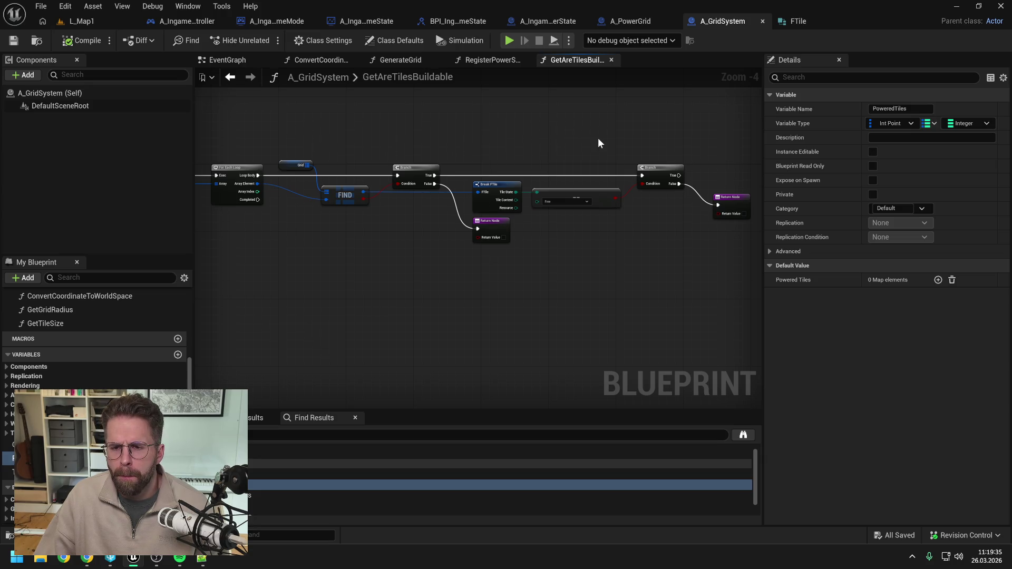
Add a PoweredTiles getter feeding a Contains node, moving the Return Node aside
left_click_drag(711, 135, 641, 136)
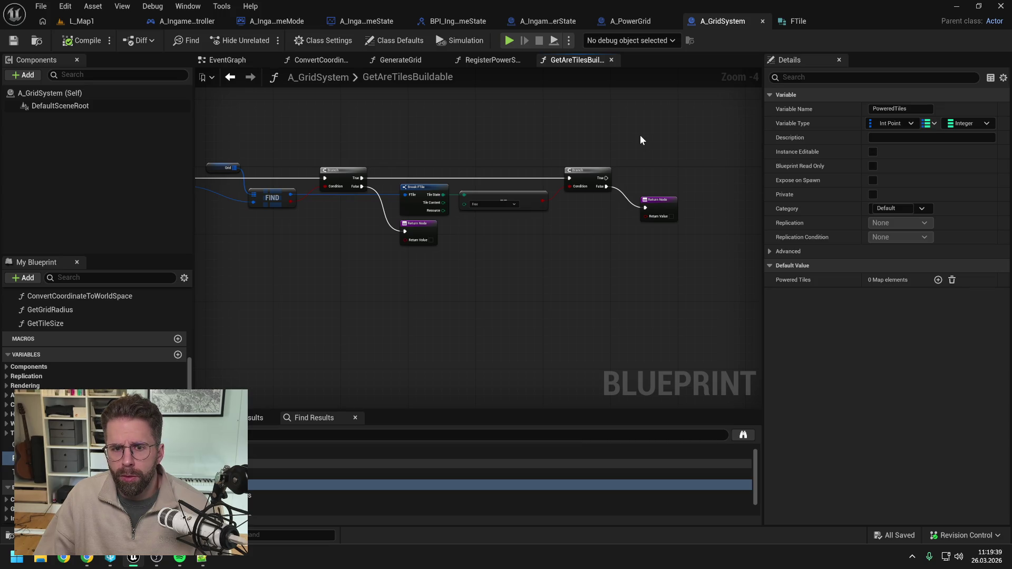
mouse_move(42, 458)
left_mouse_down()
mouse_move(240, 406)
mouse_move(644, 154)
mouse_move(684, 170)
left_mouse_up()
left_click(663, 173)
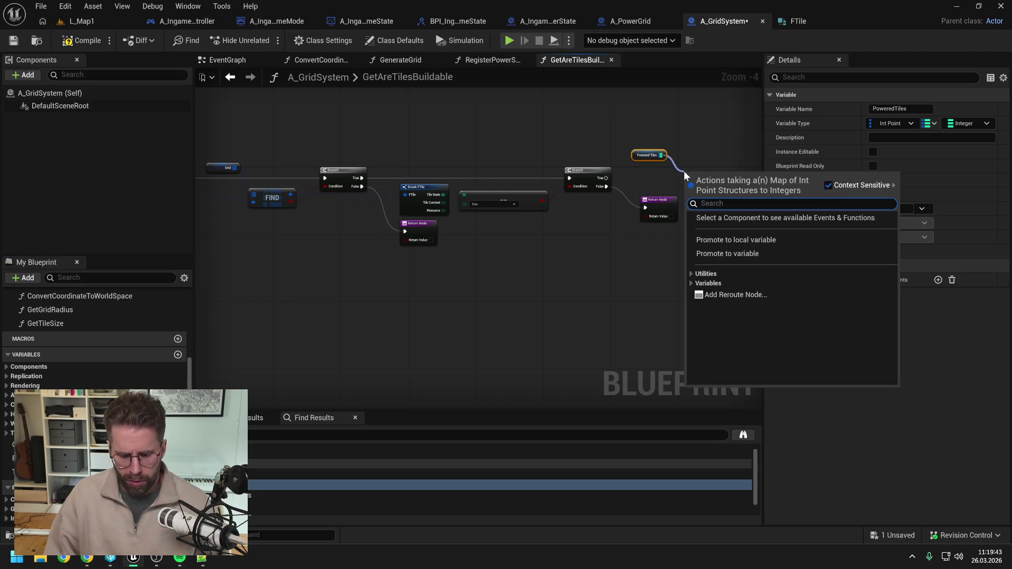
type("contains")
left_click(723, 236)
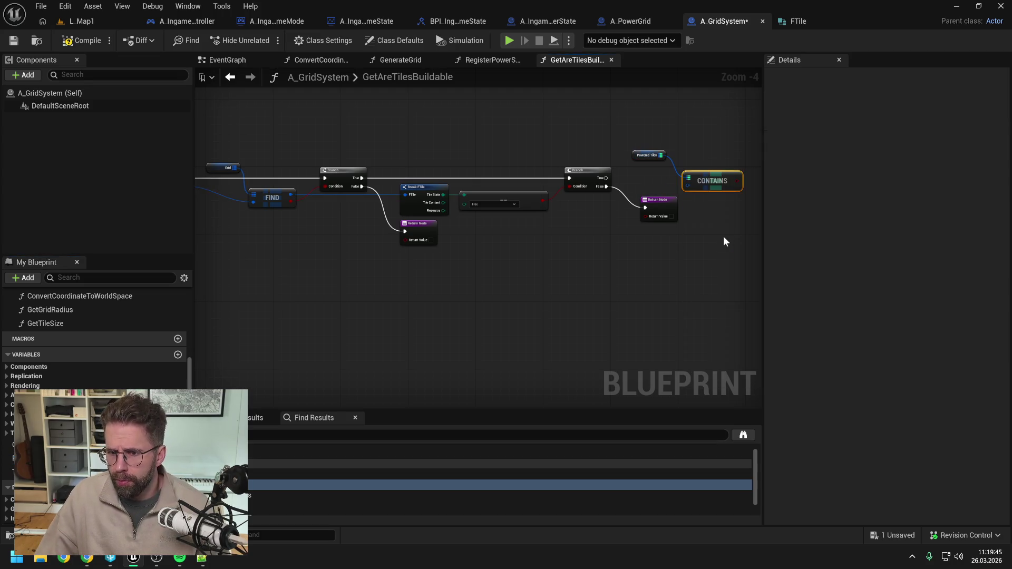
left_click_drag(723, 241, 622, 235)
left_click_drag(566, 214, 570, 226)
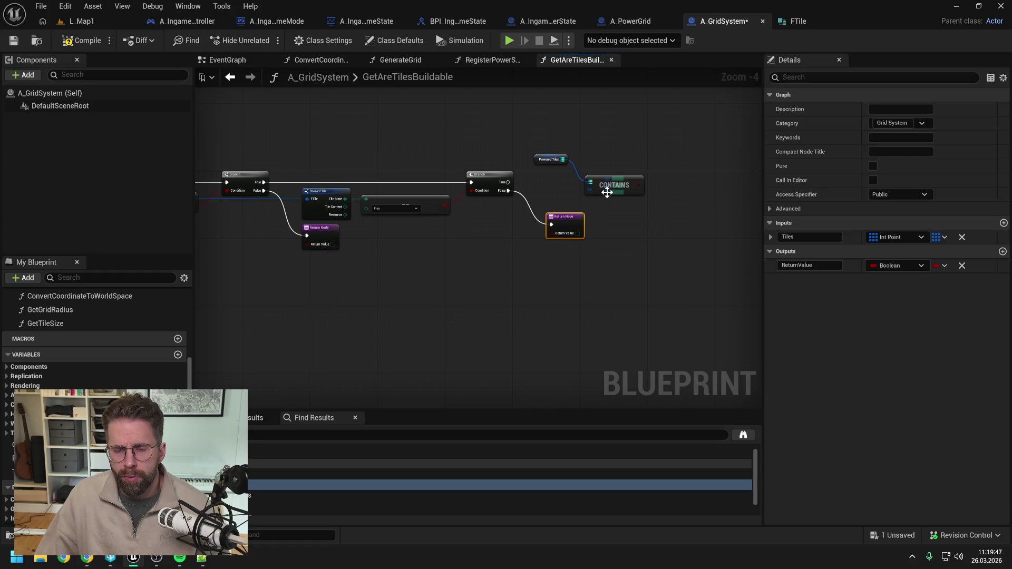
Branch on the Contains result, run from the TileState check's True path, and save
left_click_drag(612, 189, 662, 182)
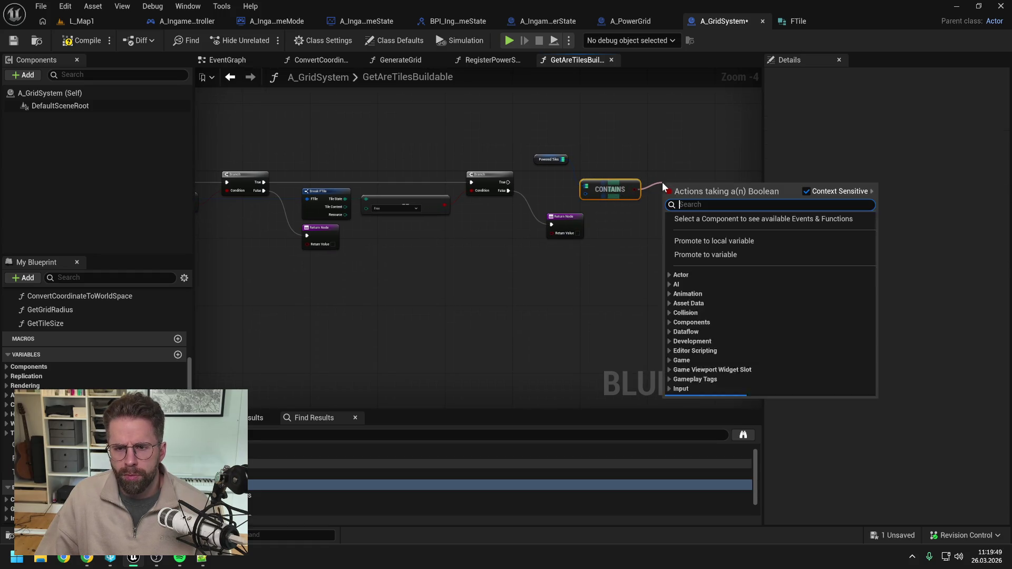
type("branch")
key("Return")
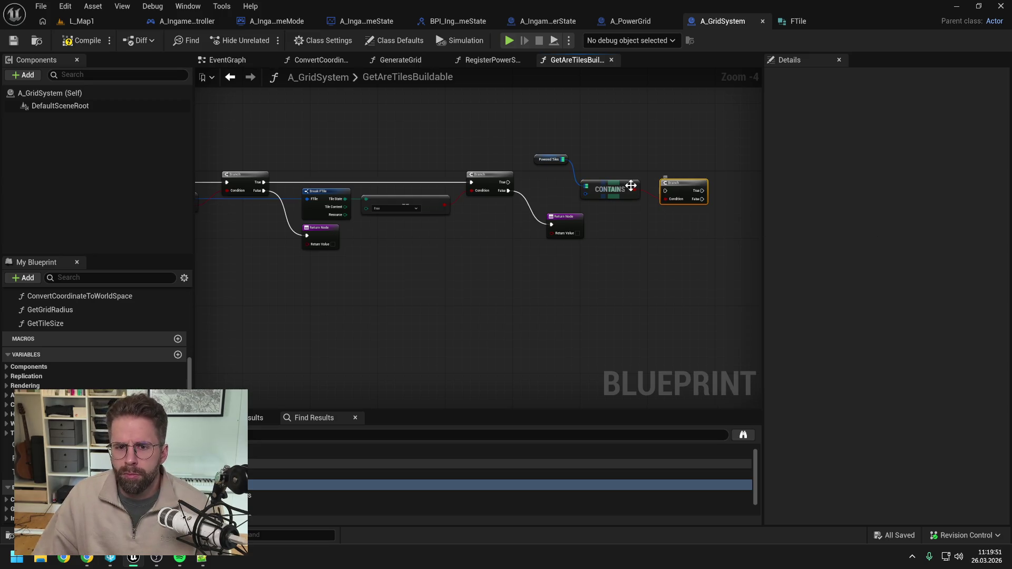
mouse_move(508, 182)
left_mouse_down()
mouse_move(650, 198)
mouse_move(674, 181)
mouse_move(584, 198)
left_mouse_up()
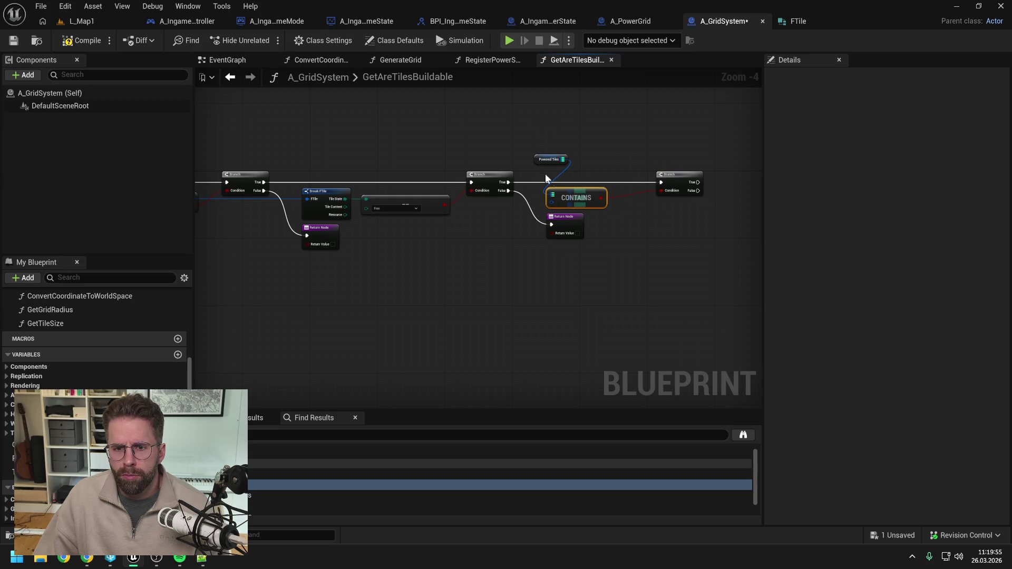
left_click_drag(542, 163, 490, 160)
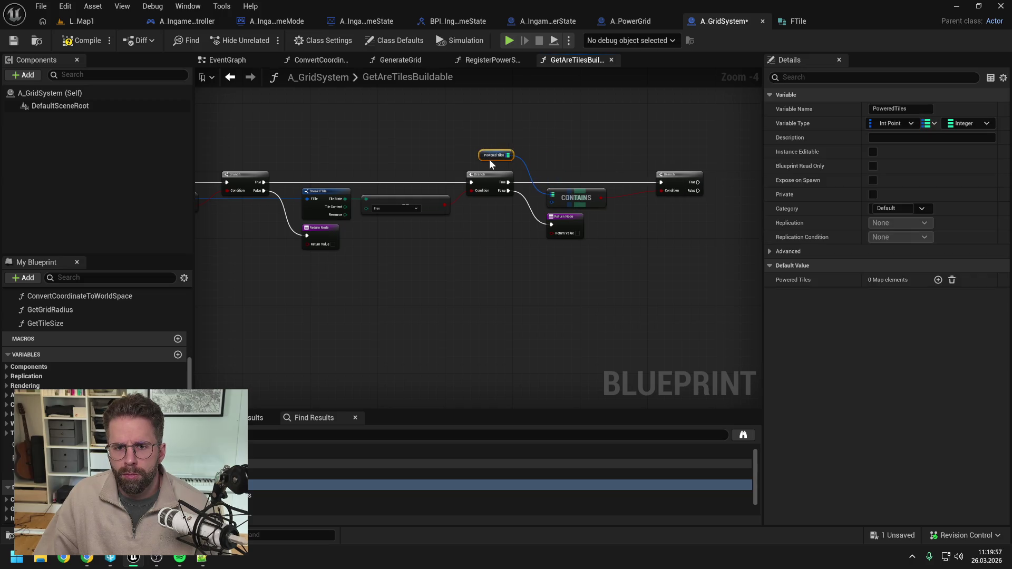
left_click(571, 141)
left_click_drag(570, 142, 683, 129)
key("ctrl+s")
Add a reroute point on the FTile wire, lifted above the Branch, and save
mouse_move(527, 128)
left_mouse_down()
mouse_move(451, 133)
mouse_move(550, 132)
left_mouse_up()
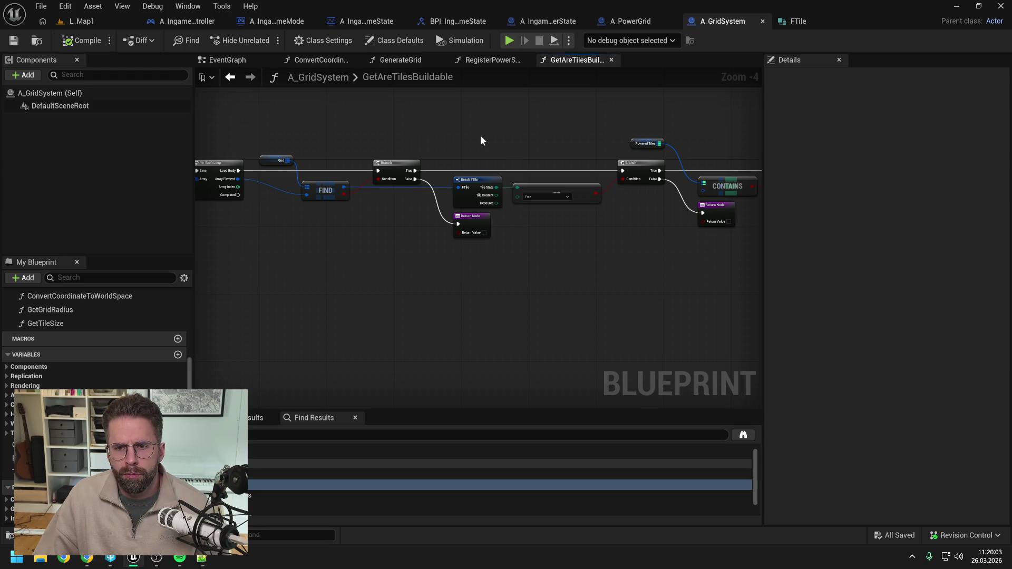
left_click_drag(480, 135, 444, 136)
double_click(401, 184)
mouse_move(406, 183)
left_mouse_down()
mouse_move(407, 164)
mouse_move(331, 156)
left_mouse_up()
left_click(398, 130)
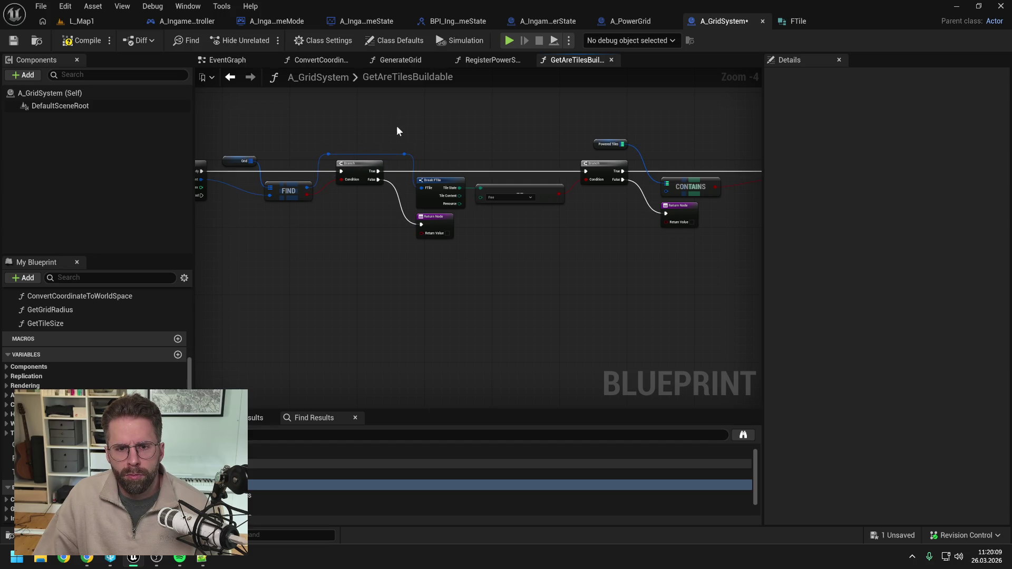
left_click_drag(288, 112, 400, 114)
key("ctrl+s")
Add a reroute point on the Array Element wire, lifted above the nodes
left_click_drag(502, 118, 369, 119)
left_click_drag(382, 154, 643, 192)
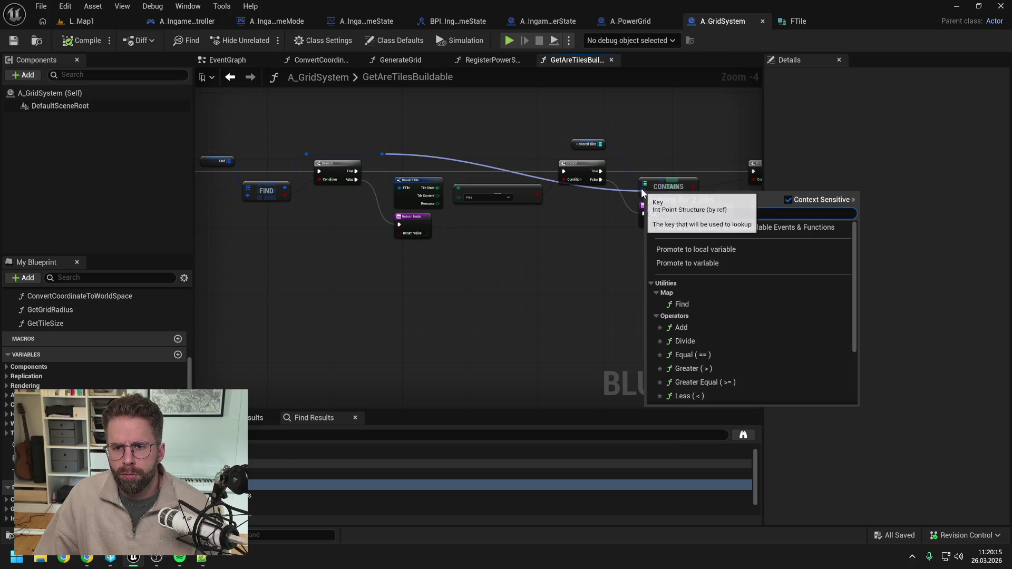
key("Escape")
left_click_drag(480, 126, 539, 125)
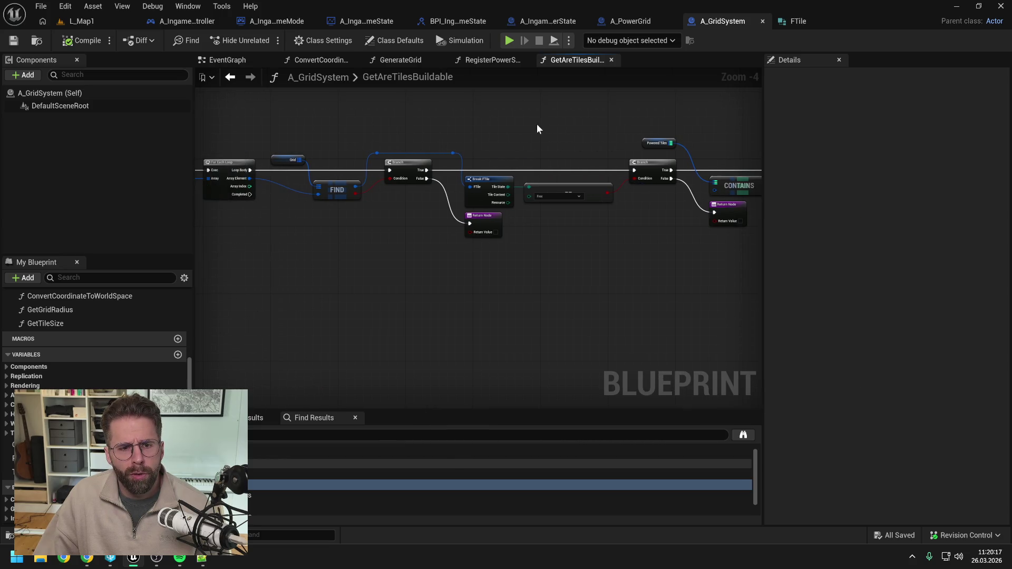
mouse_move(361, 155)
left_mouse_down()
mouse_move(383, 135)
mouse_move(472, 155)
left_mouse_up()
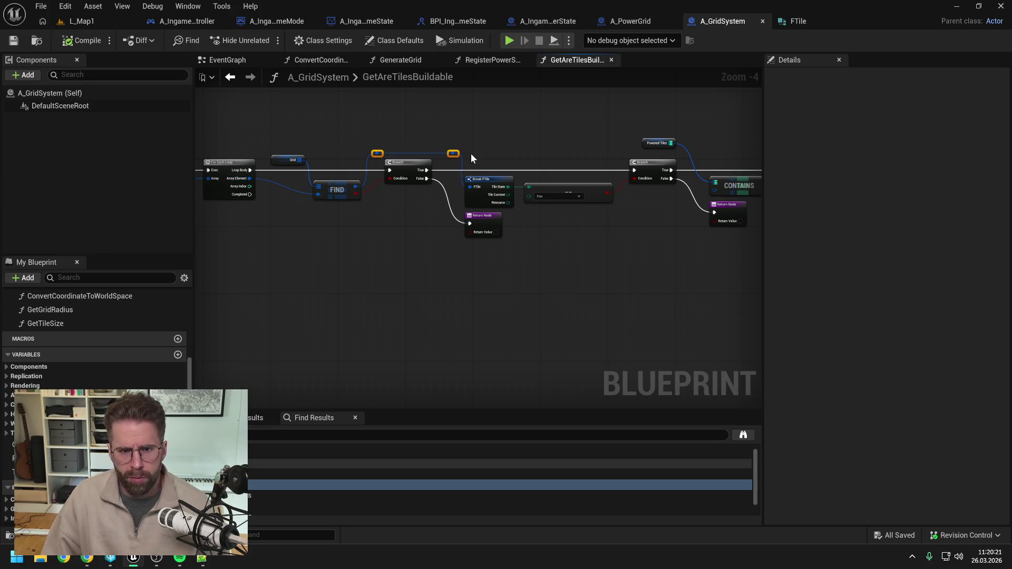
double_click(273, 182)
left_click_drag(273, 181, 265, 148)
Wire the current tile Array Element into the Contains Key through reroute points
double_click(296, 176)
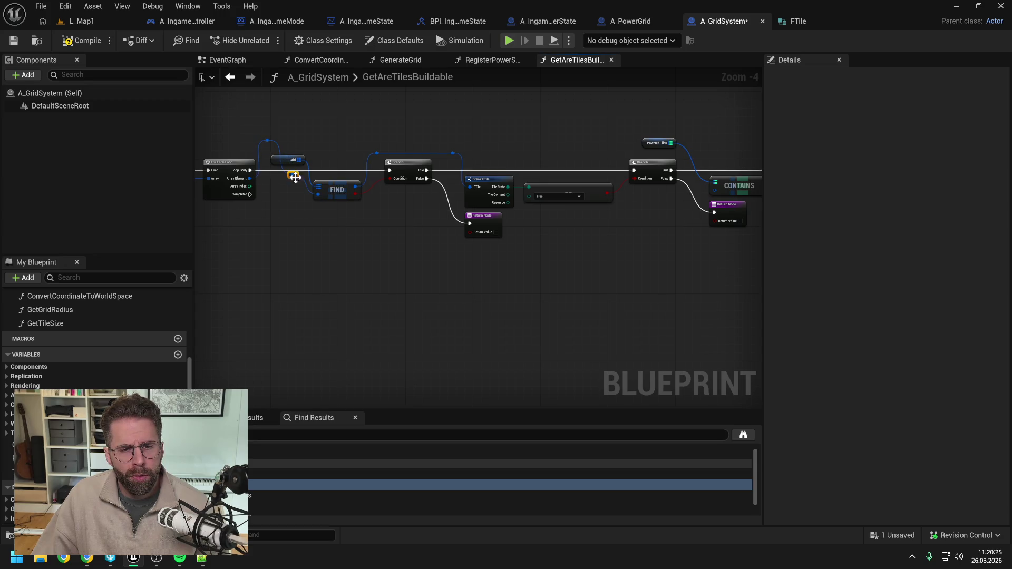
left_click_drag(298, 176, 303, 168)
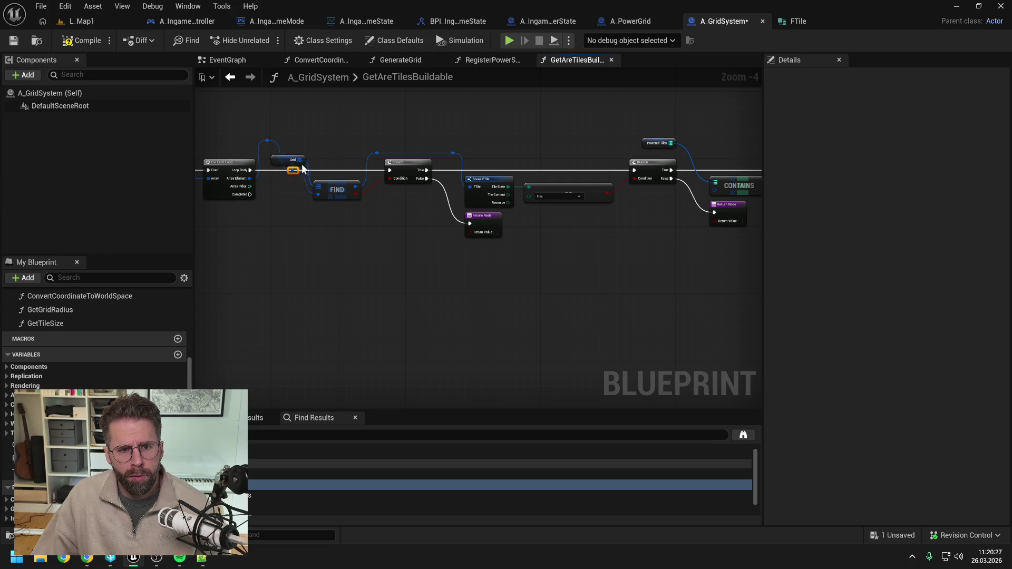
left_click(320, 185)
left_click(279, 175)
mouse_move(284, 143)
left_mouse_down()
mouse_move(695, 192)
mouse_move(680, 192)
mouse_move(676, 146)
mouse_move(649, 157)
mouse_move(670, 135)
left_mouse_up()
double_click(680, 191)
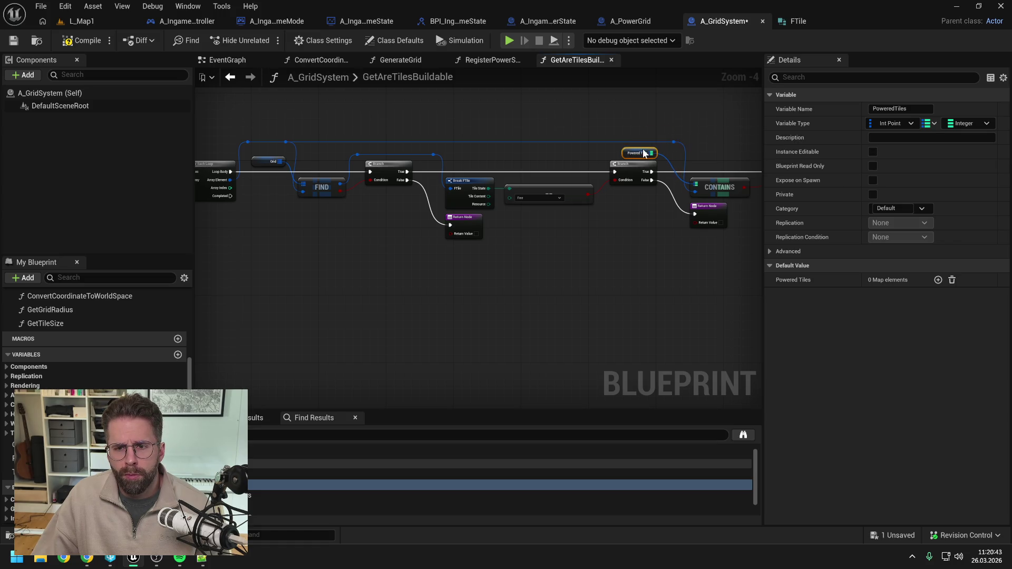
Connect the last Branch's False path to a pasted Return Node
left_click_drag(713, 129, 613, 138)
left_click(724, 173)
key("ctrl+s")
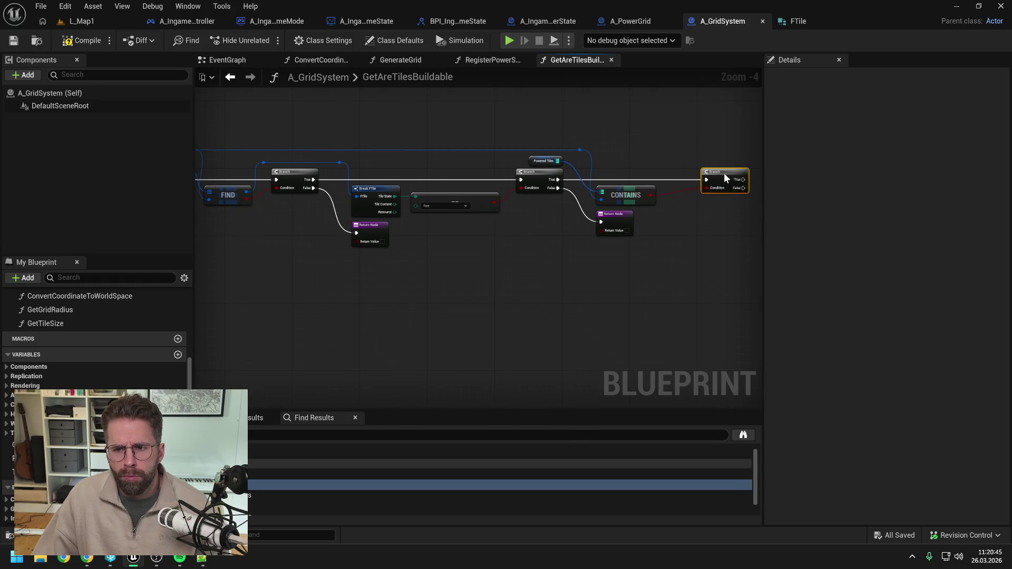
left_click_drag(722, 149, 649, 156)
left_click(559, 226)
key("ctrl+c")
key("ctrl+v")
left_click_drag(651, 195, 684, 211)
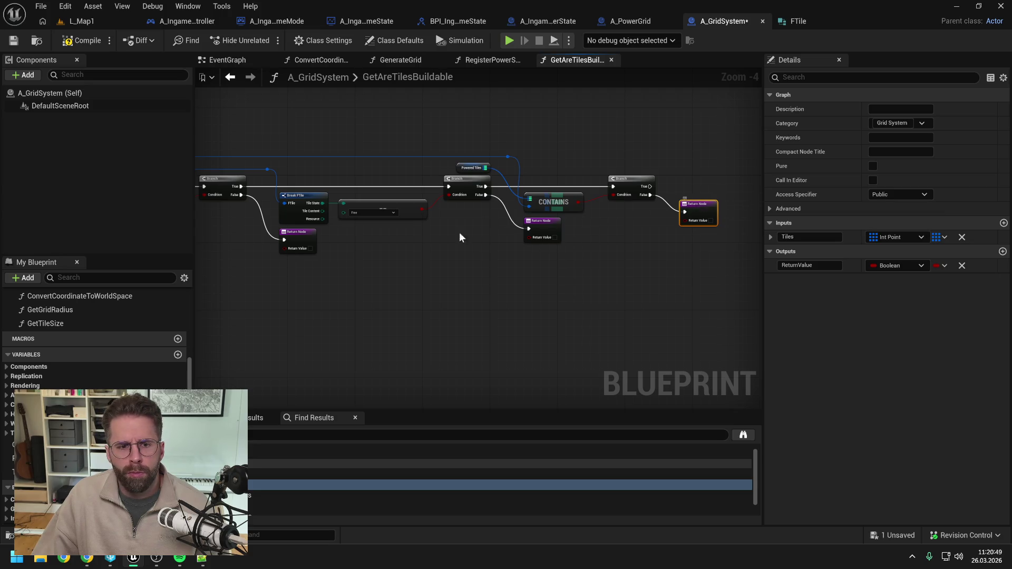
Connect the For Each Loop's Completed output to another Return Node, save, and compile
left_click_drag(311, 252, 527, 228)
key("ctrl+v")
mouse_move(275, 187)
left_mouse_down()
mouse_move(306, 213)
mouse_move(366, 215)
left_mouse_up()
left_click(432, 216)
key("ctrl+s")
mouse_move(635, 229)
left_mouse_down()
mouse_move(520, 229)
mouse_move(467, 245)
mouse_move(481, 232)
mouse_move(454, 233)
mouse_move(599, 242)
left_mouse_up()
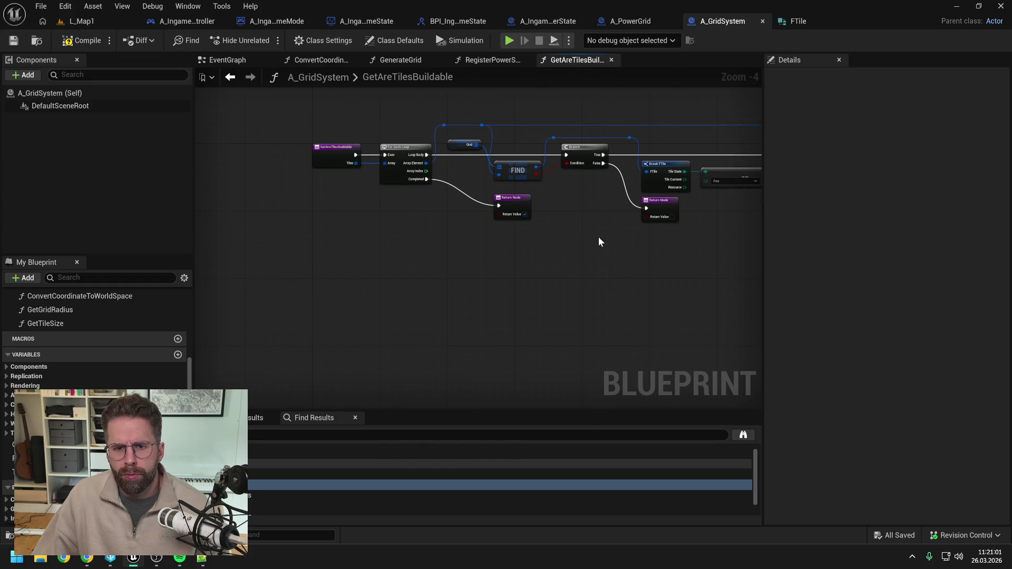
left_click(88, 41)
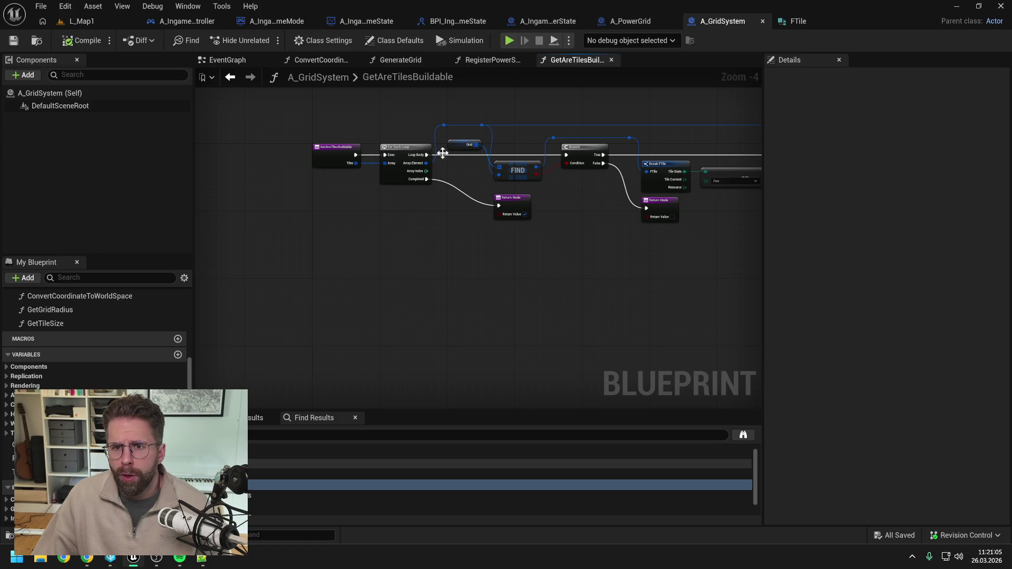
Copy A_PowerGrid's HierarchicalInstancedStaticMesh component into A_GridSystem's Components
left_click(634, 22)
left_click(102, 118)
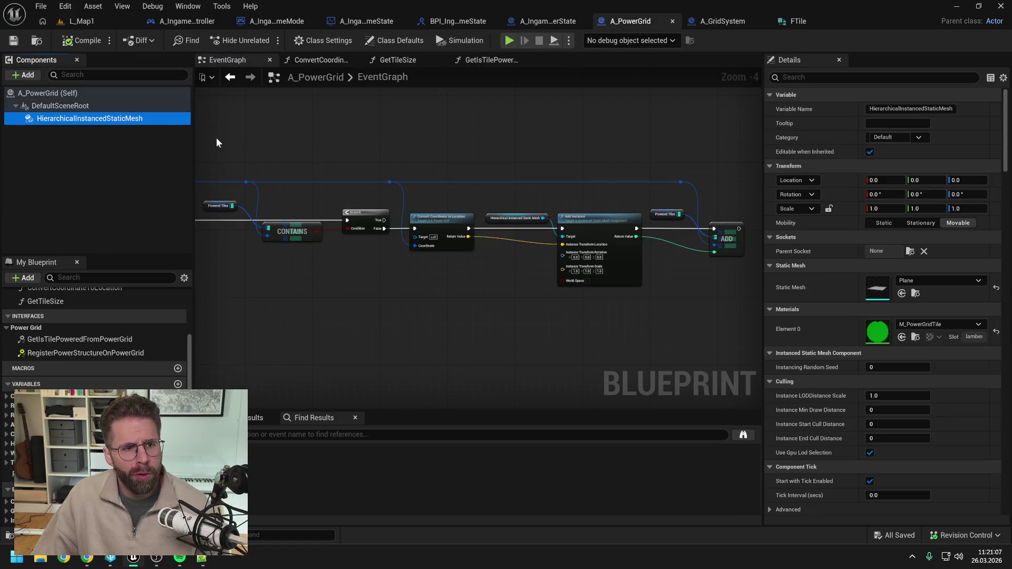
left_click(417, 152)
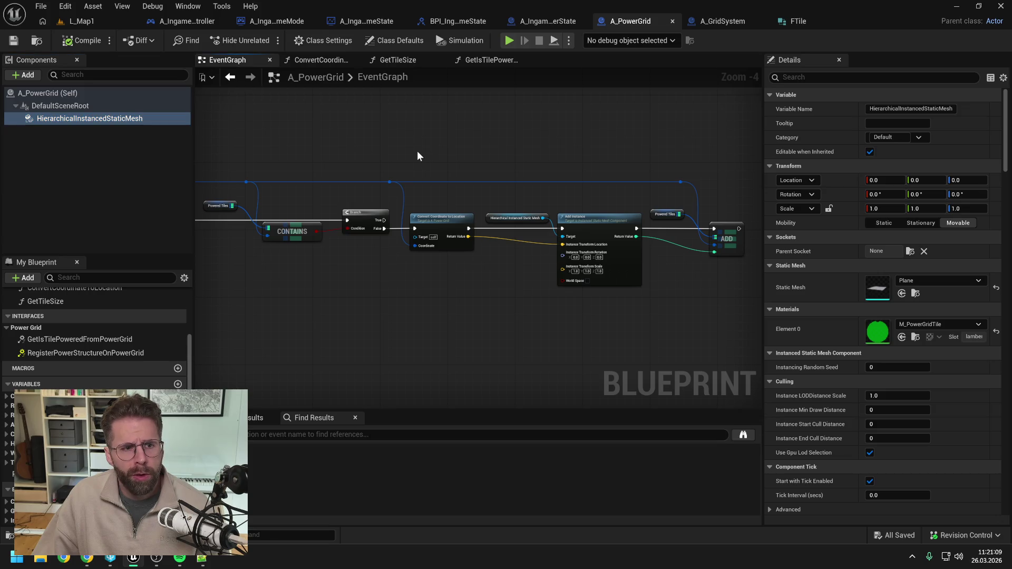
left_click(718, 20)
left_click(106, 110)
key("ctrl+v")
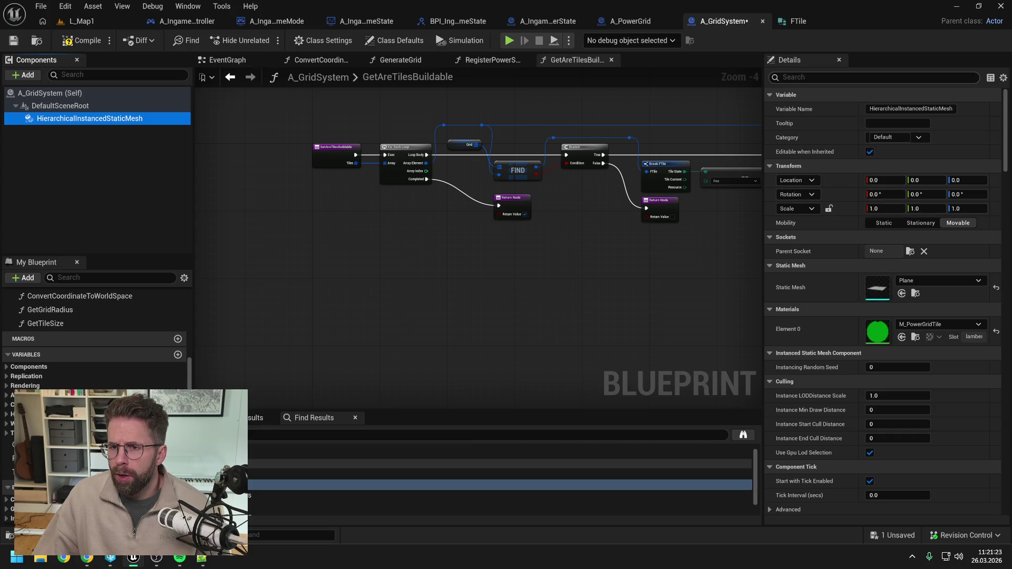
Filter both blueprints' mesh Details for 'data' and 'custom' properties
left_click(870, 77)
type("datr")
key("BackSpace")
type("a")
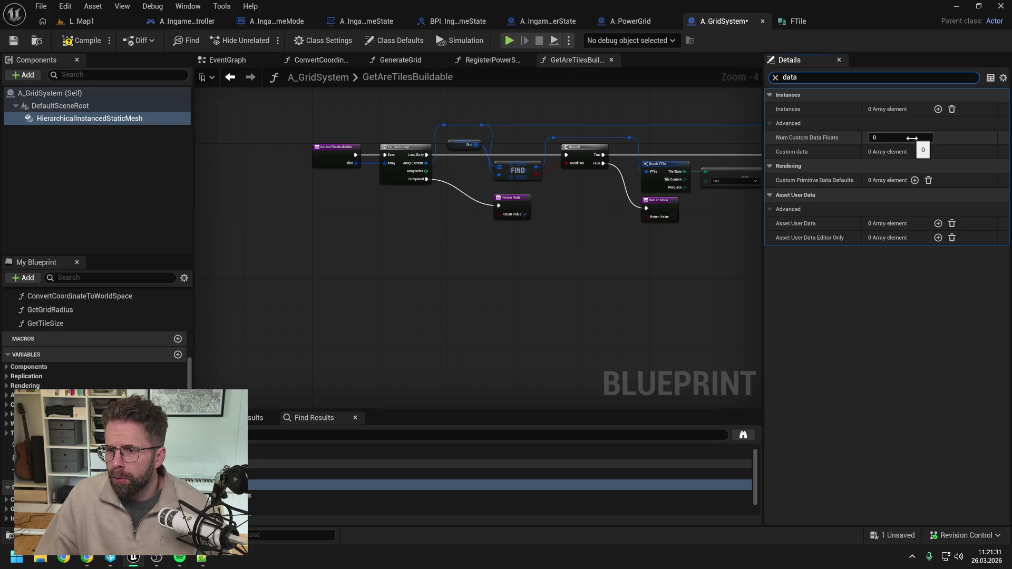
left_click(630, 20)
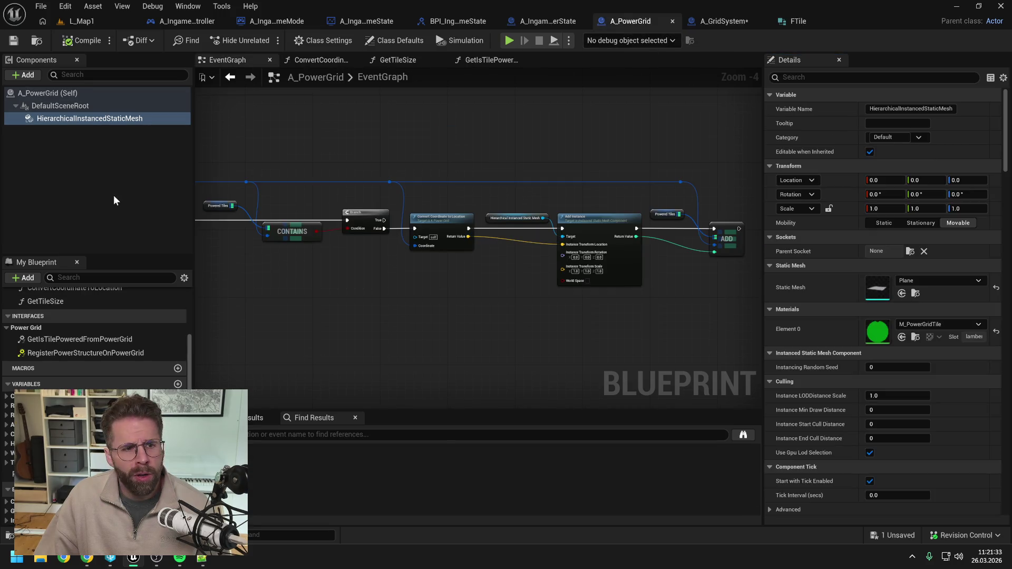
left_click(896, 77)
type("cus")
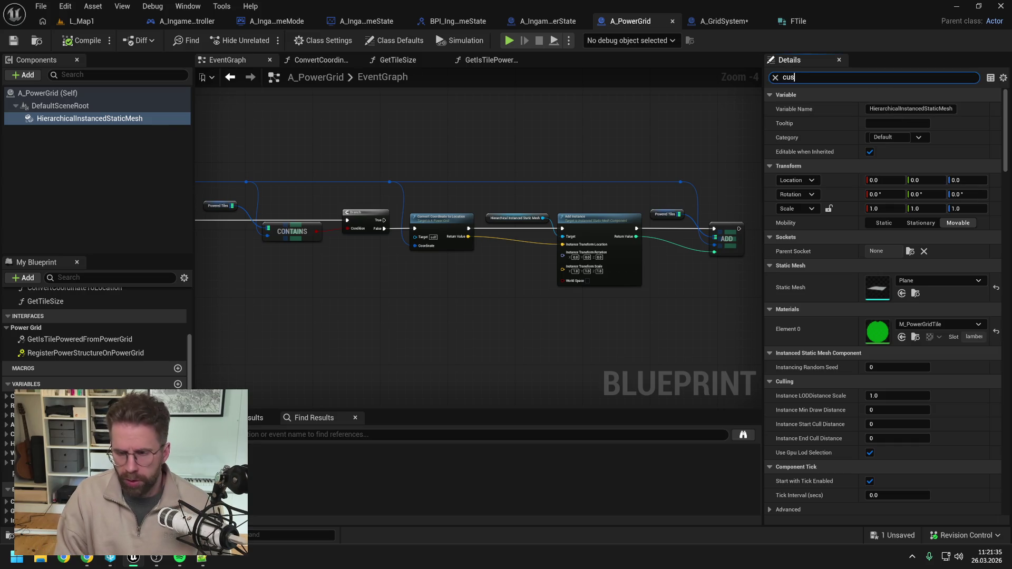
type("tom")
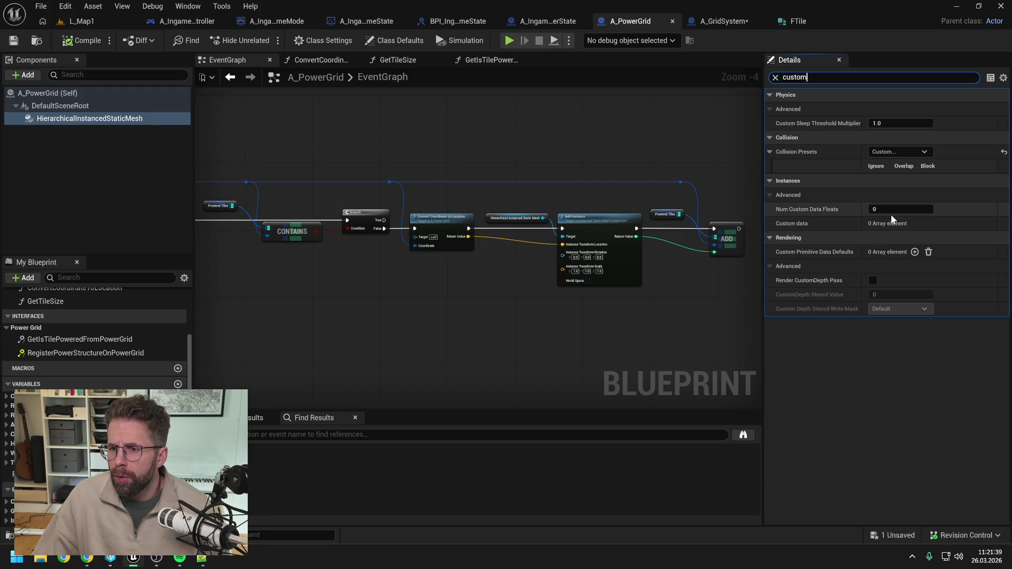
Review the RegisterPowerStructure logic in A_PowerGrid's EventGraph
left_click(508, 117)
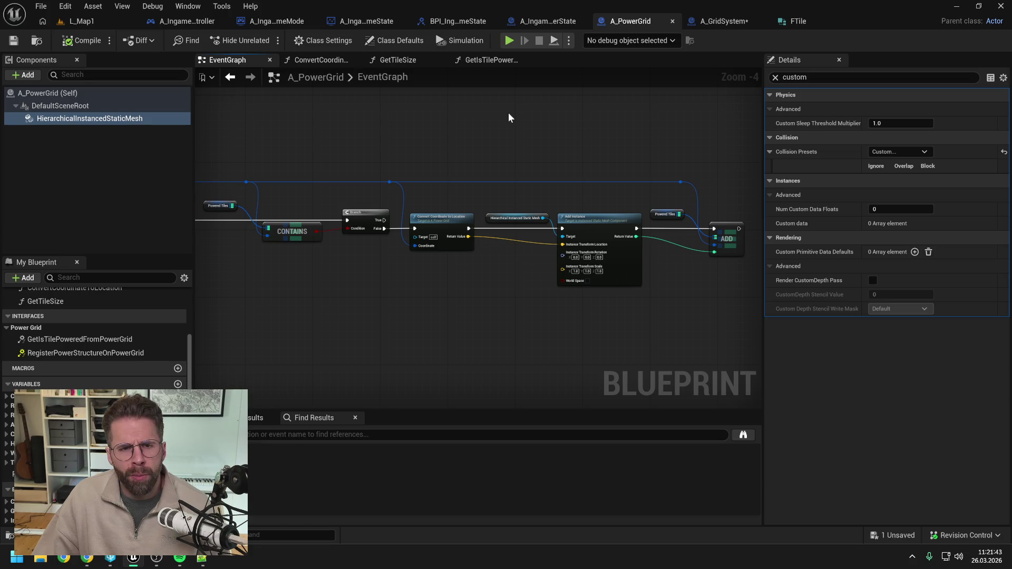
scroll(319, 162, "down", 2)
scroll(540, 195, "up", 2)
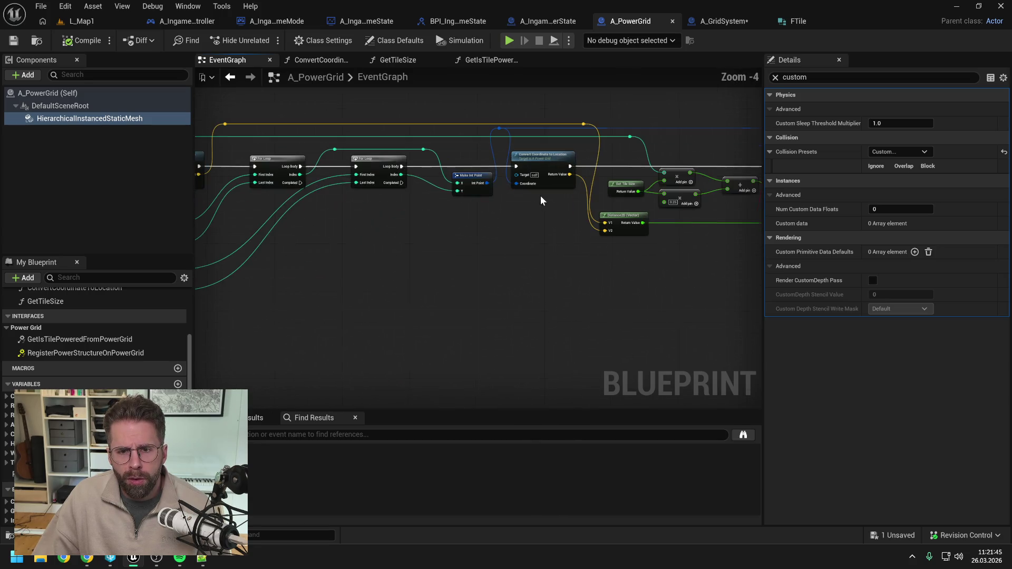
left_click(249, 79)
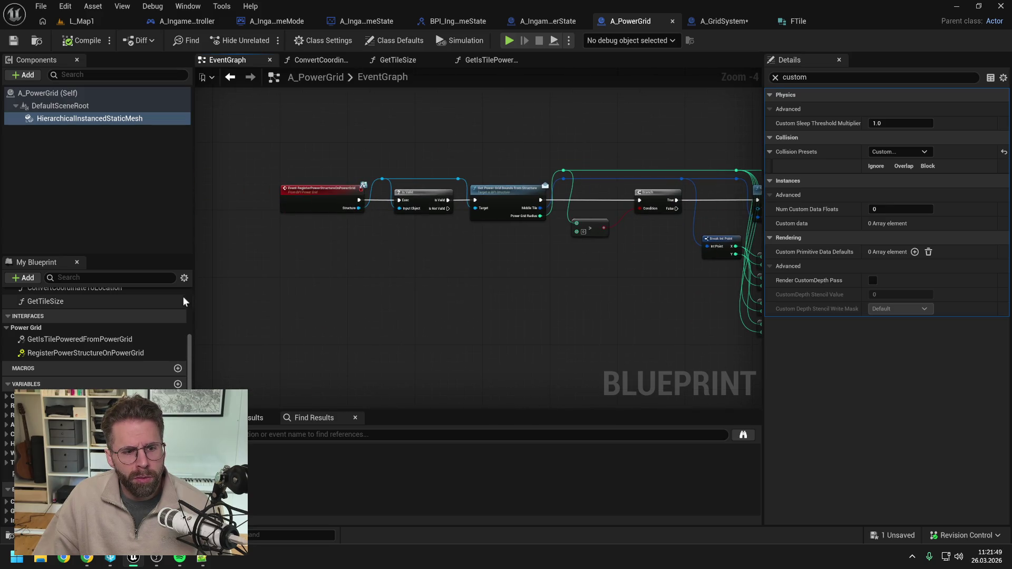
scroll(108, 350, "up", 2)
scroll(127, 363, "up", 1)
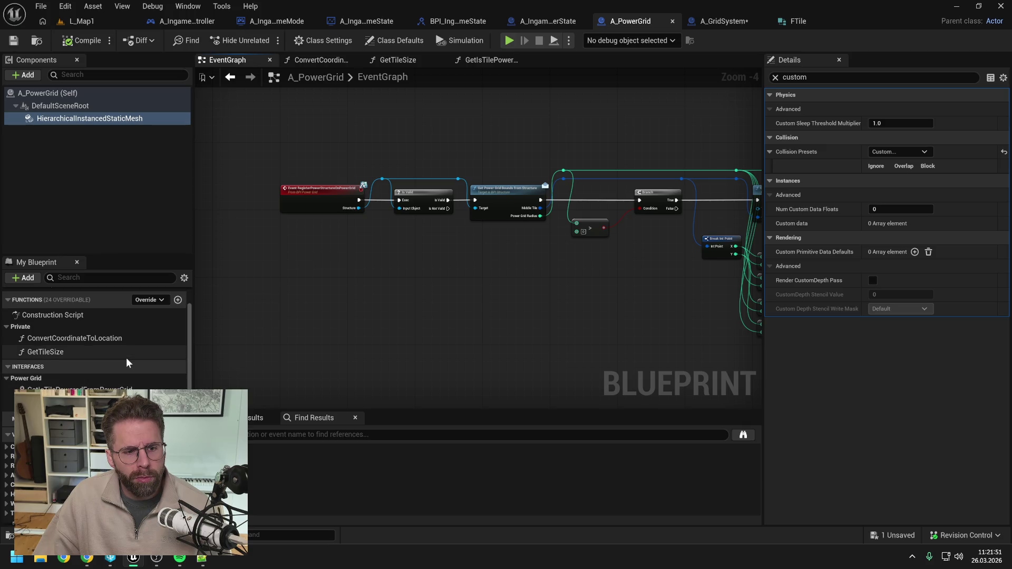
left_click_drag(356, 270, 223, 262)
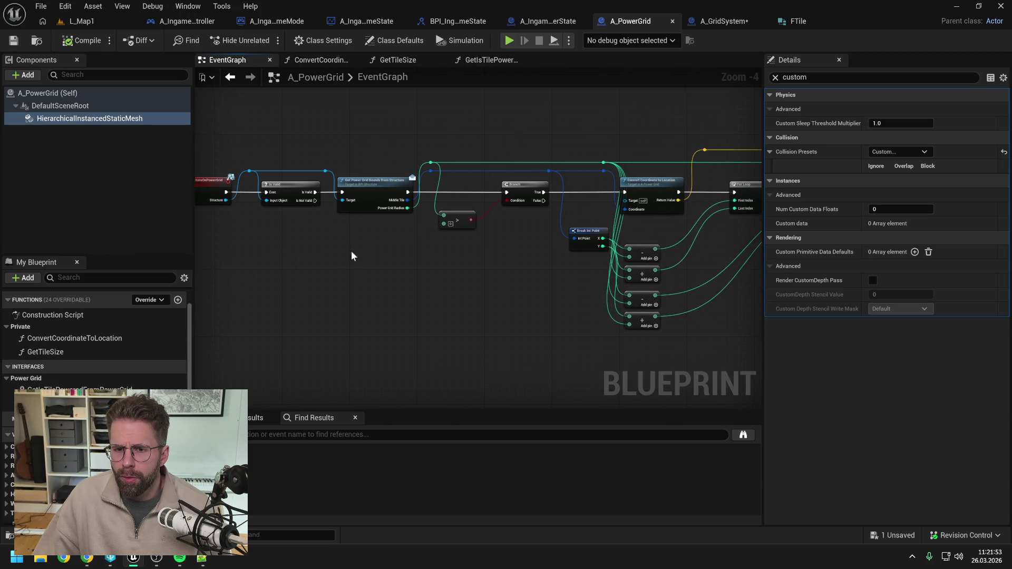
left_click(725, 22)
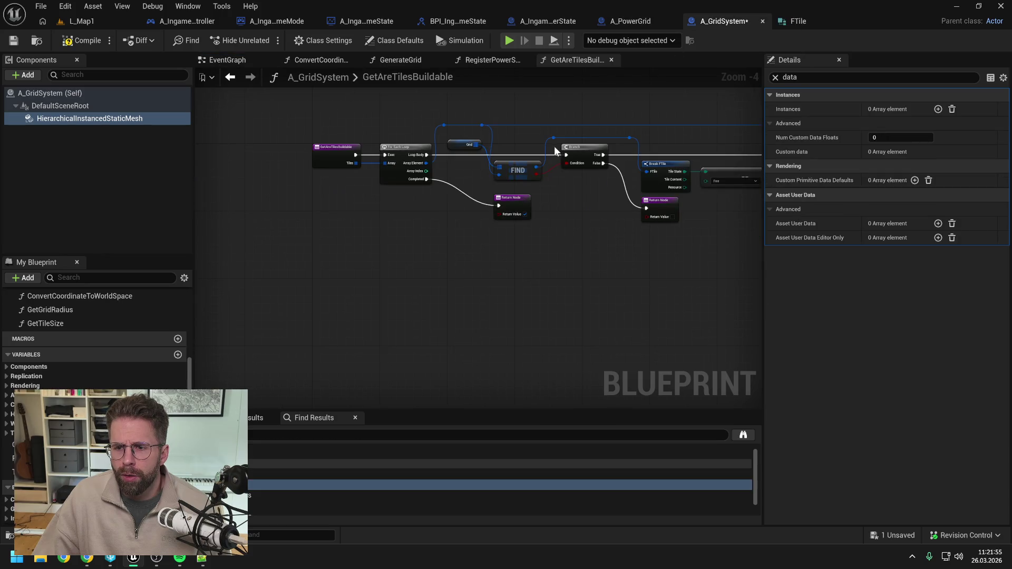
Compile A_GridSystem and align the Return Node with the Contains Branch's False pin, then save
left_click_drag(581, 240, 495, 235)
left_click(80, 41)
left_click(13, 41)
left_click_drag(672, 226, 529, 231)
left_click_drag(689, 179, 688, 163)
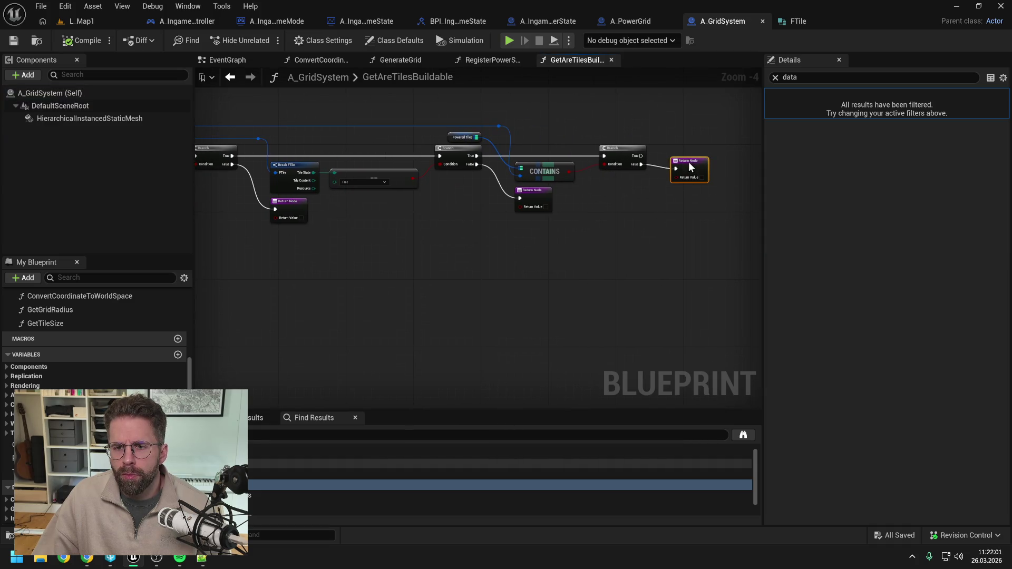
key("ctrl+s")
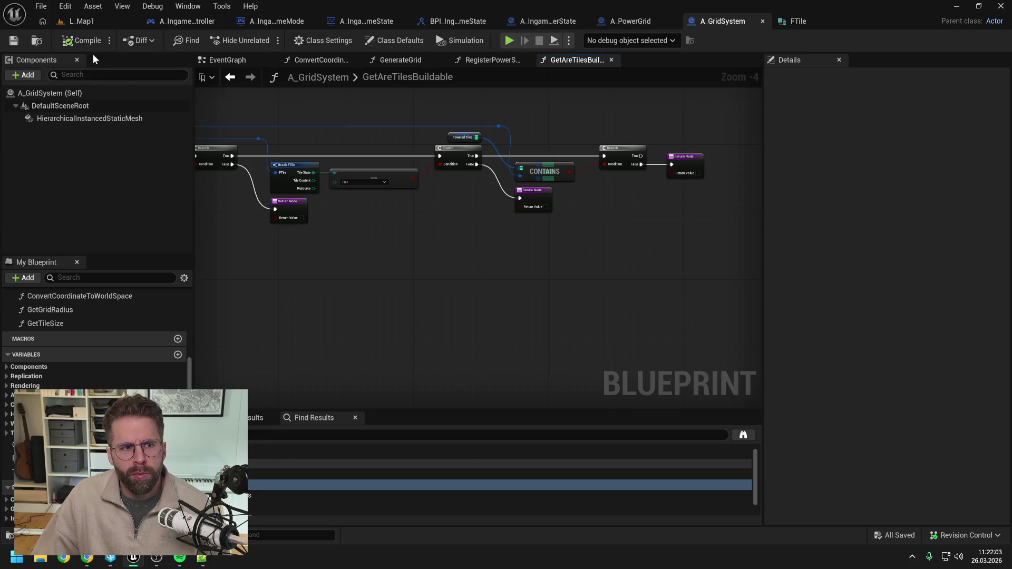
Pan across GetAreTilesBuildable from the loop to the Contains check to inspect it
mouse_move(298, 123)
left_mouse_down()
mouse_move(427, 285)
mouse_move(368, 279)
mouse_move(489, 285)
left_mouse_up()
scroll(83, 379, "up", 2)
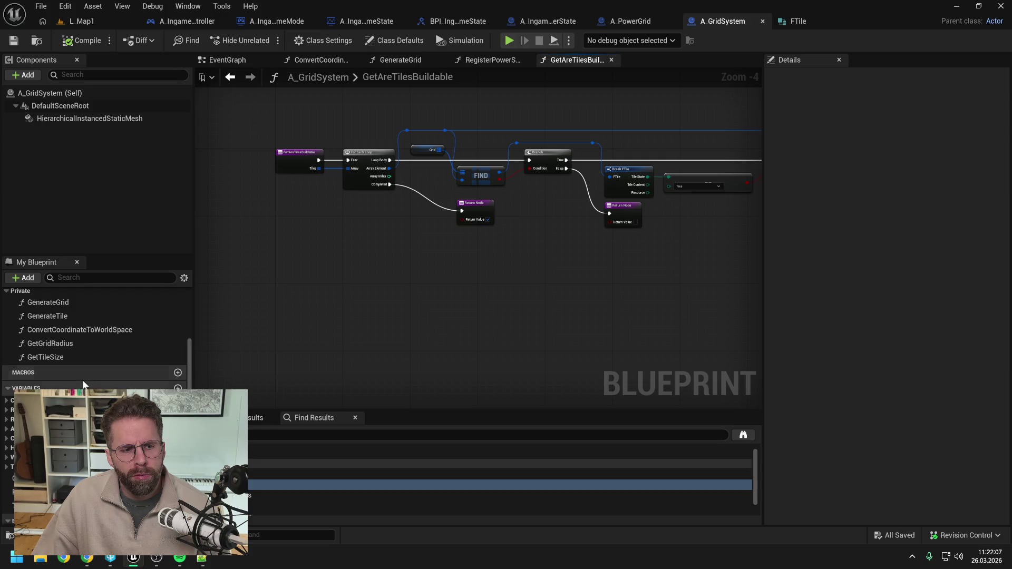
scroll(95, 387, "up", 3)
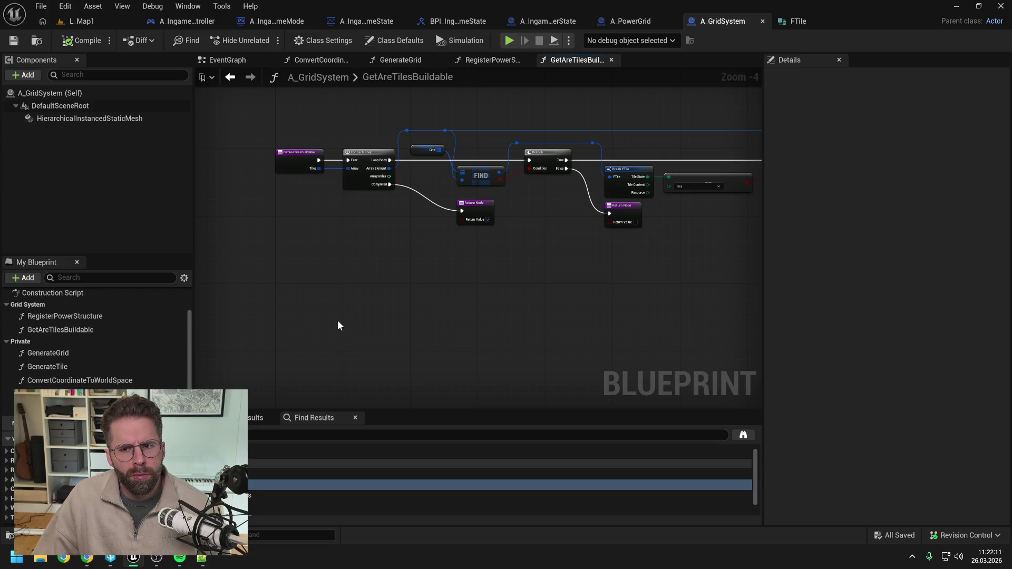
left_click_drag(403, 299, 381, 289)
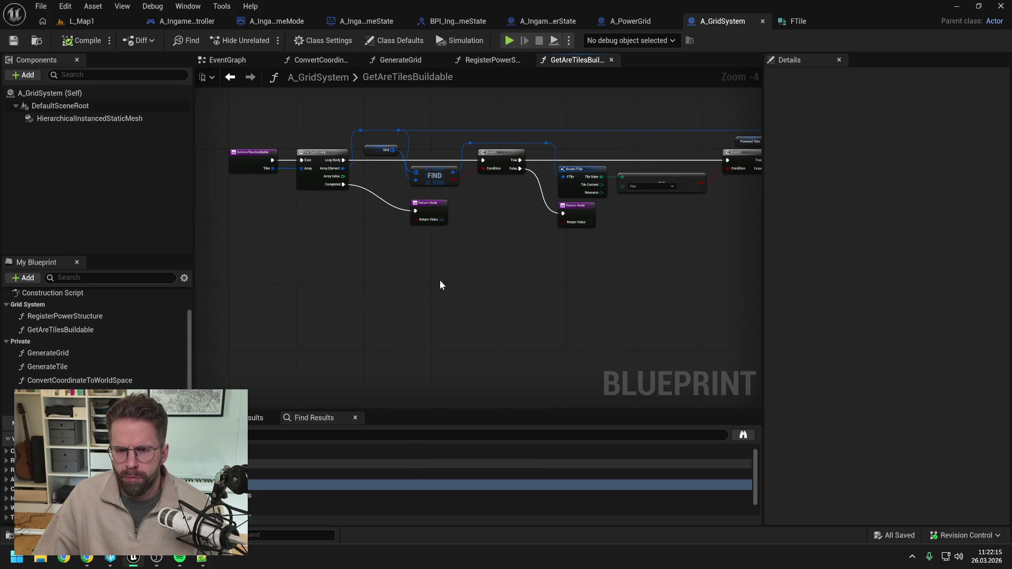
left_click_drag(440, 279, 474, 276)
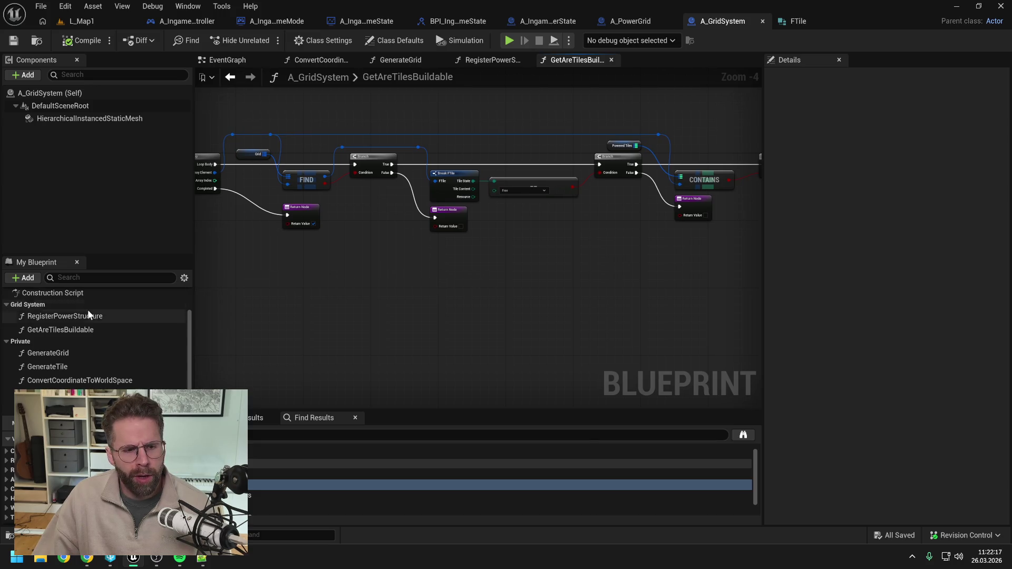
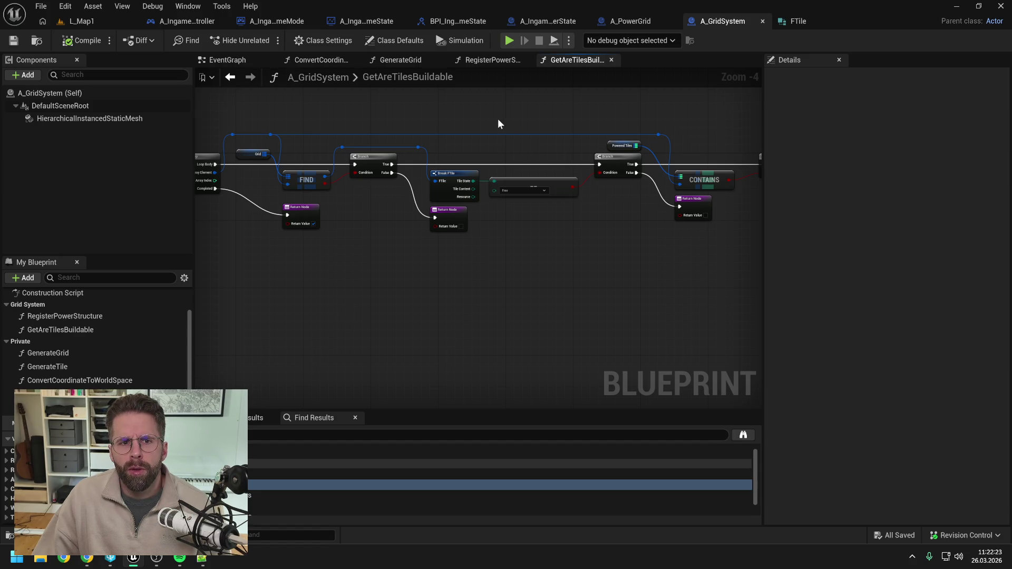
Open the game mode's BuildStructure graph and move its Return Node further right
left_click(281, 22)
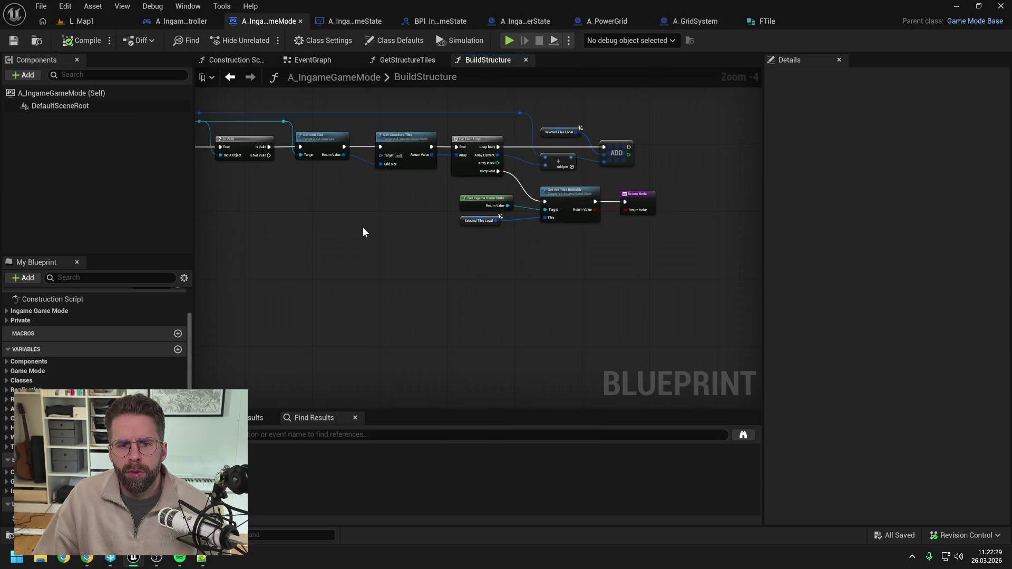
key("Home")
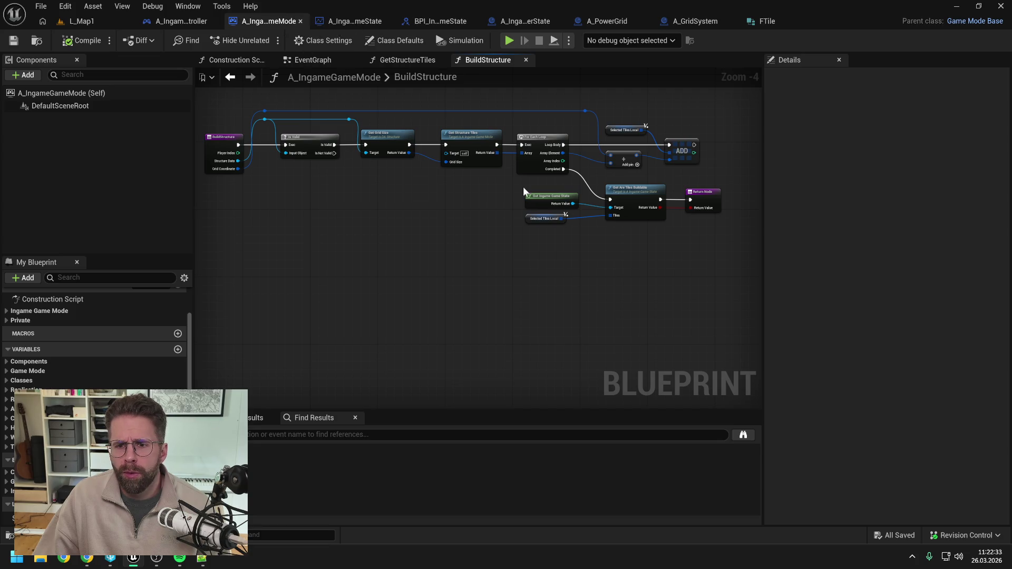
mouse_move(561, 240)
left_mouse_down()
mouse_move(456, 221)
mouse_move(487, 216)
left_mouse_up()
key("Home")
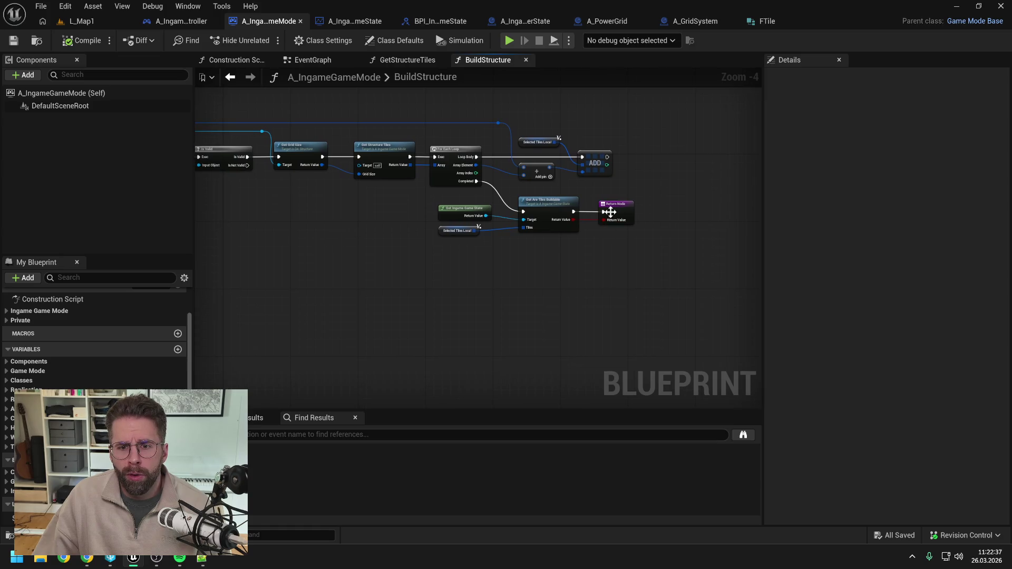
left_click(610, 212)
left_click_drag(622, 211, 699, 208)
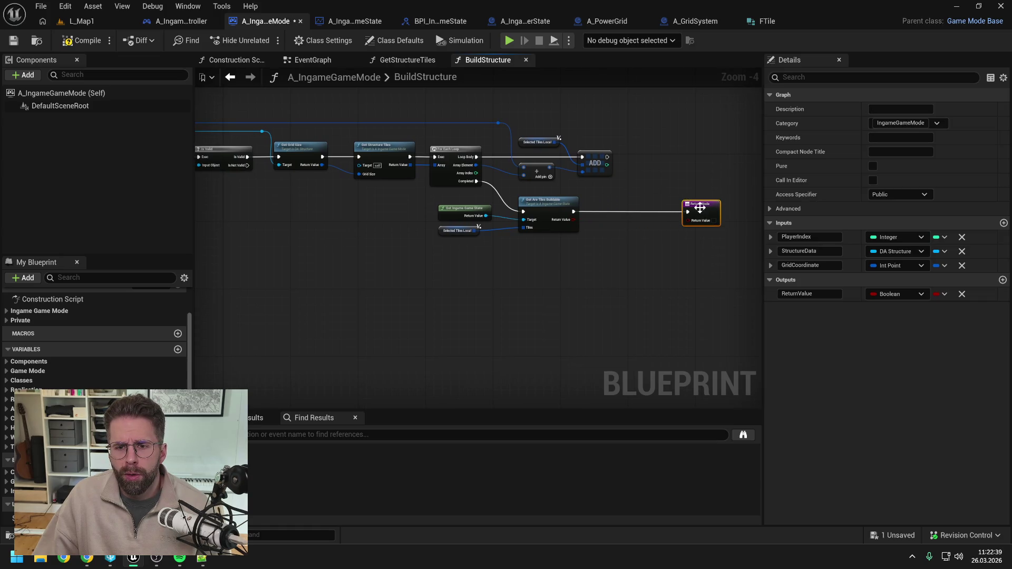
Add a Branch fed by Get Are Tiles Buildable's result, then compile and save the game mode
left_click_drag(574, 219, 685, 206)
type("branch")
key("Return")
left_click(682, 219)
key("ctrl+s")
left_click(597, 219)
left_click(79, 40)
key("ctrl+s")
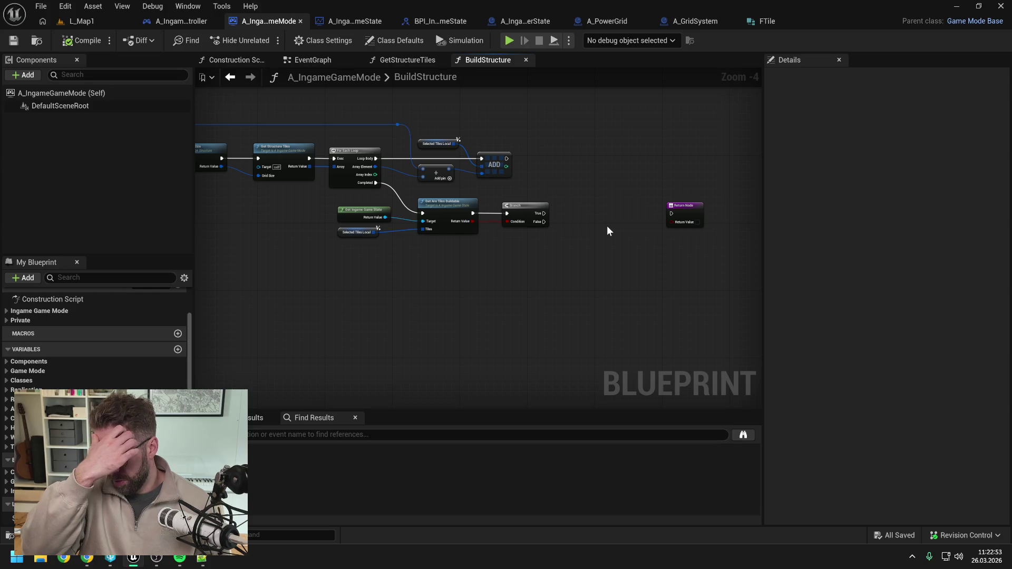
Search the action menu for 'spawn', then dismiss it without adding a node
right_click(610, 224)
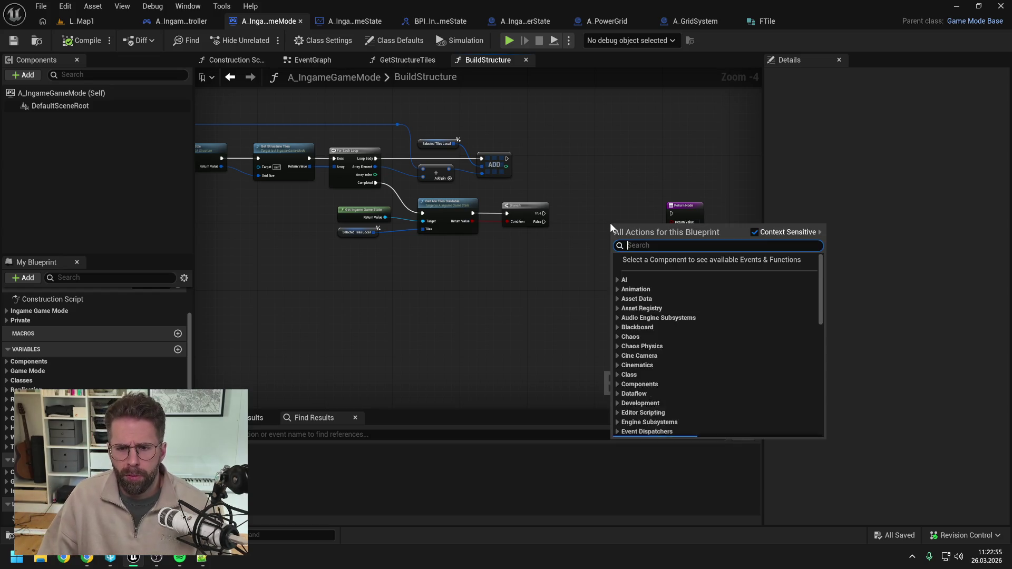
type("spawn")
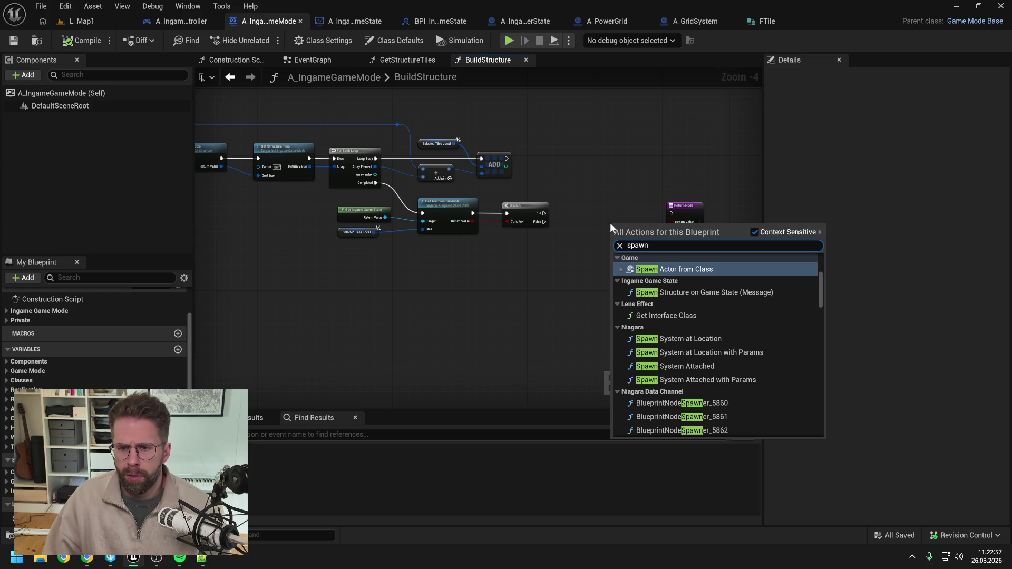
left_click(591, 204)
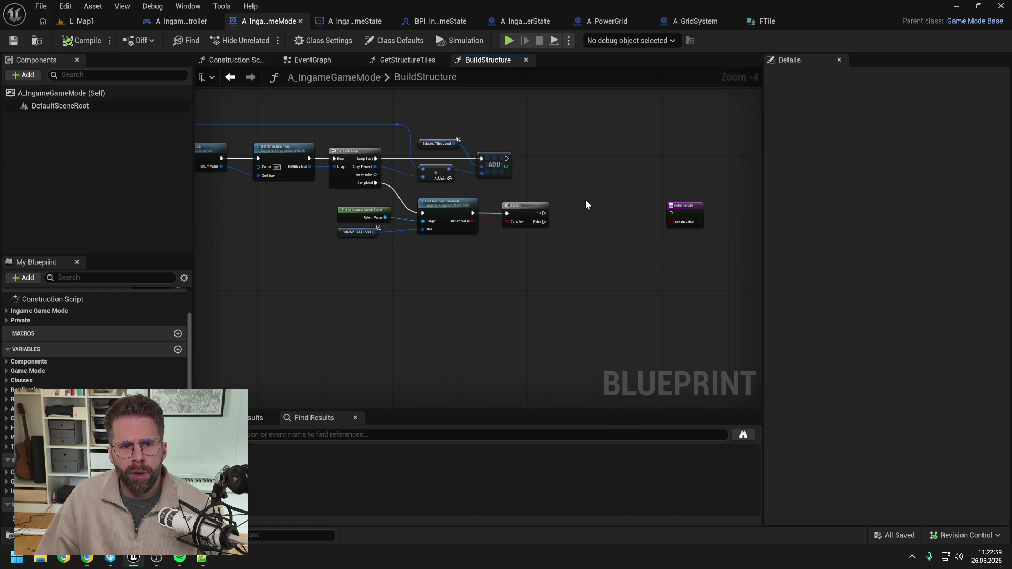
left_click(347, 20)
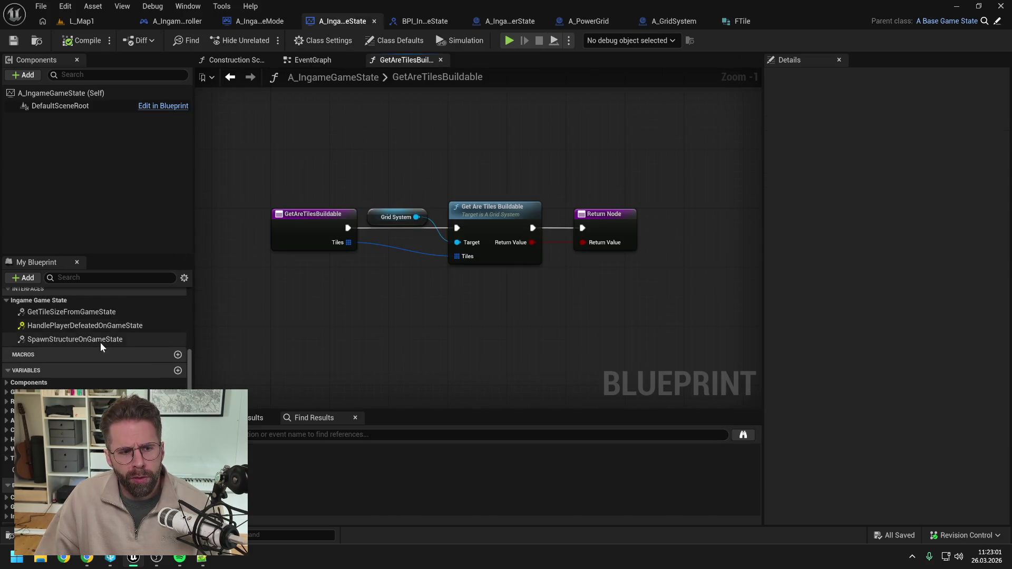
Look over the game state's EventGraph and the player state's SpawnStructure function
scroll(102, 340, "up", 3)
scroll(103, 340, "up", 2)
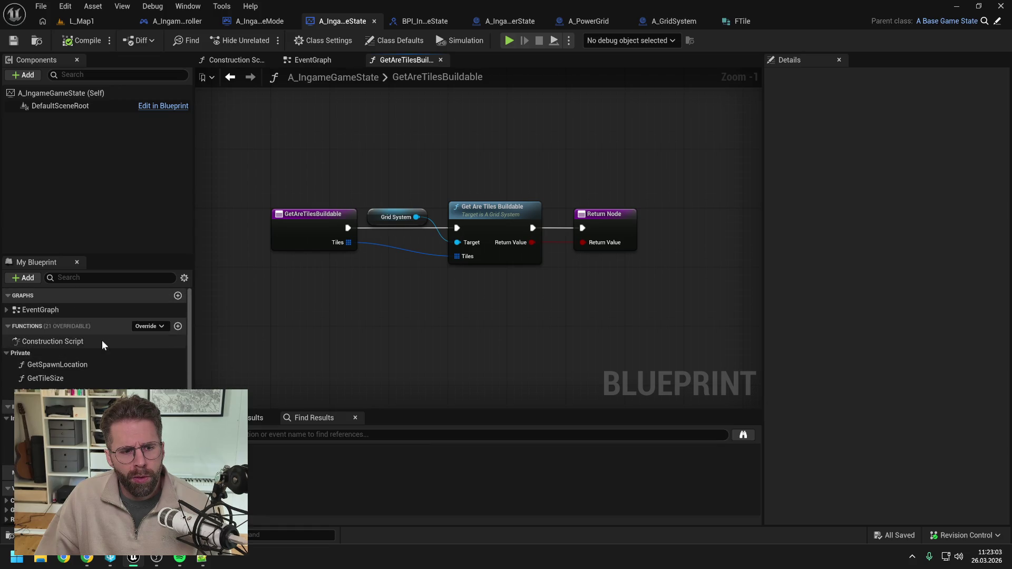
double_click(65, 309)
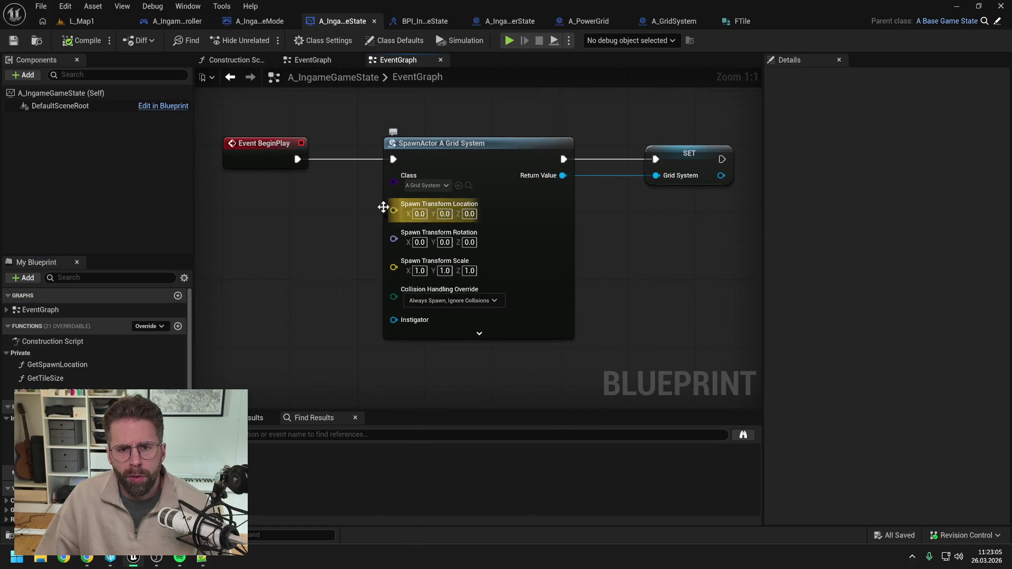
scroll(363, 224, "down", 1)
scroll(117, 376, "down", 2)
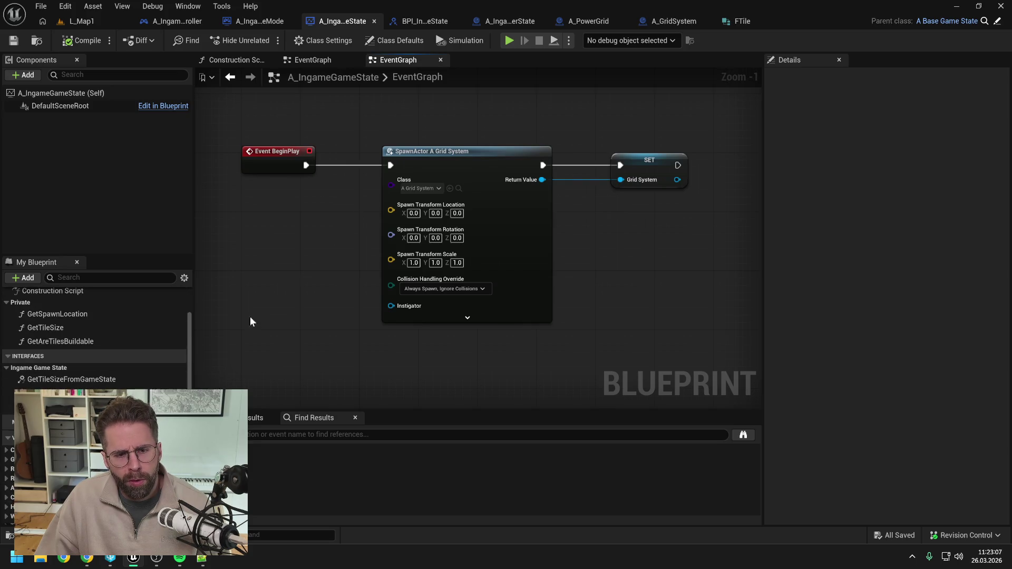
key("ctrl+space")
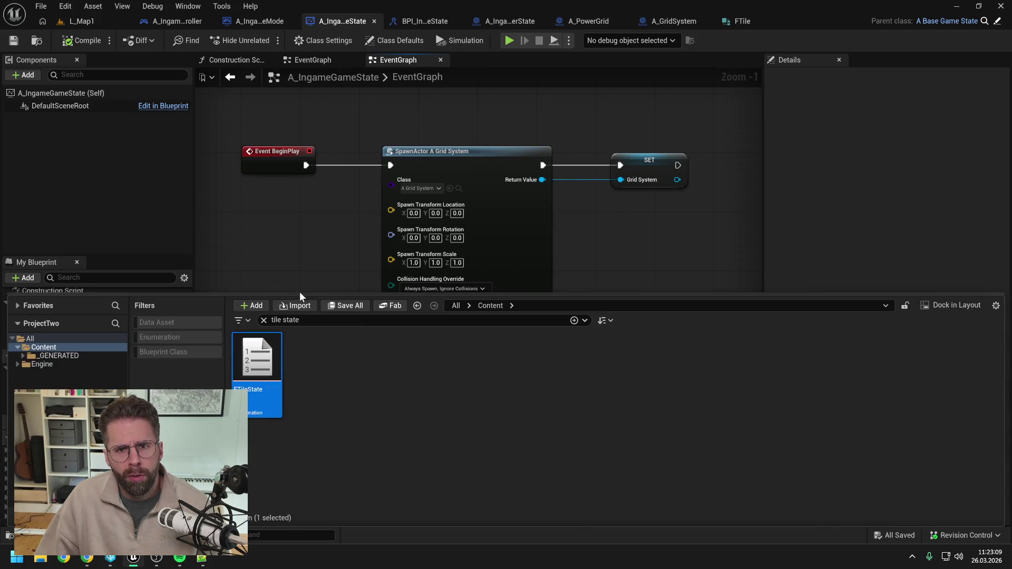
left_click(517, 23)
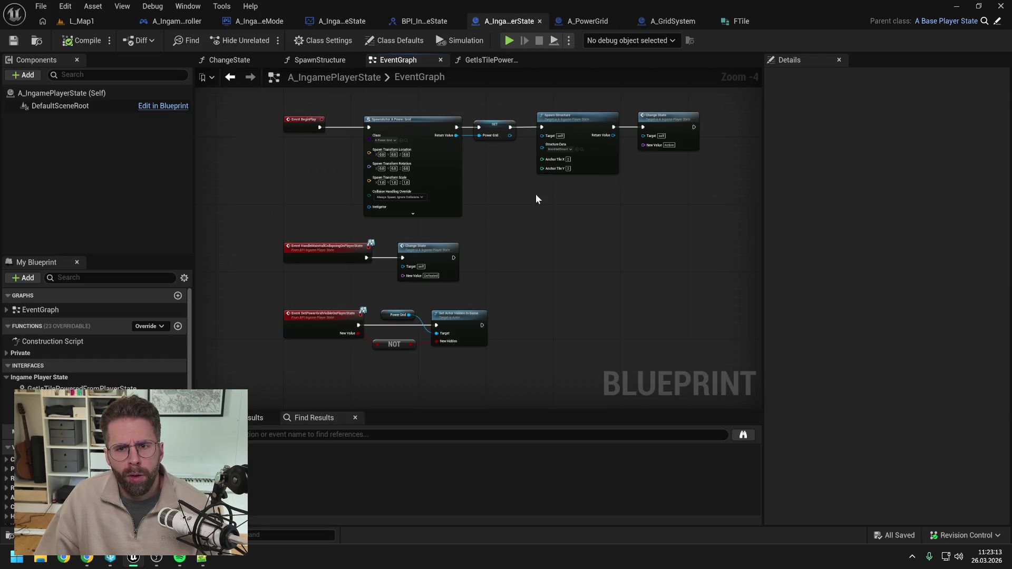
double_click(578, 117)
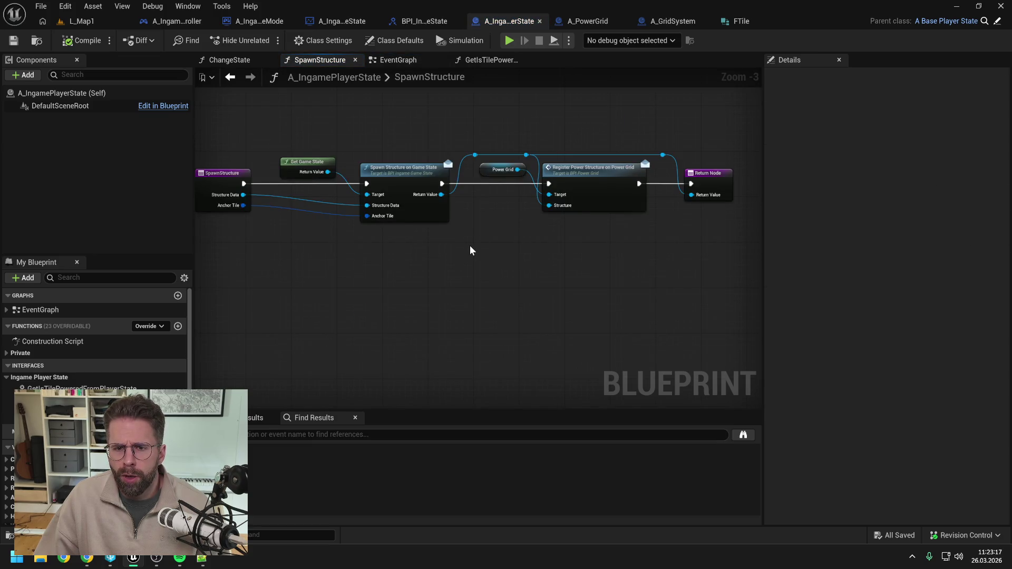
left_click_drag(470, 245, 495, 245)
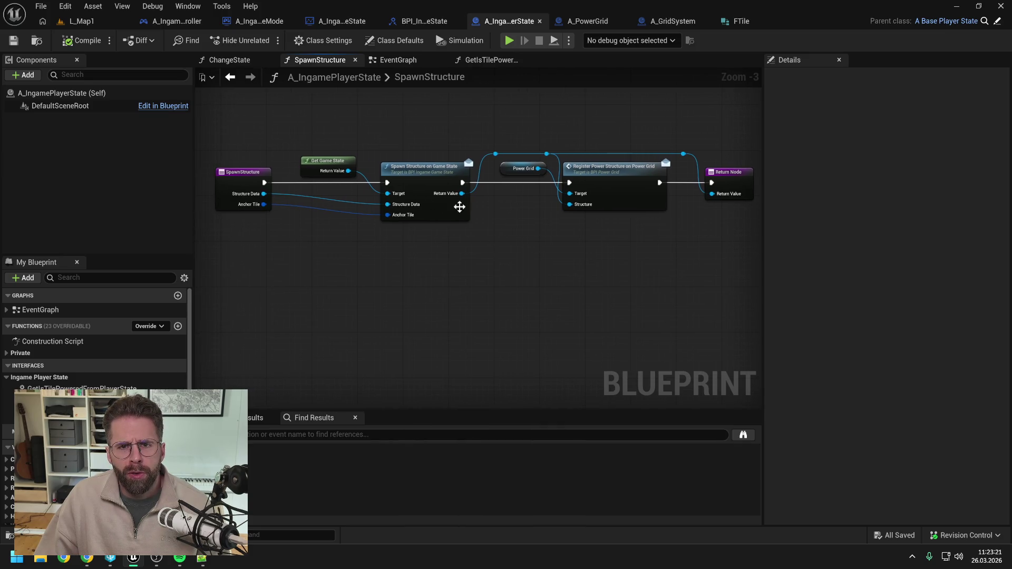
Select and copy every node in the game state's SpawnStructureOnGameState function
left_click(350, 24)
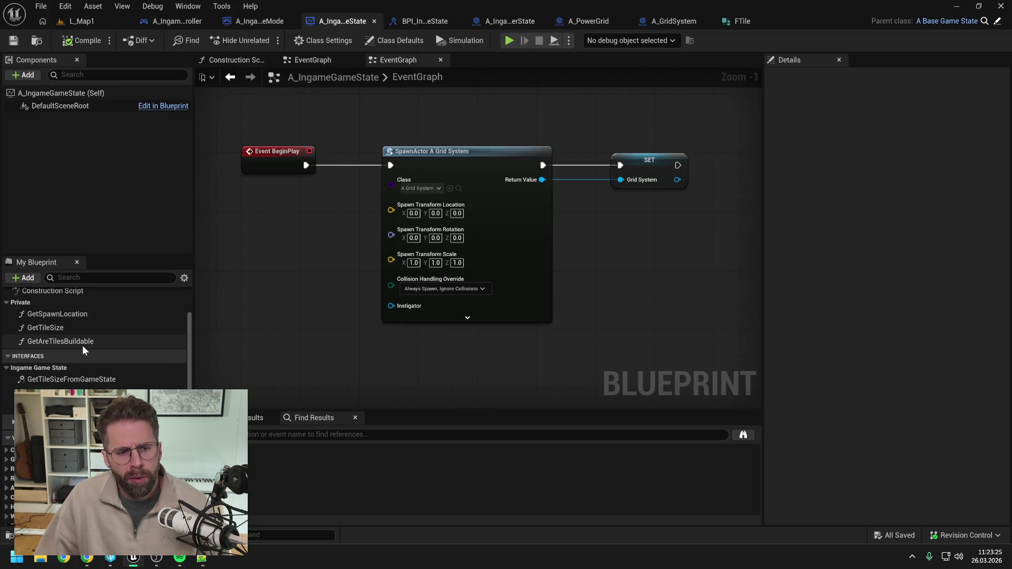
double_click(68, 391)
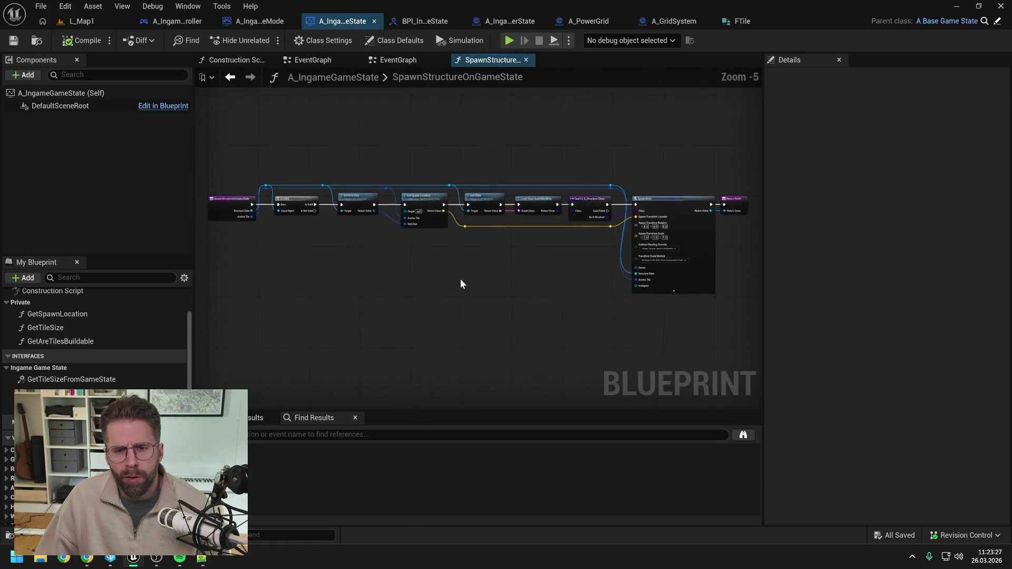
left_click_drag(267, 166, 690, 309)
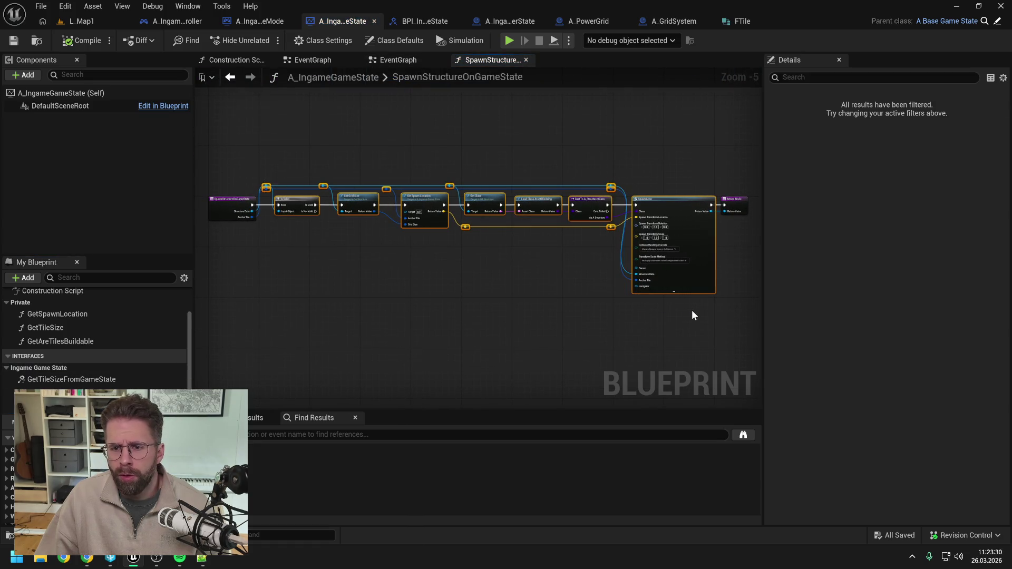
left_click(608, 123)
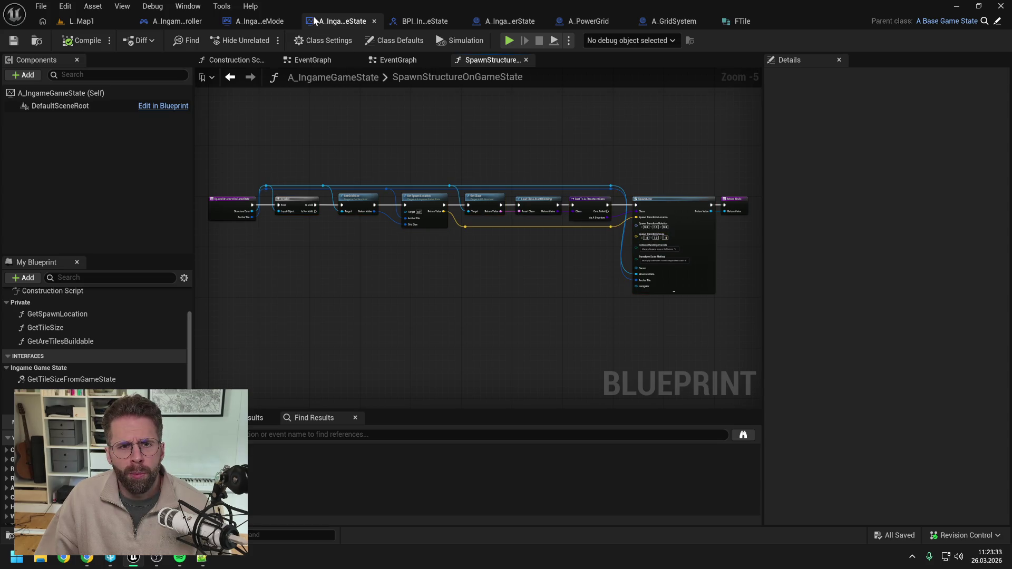
Paste the spawn nodes into BuildStructure, accept the reference fix, and place them below the Branch
left_click(258, 21)
left_click_drag(465, 202, 476, 202)
key("ctrl+v")
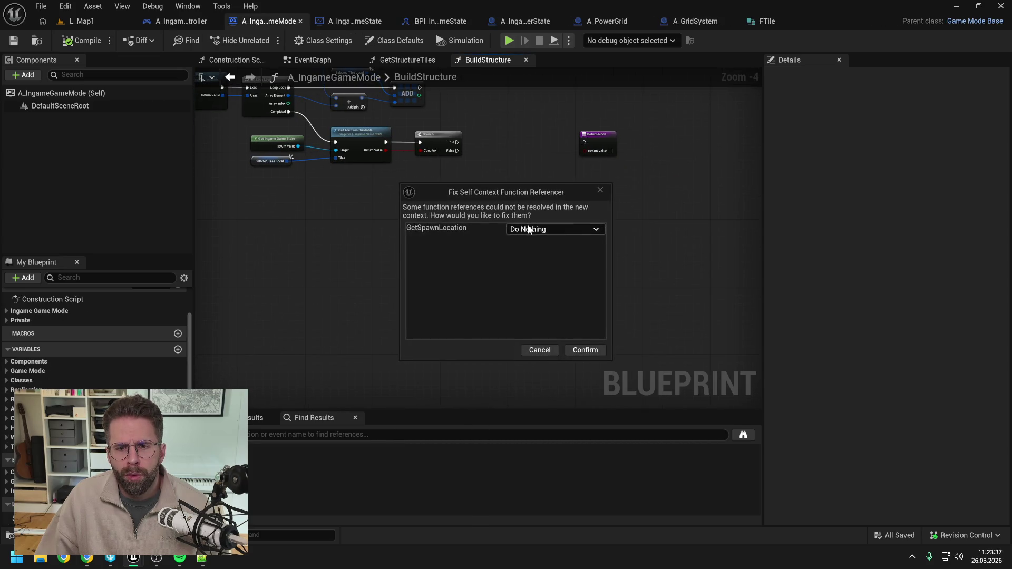
left_click(582, 349)
left_click_drag(324, 227, 509, 218)
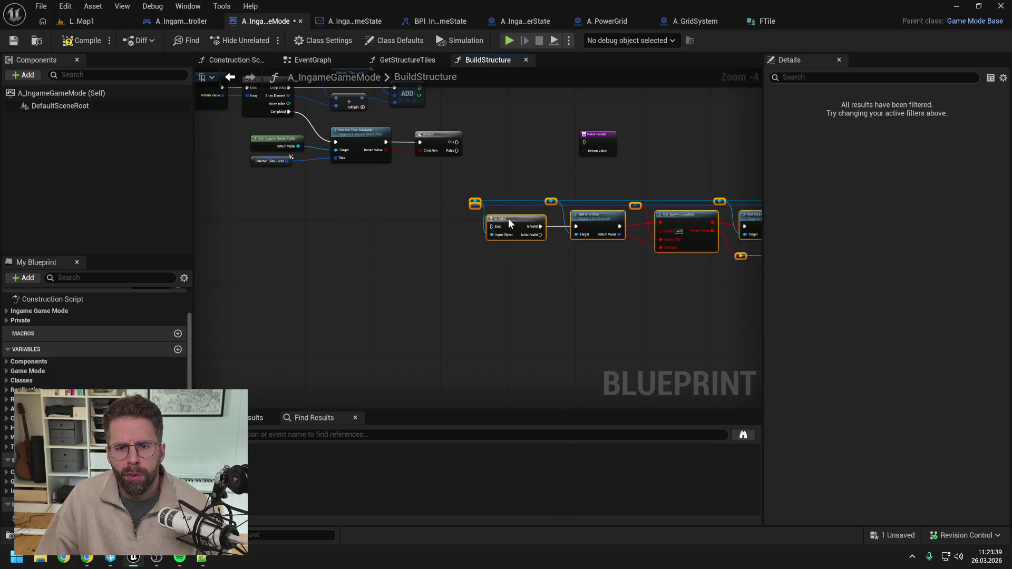
left_click(266, 369)
left_click(87, 558)
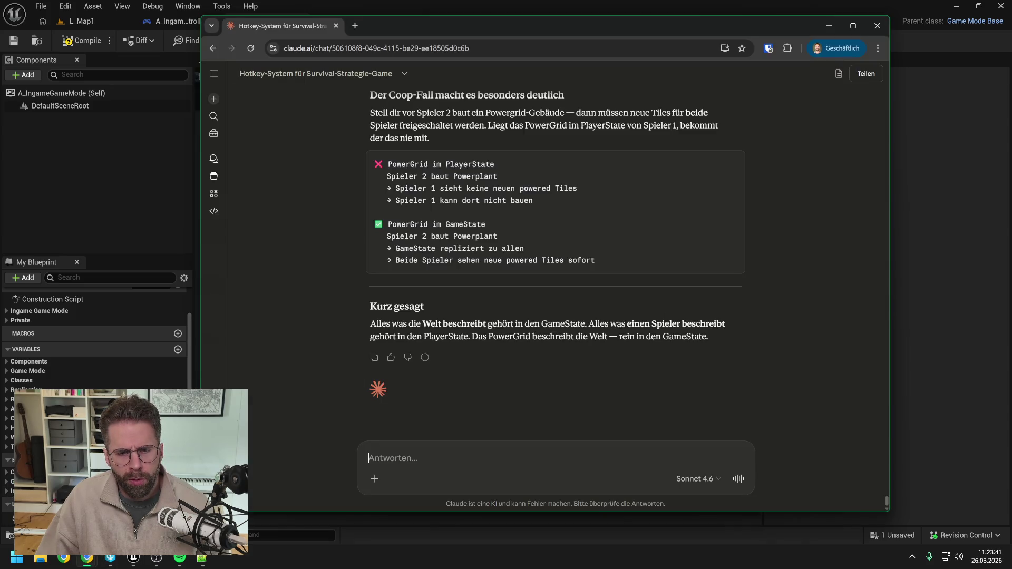
scroll(524, 255, "up", 15)
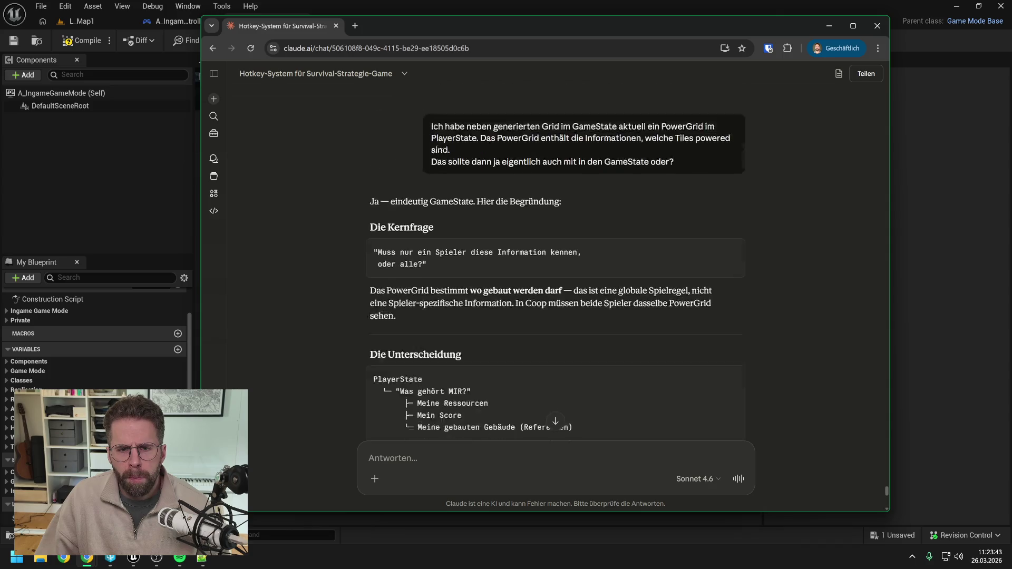
scroll(654, 264, "up", 6)
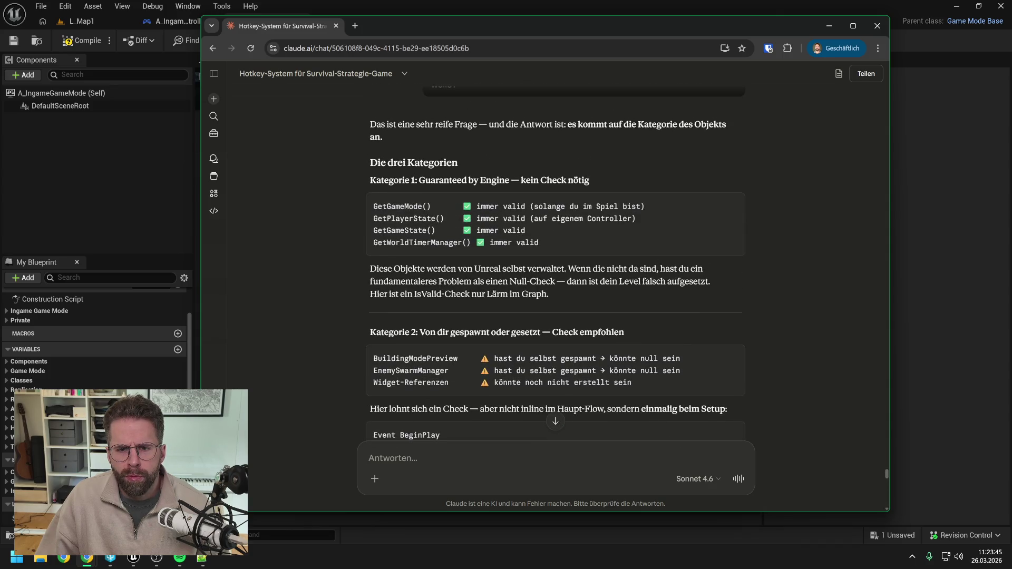
scroll(682, 277, "up", 10)
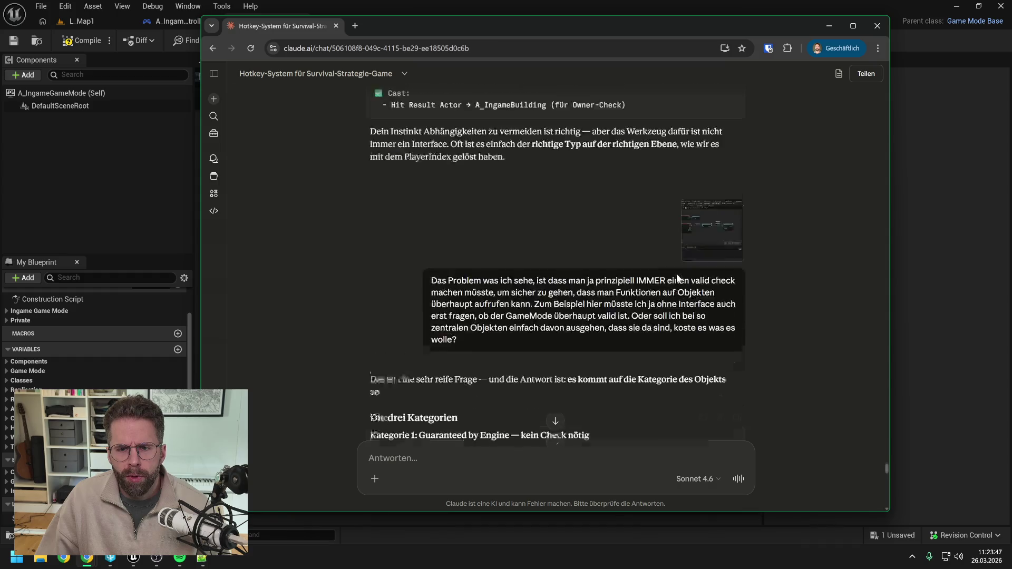
scroll(682, 278, "up", 15)
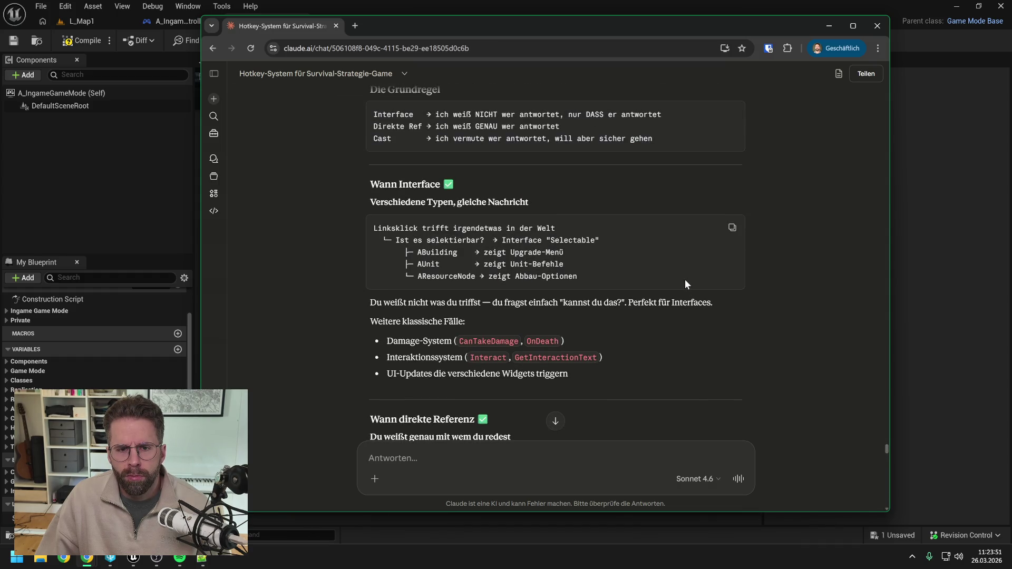
scroll(686, 281, "up", 10)
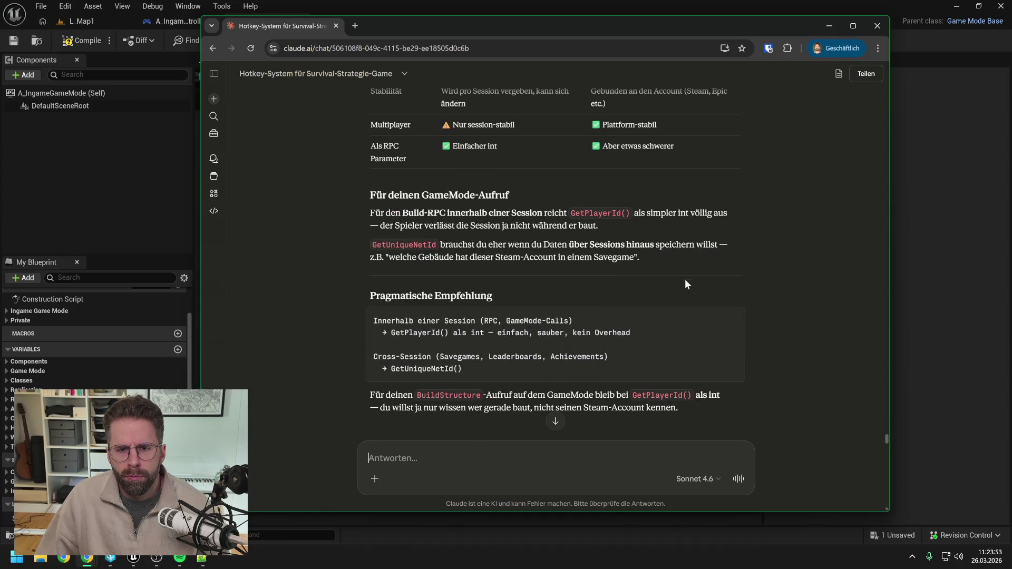
scroll(685, 280, "up", 4)
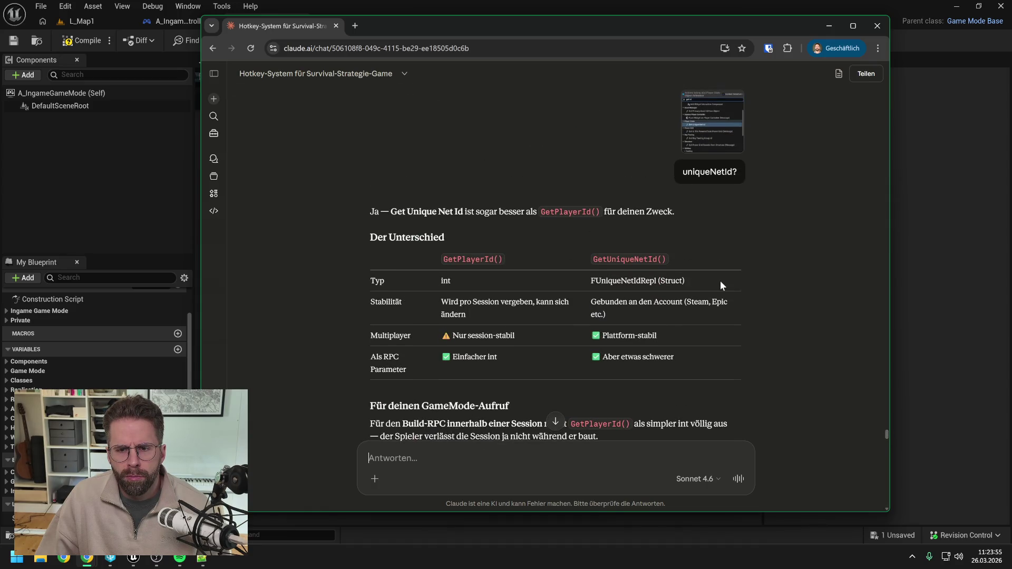
scroll(721, 285, "up", 10)
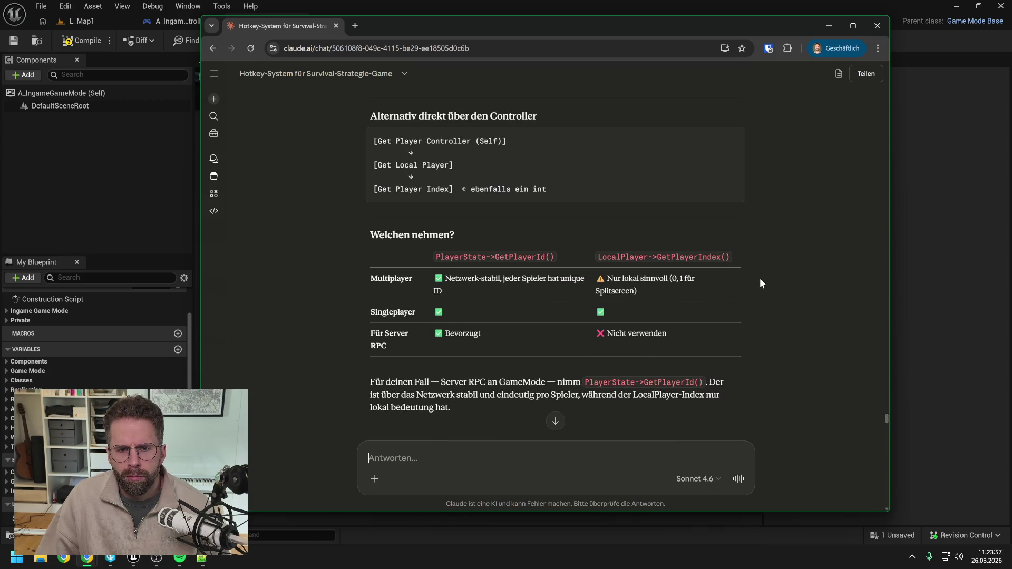
scroll(765, 280, "up", 5)
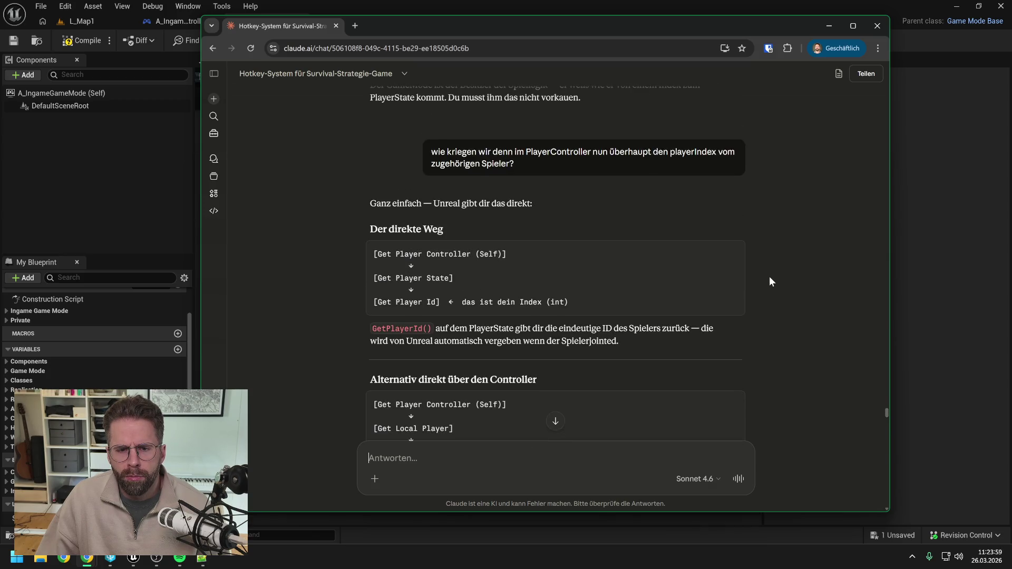
scroll(770, 277, "up", 5)
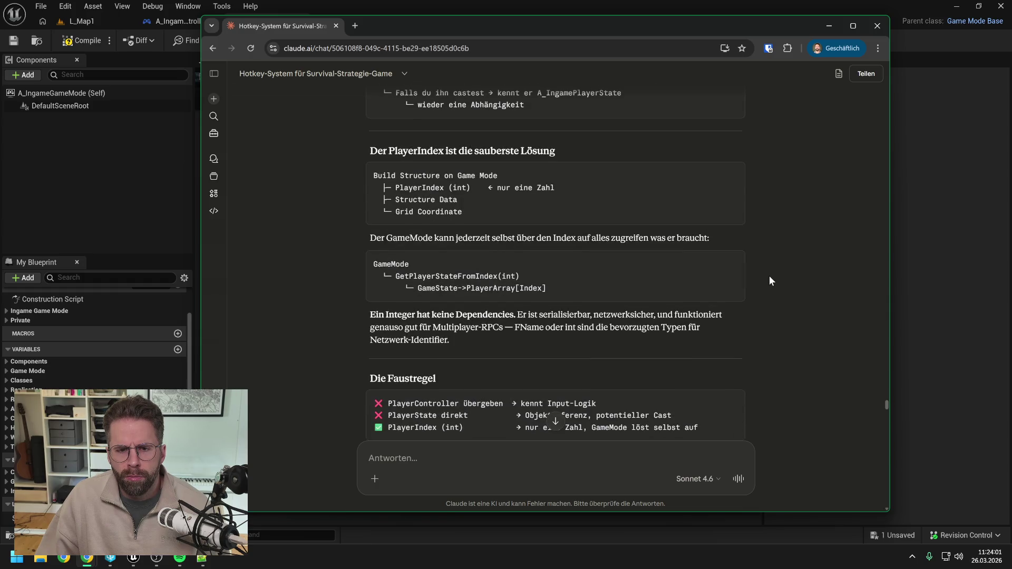
scroll(769, 276, "up", 10)
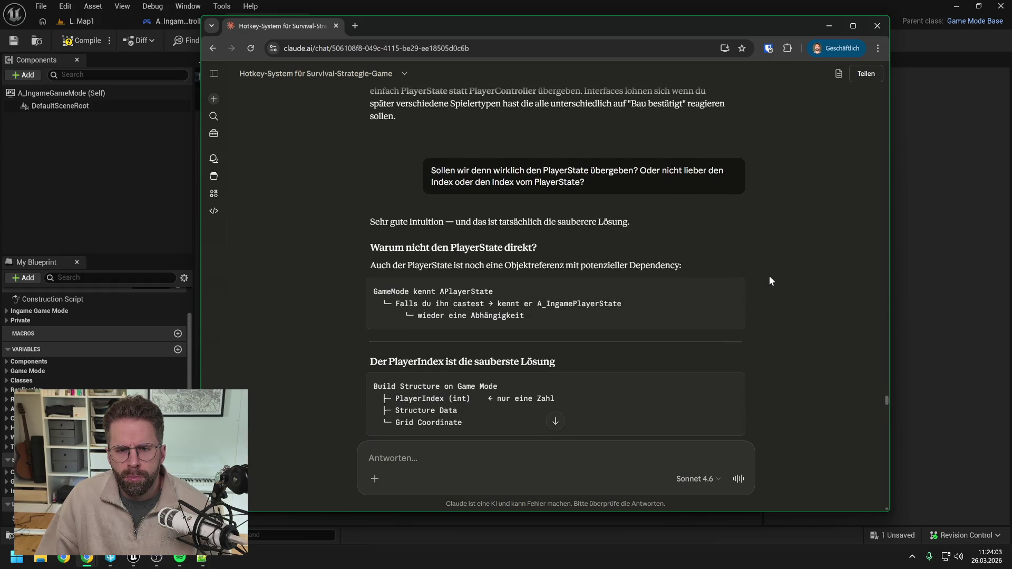
scroll(770, 276, "up", 10)
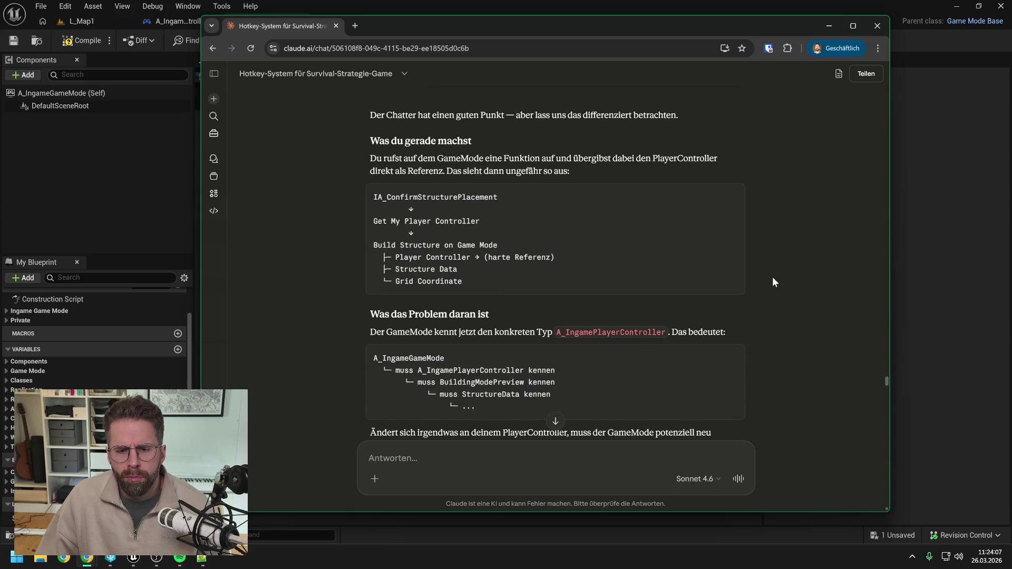
scroll(773, 282, "up", 5)
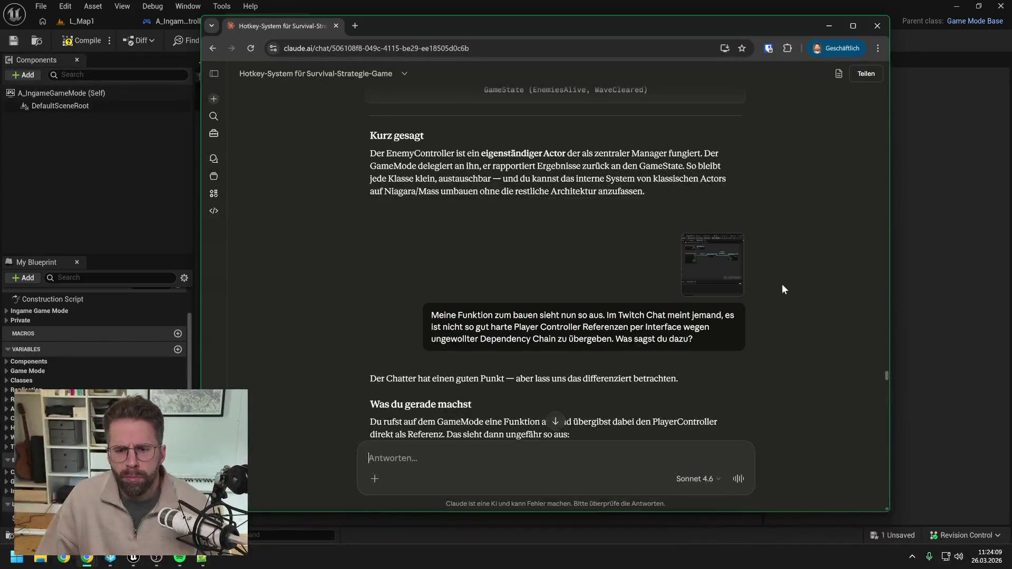
scroll(782, 284, "up", 15)
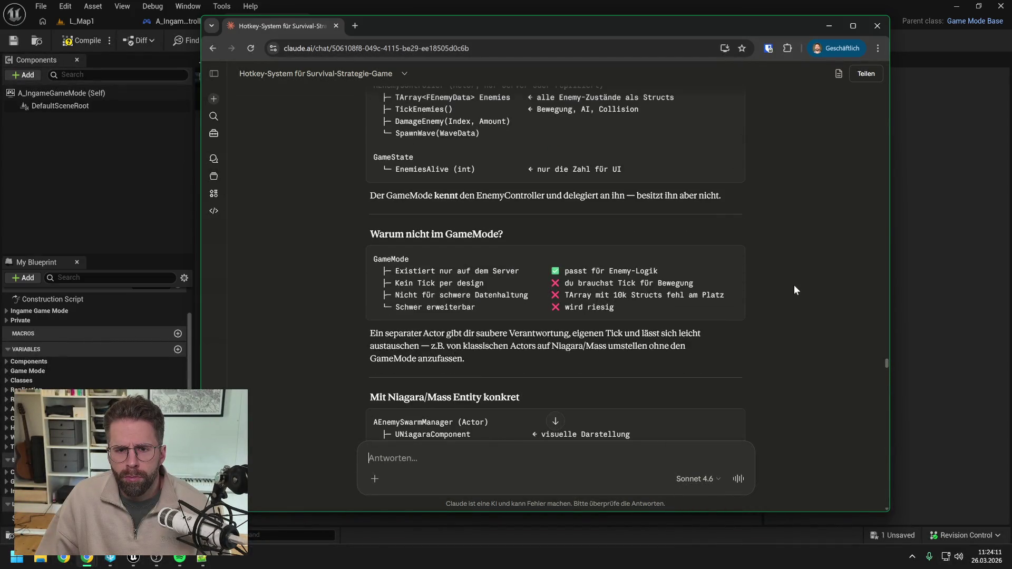
scroll(796, 286, "up", 5)
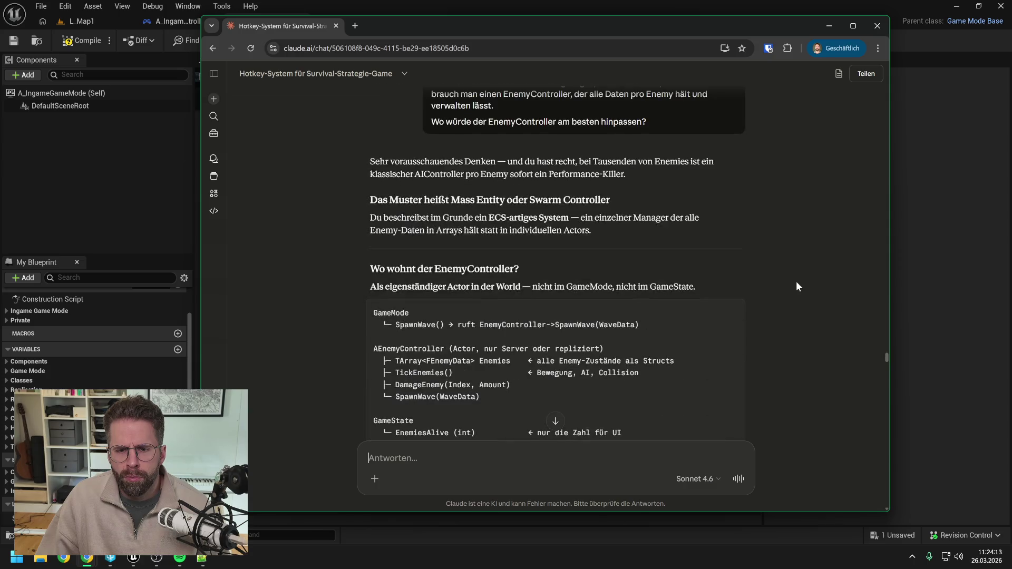
scroll(796, 286, "up", 2)
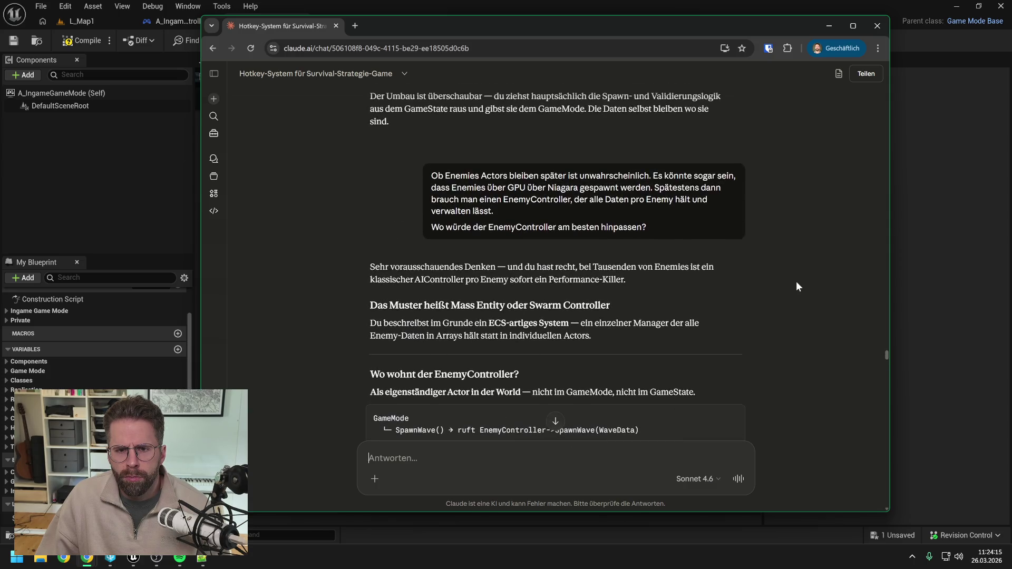
scroll(796, 286, "up", 6)
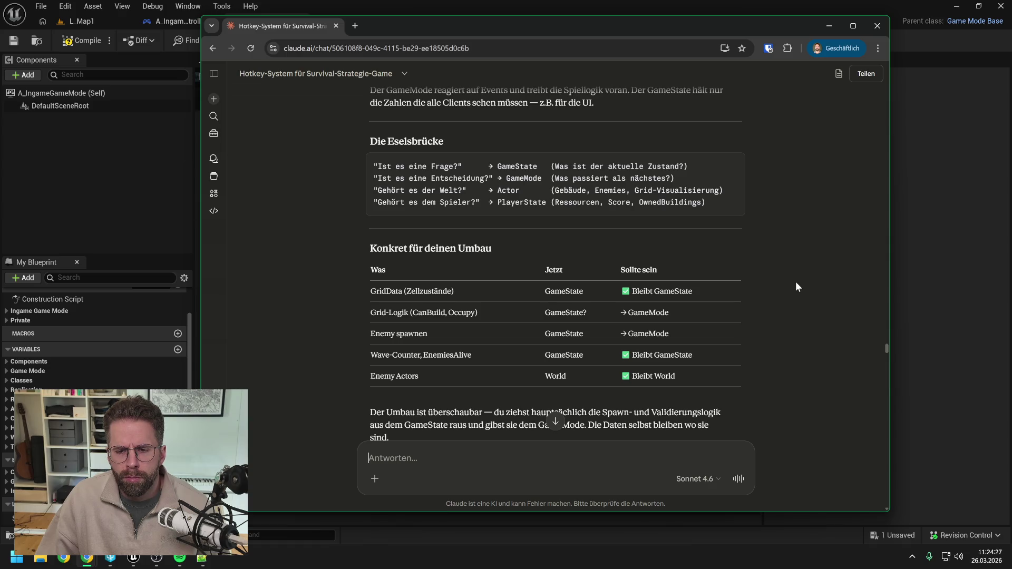
scroll(795, 281, "down", 2)
scroll(770, 250, "down", 6)
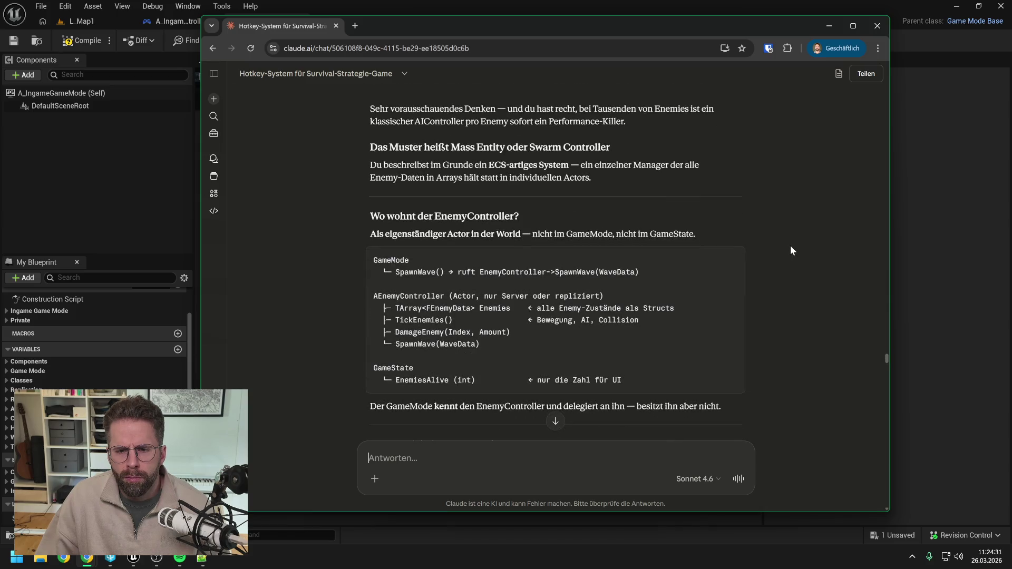
scroll(791, 247, "down", 12)
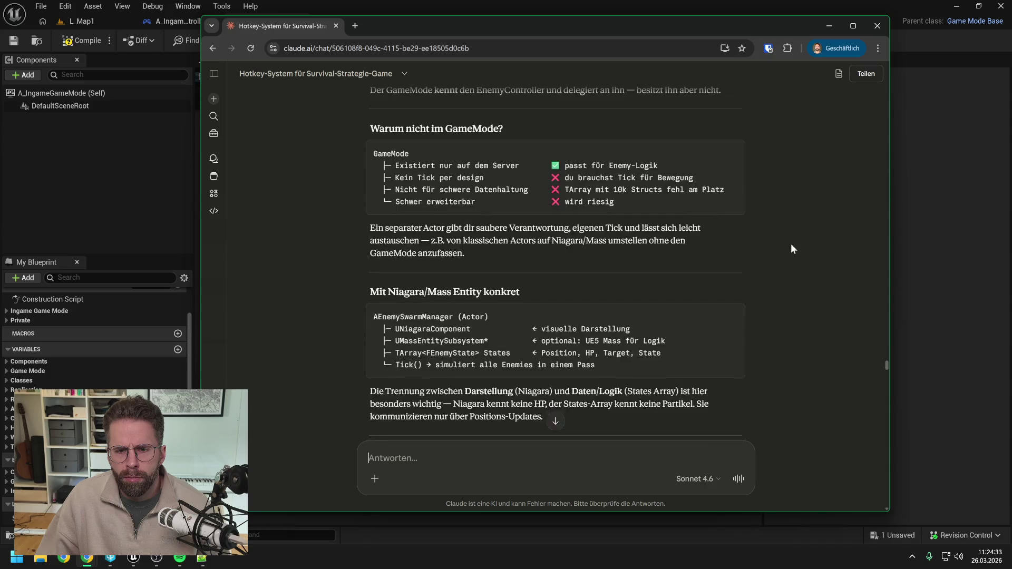
scroll(792, 248, "down", 4)
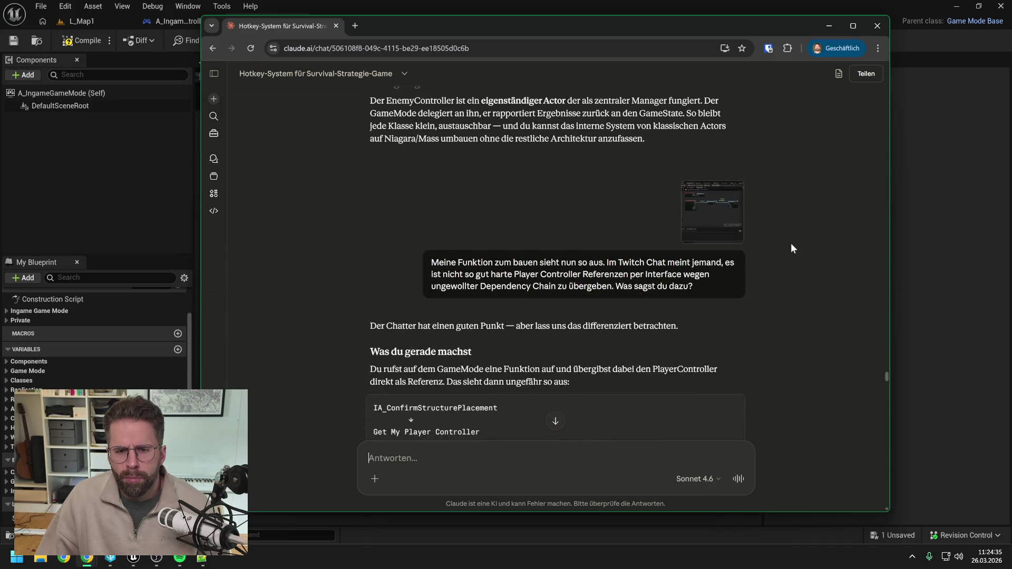
scroll(793, 248, "up", 8)
scroll(795, 251, "up", 10)
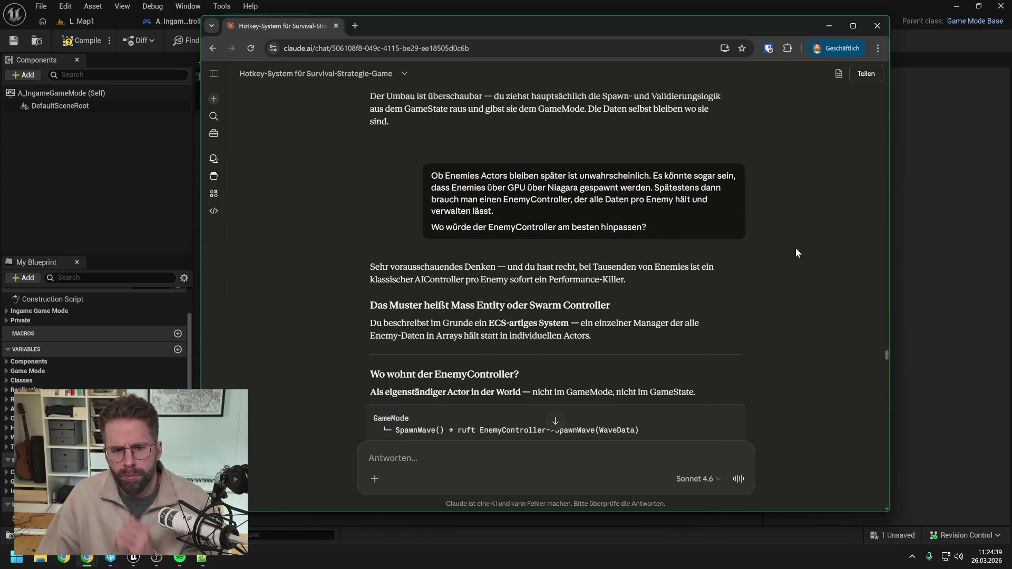
scroll(796, 249, "down", 2)
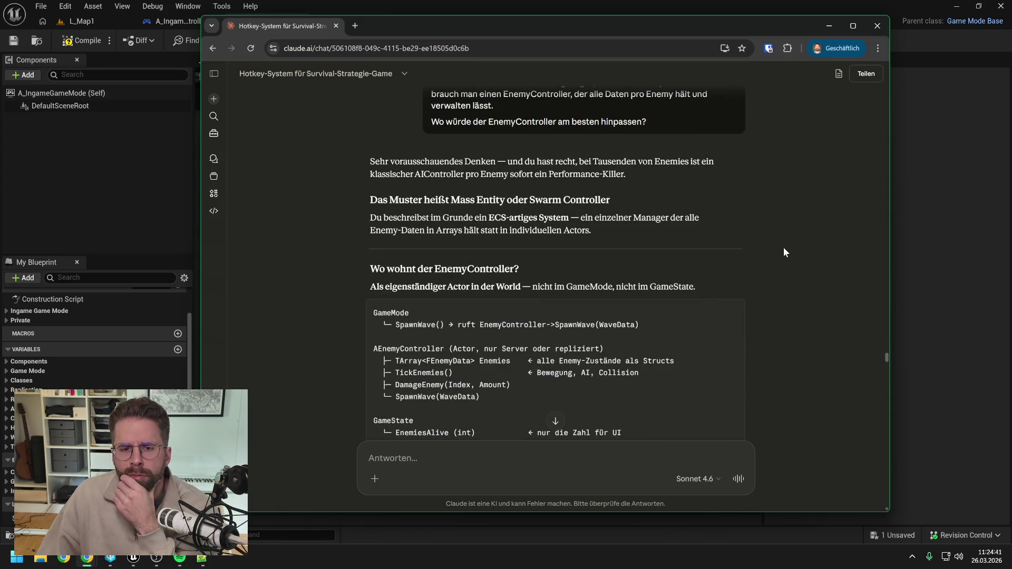
scroll(784, 249, "down", 2)
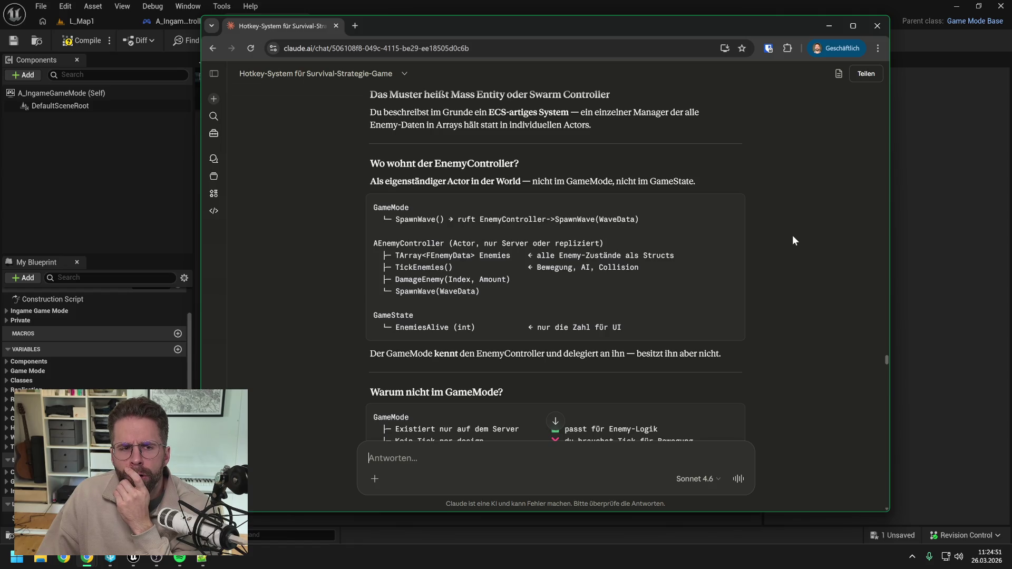
left_click(98, 169)
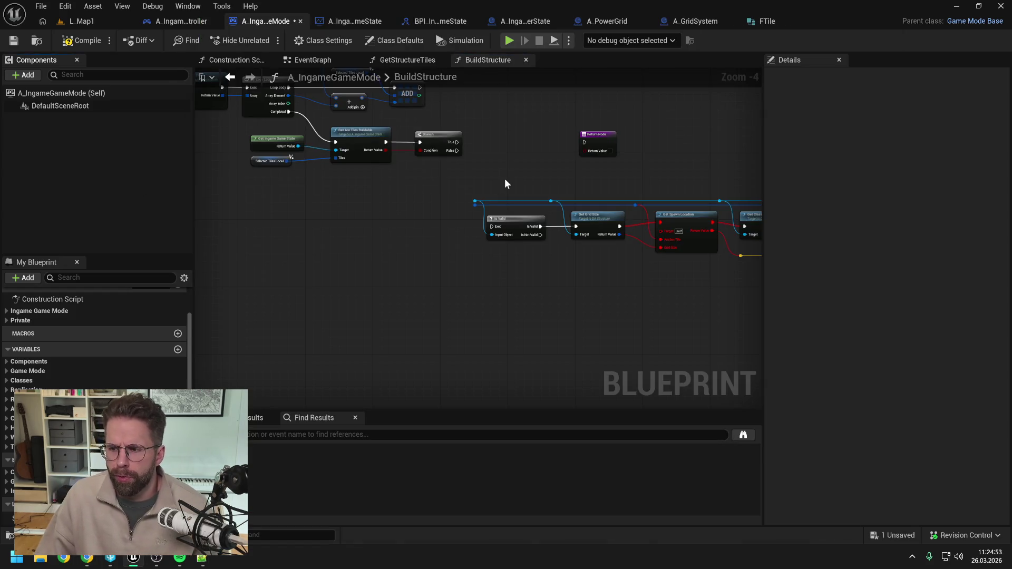
Zoom out and drag BuildStructure's Return Node down beneath the pasted spawn chain
scroll(510, 168, "down", 1)
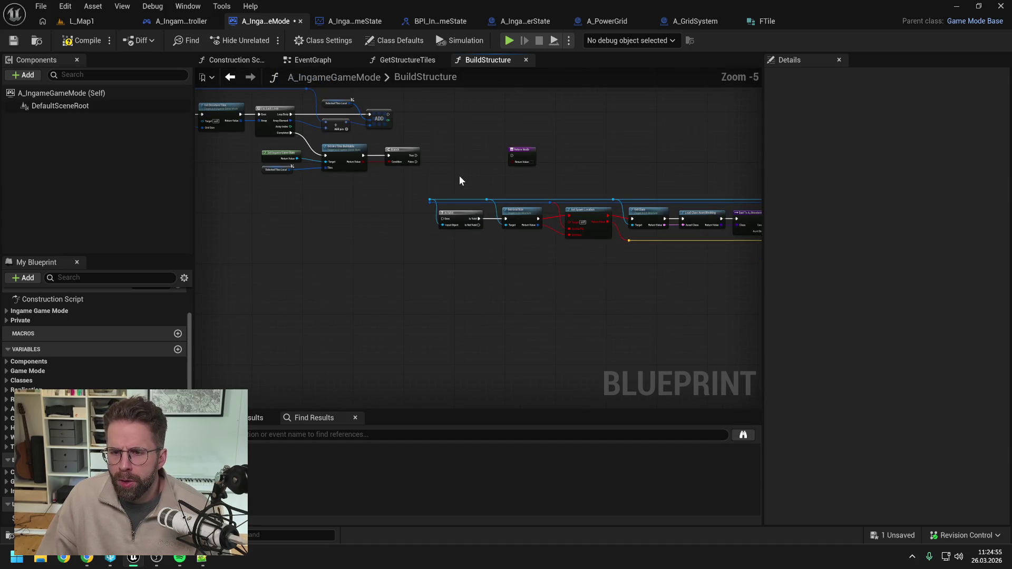
left_click_drag(463, 177, 364, 178)
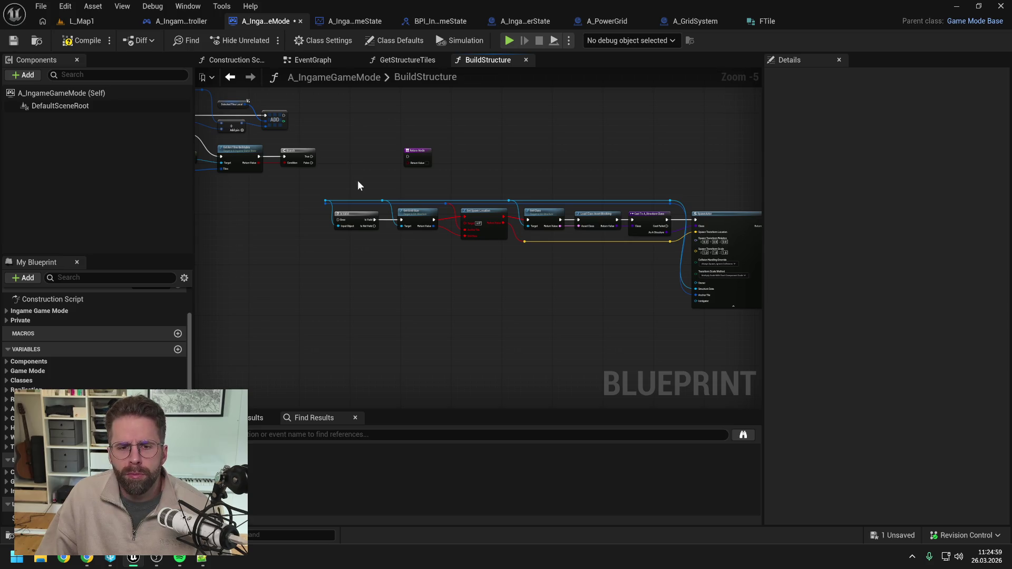
mouse_move(407, 163)
left_mouse_down()
mouse_move(353, 257)
mouse_move(360, 265)
mouse_move(318, 253)
mouse_move(389, 260)
left_mouse_up()
left_click(394, 254)
scroll(150, 350, "up", 2)
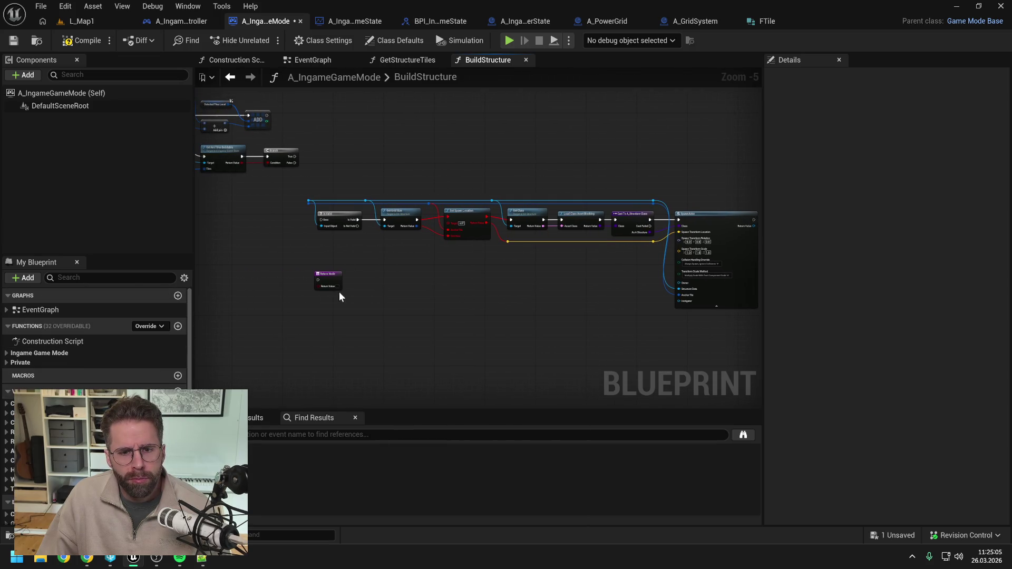
mouse_move(388, 270)
left_mouse_down()
mouse_move(574, 267)
mouse_move(505, 274)
left_mouse_up()
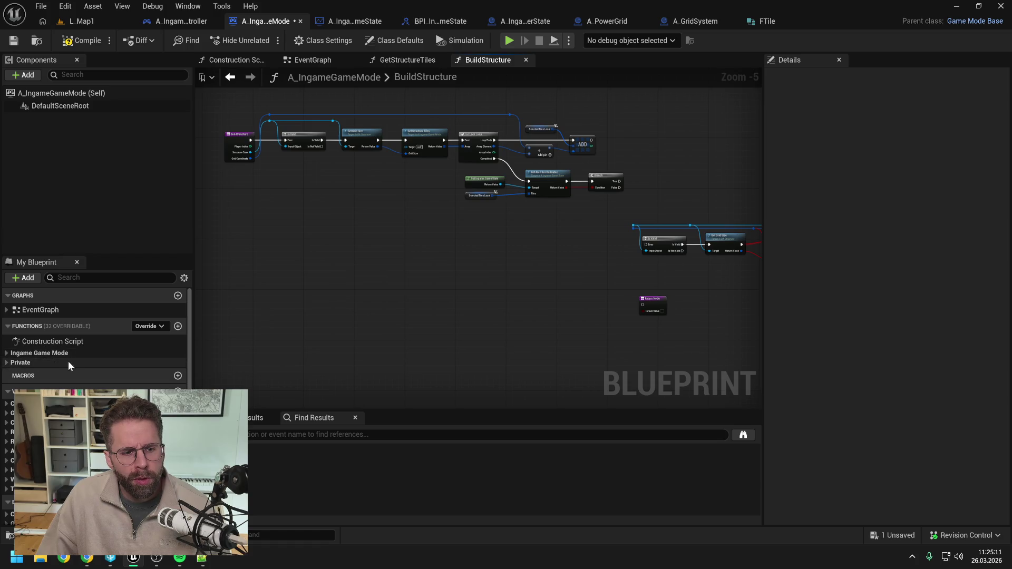
Create a new private function named SpawnStructure
left_click(16, 363)
left_click(178, 326)
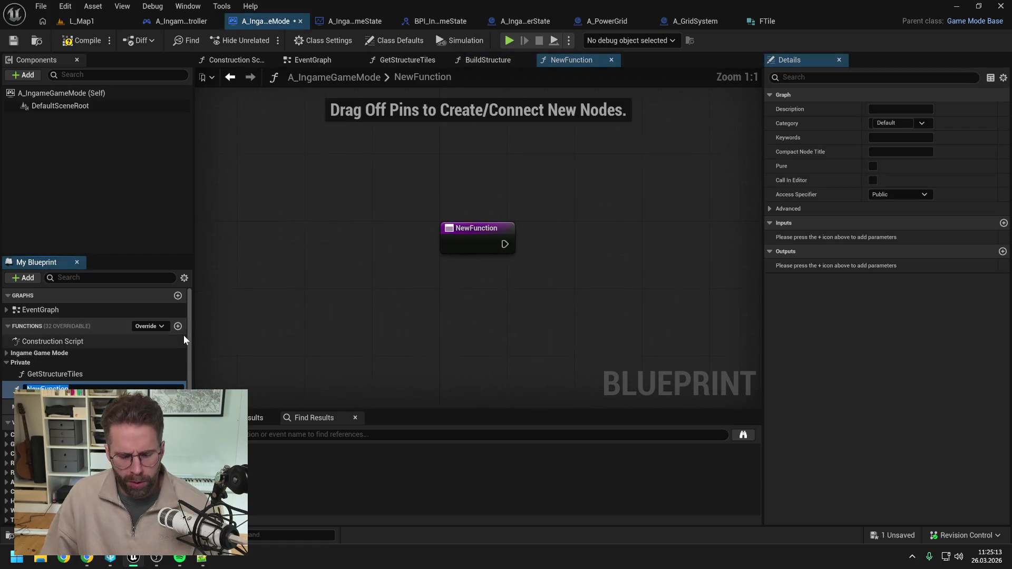
type("SpawnStructure")
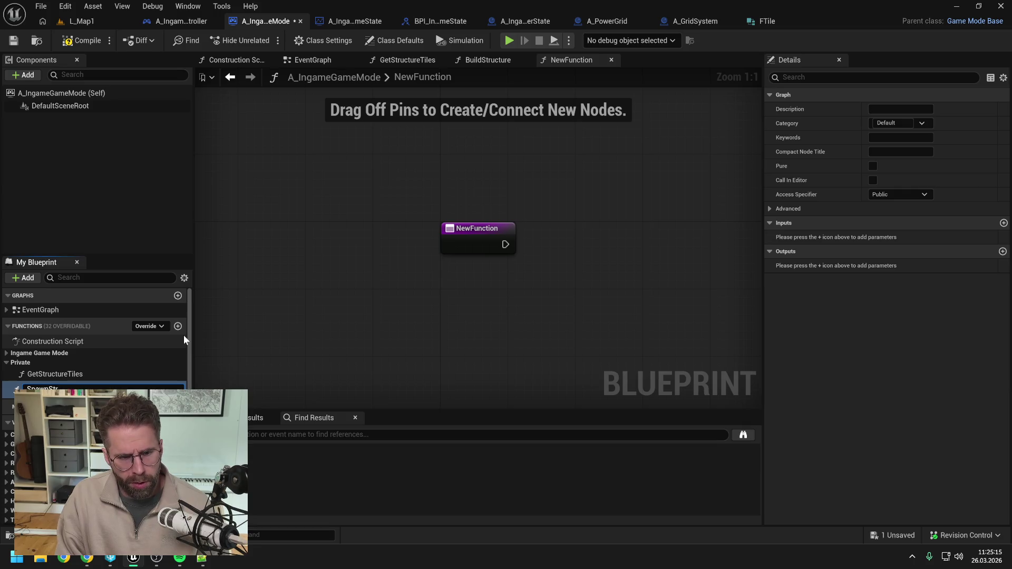
key("Return")
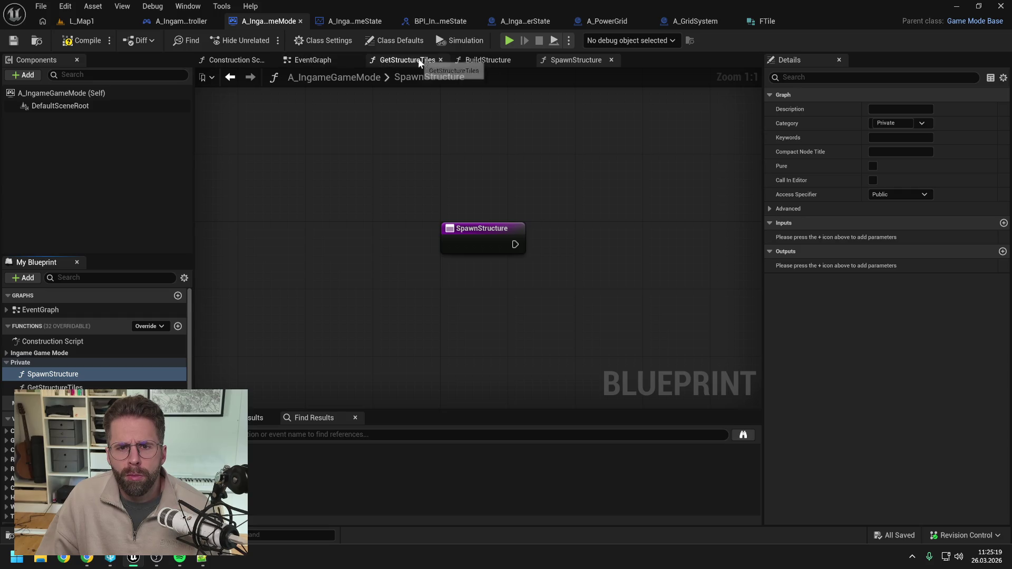
Place a Spawn Structure call in BuildStructure and wire the Branch's True output to it
left_click(488, 60)
left_click_drag(428, 286, 380, 289)
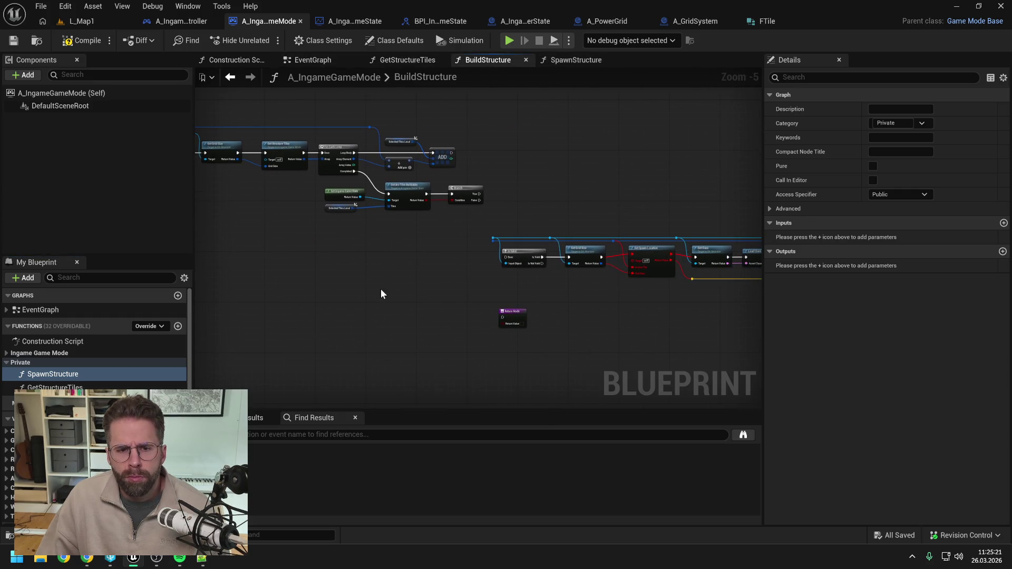
left_click_drag(49, 375, 541, 199)
scroll(549, 220, "up", 1)
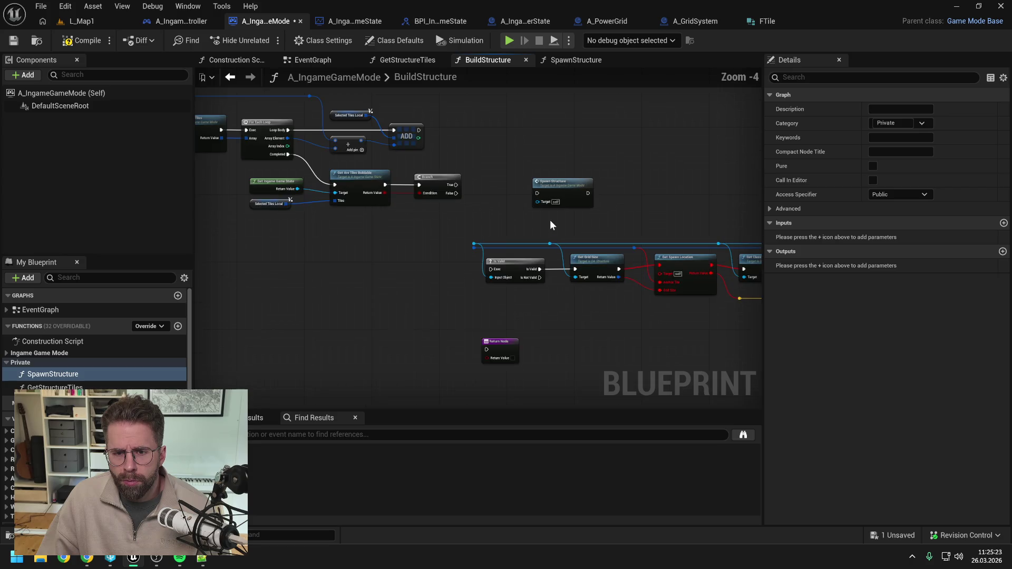
left_click(491, 203)
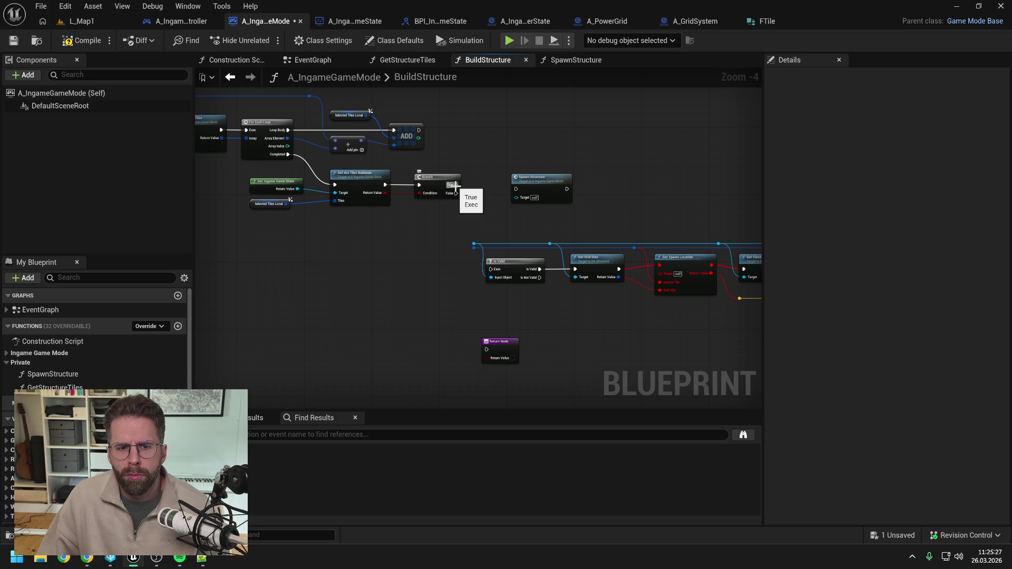
mouse_move(456, 185)
left_mouse_down()
mouse_move(512, 190)
mouse_move(523, 173)
left_mouse_up()
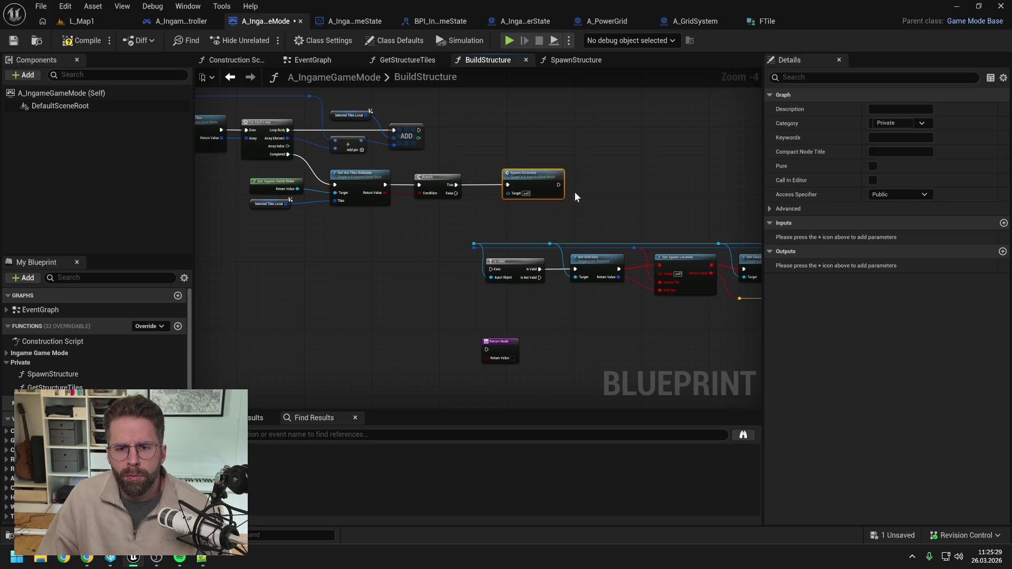
Add an A Structure object-reference output to SpawnStructure, save, and name it ReturnValue
left_click(1003, 252)
left_click(894, 265)
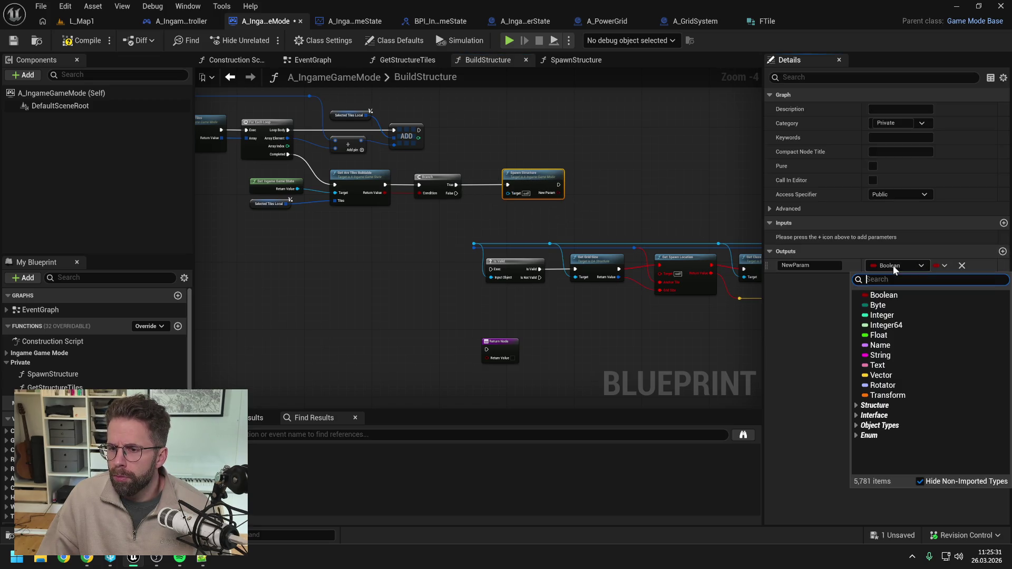
type("a_str")
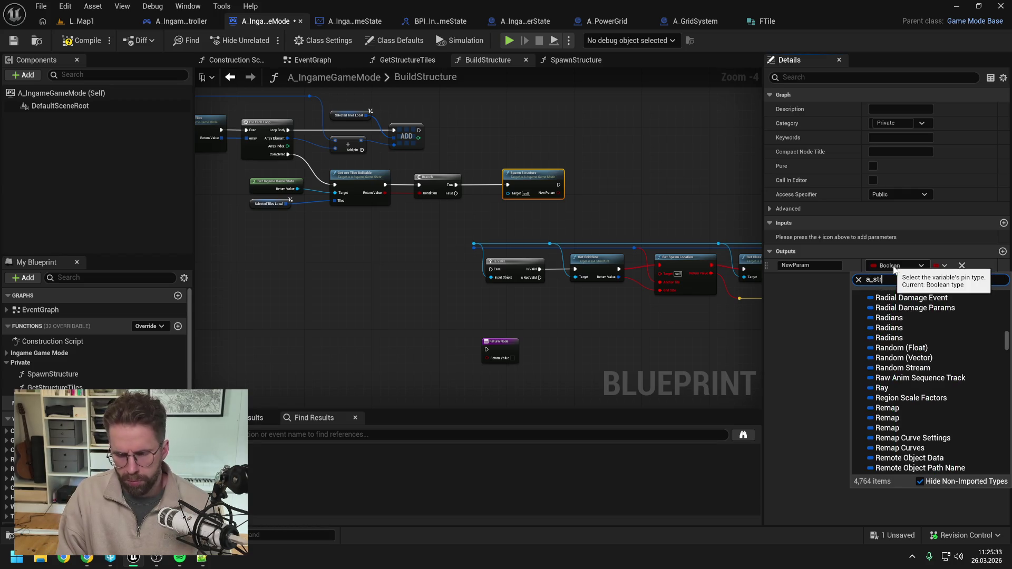
mouse_move(896, 305)
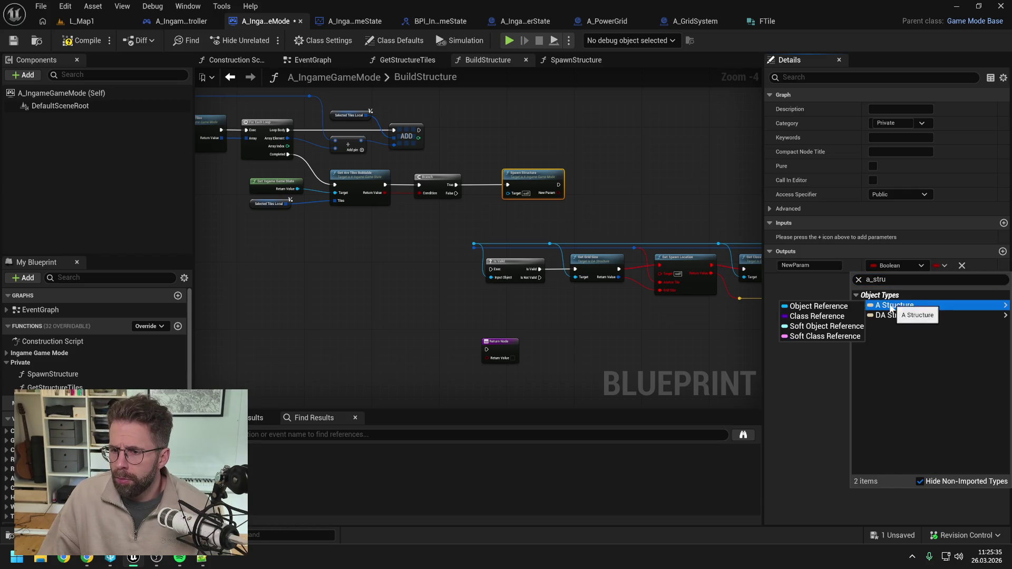
left_click(843, 313)
key("ctrl+s")
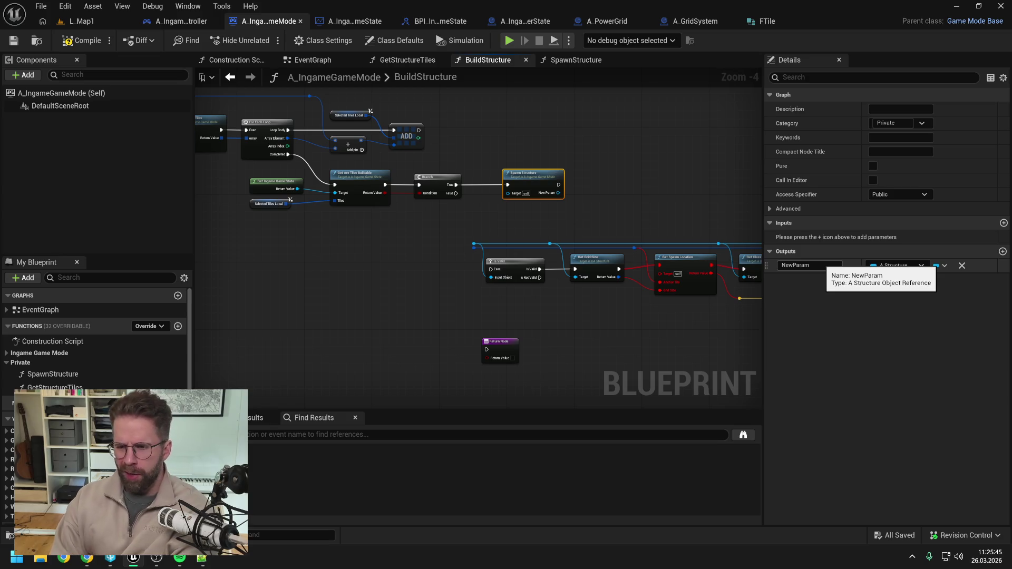
left_click(809, 265)
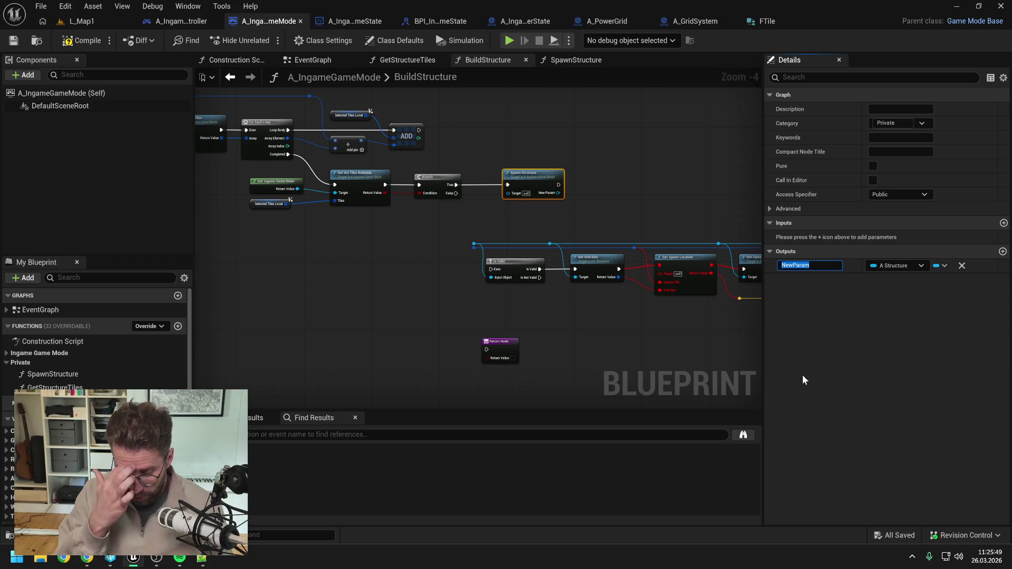
type("ReturnValue")
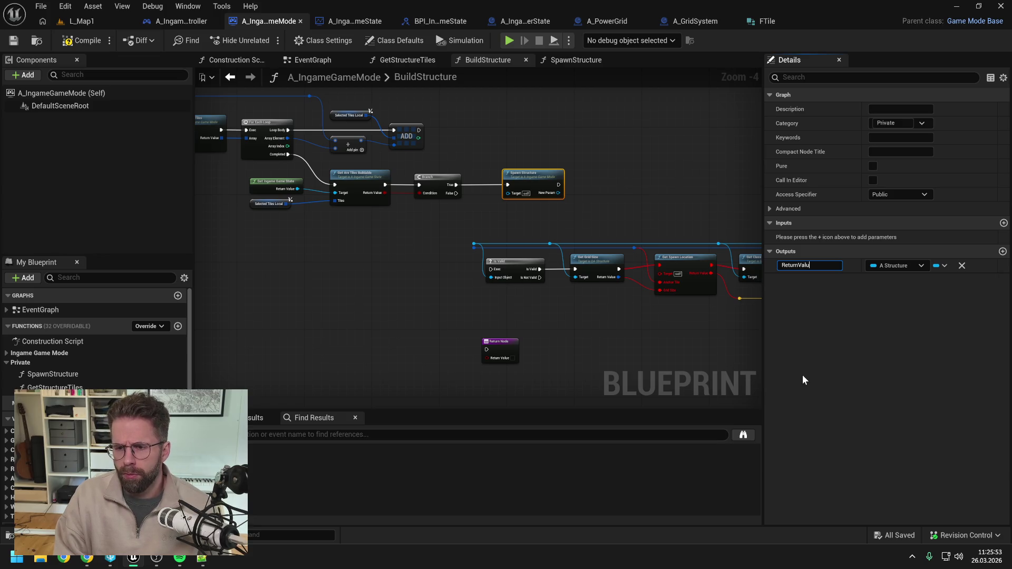
key("Return")
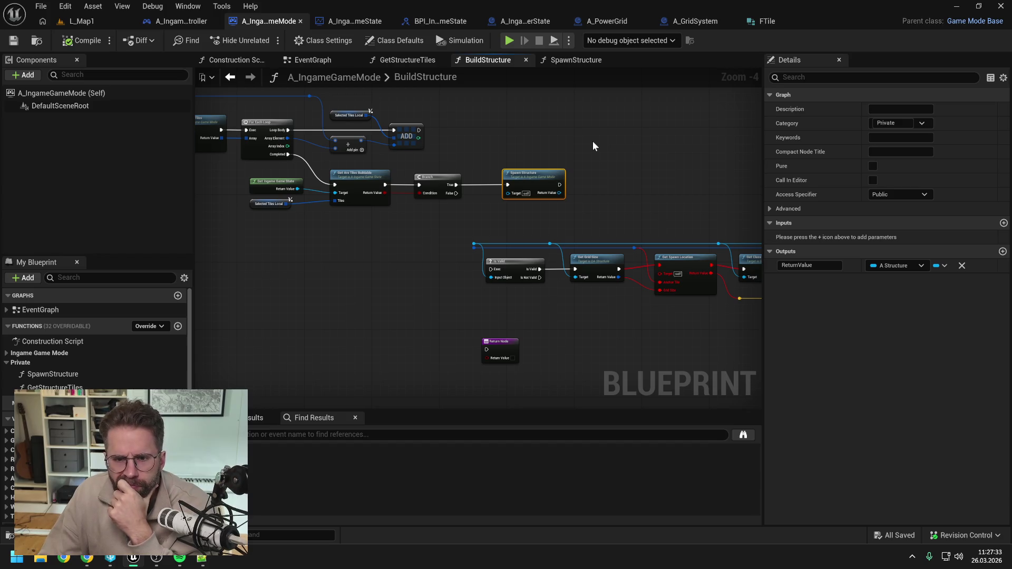
left_click(590, 162)
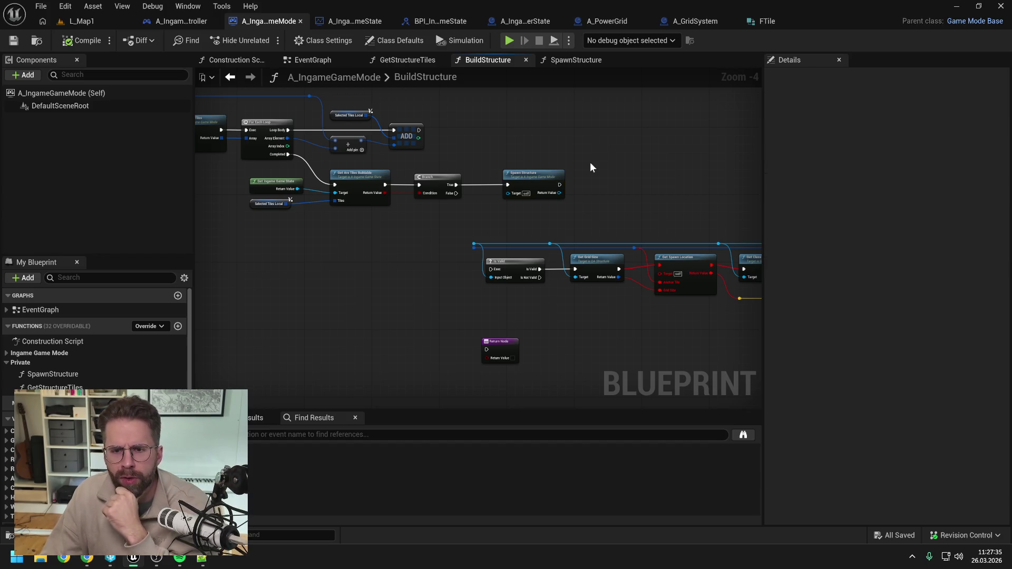
left_click(547, 185)
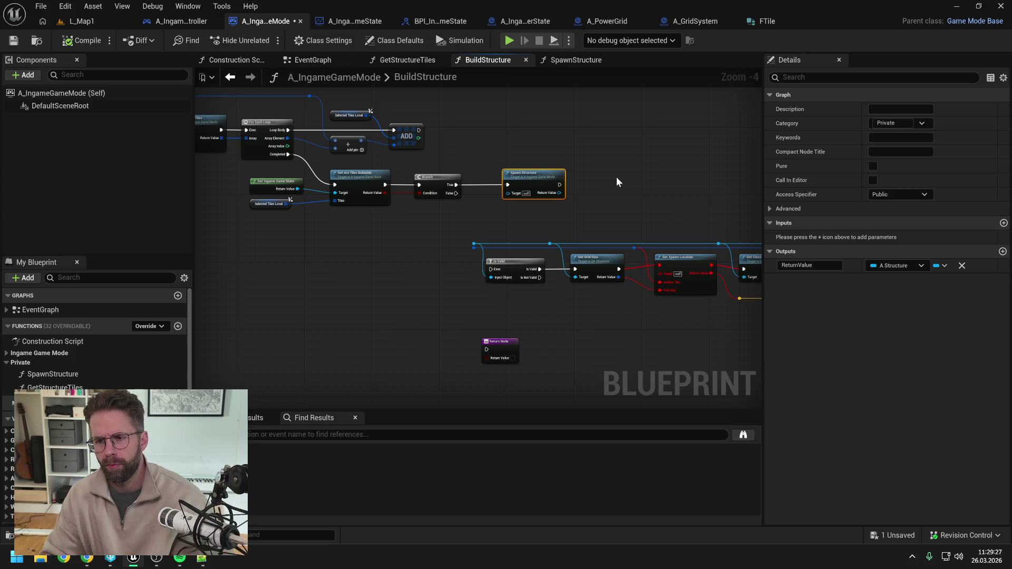
left_click(616, 180)
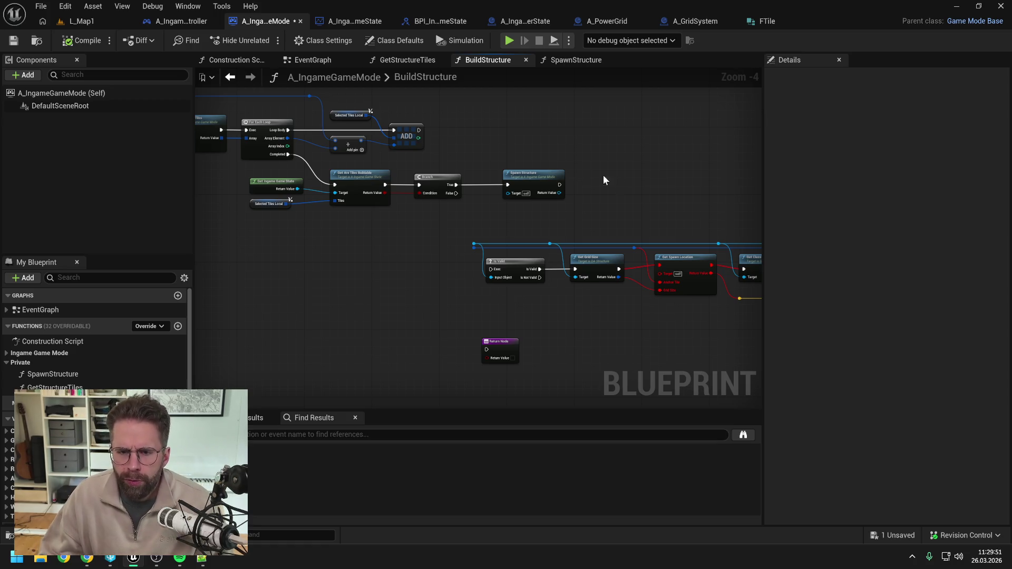
Change Spawn Structure's return value to an Integer named StructureIndex
left_click(554, 182)
left_click(940, 265)
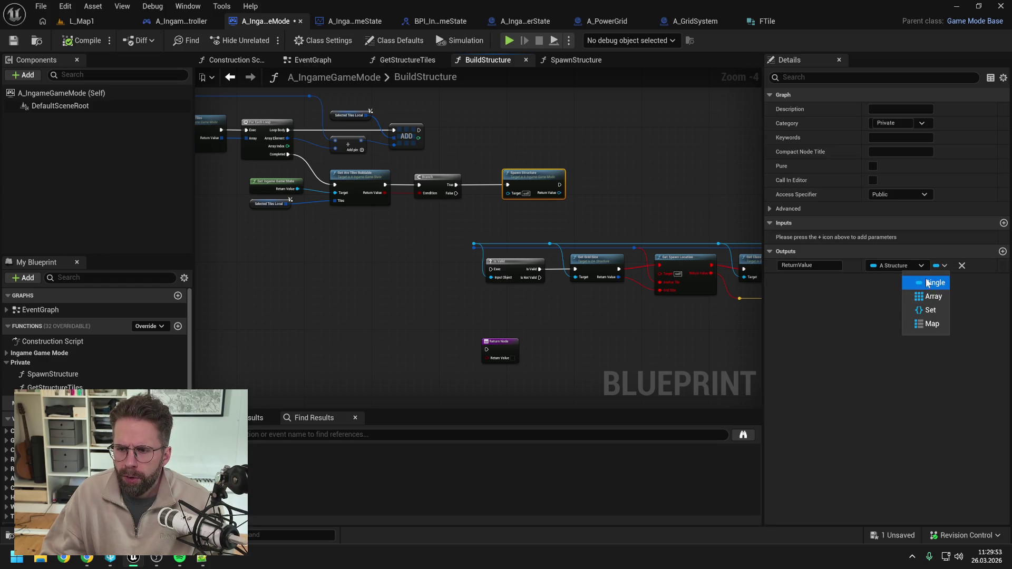
left_click(913, 263)
left_click(823, 316)
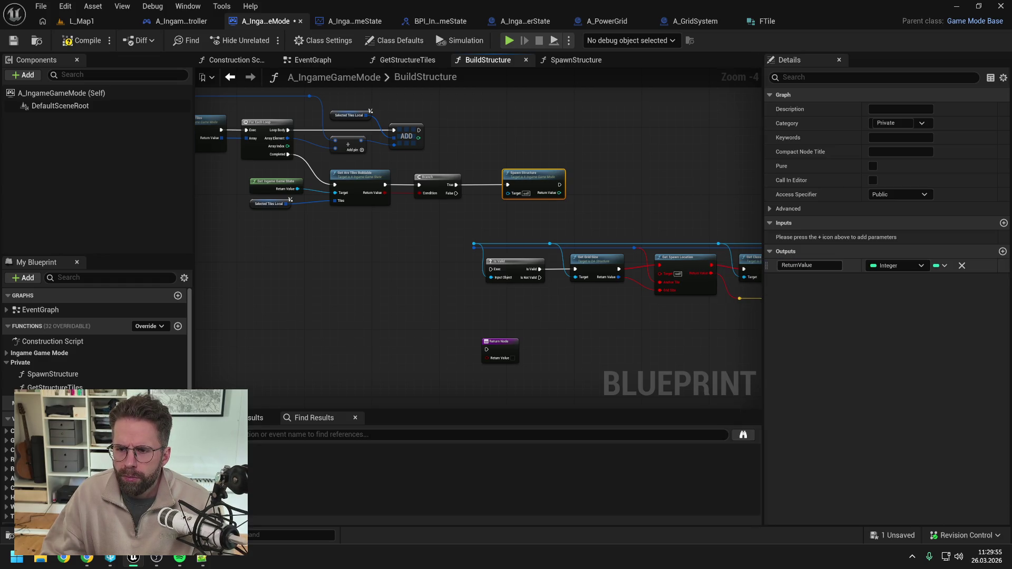
left_click(809, 266)
type("StructureIndex")
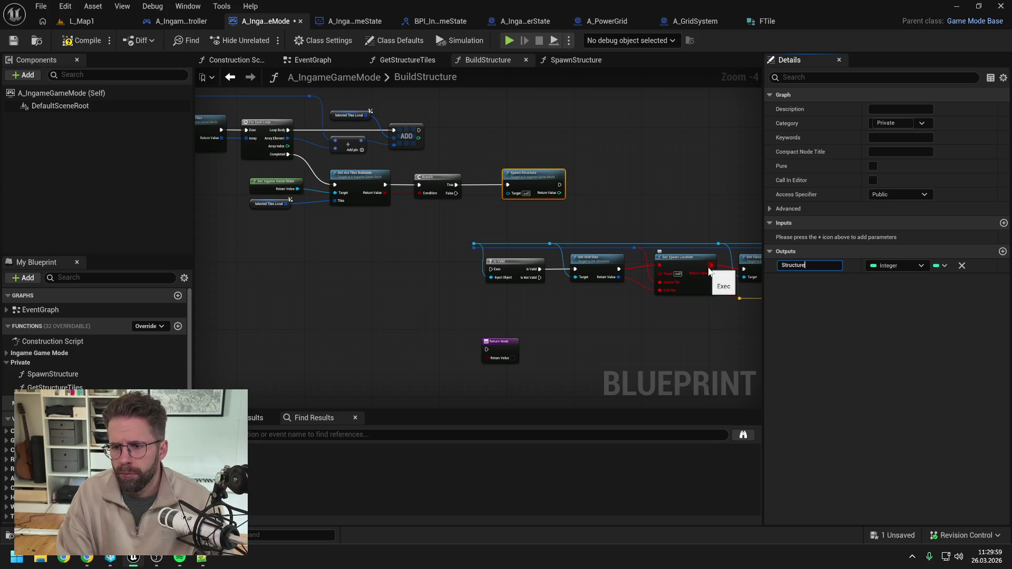
key("Return")
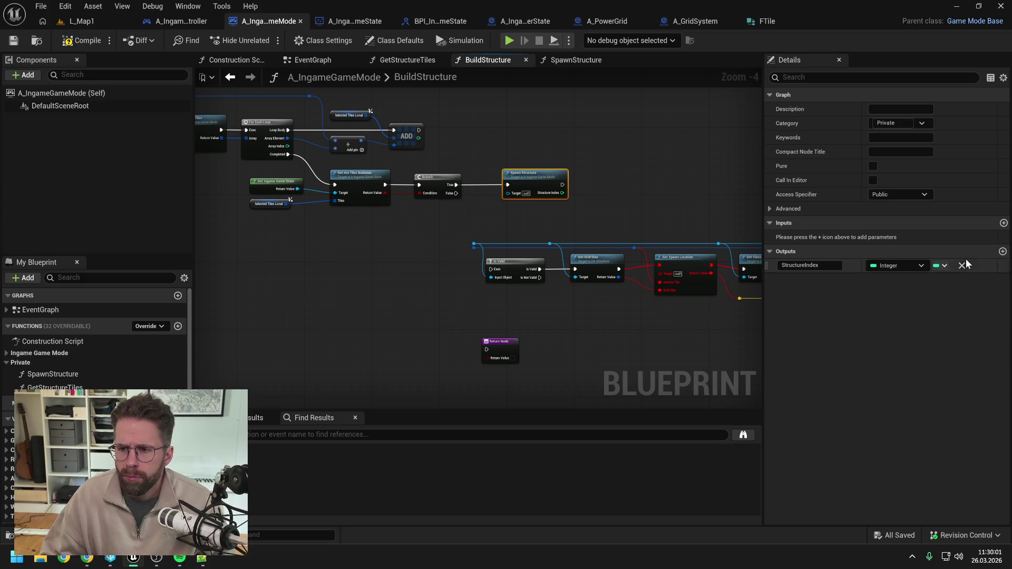
Add a second Boolean output, save, and name it IsValid
left_click(1003, 252)
left_click(880, 285)
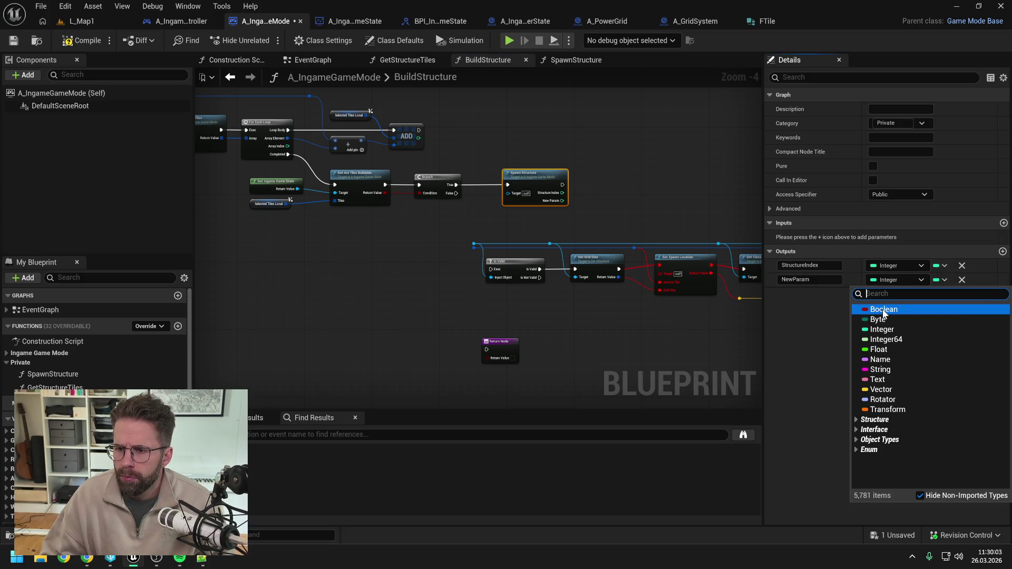
left_click(885, 310)
left_click(809, 279)
type("ReturnValue")
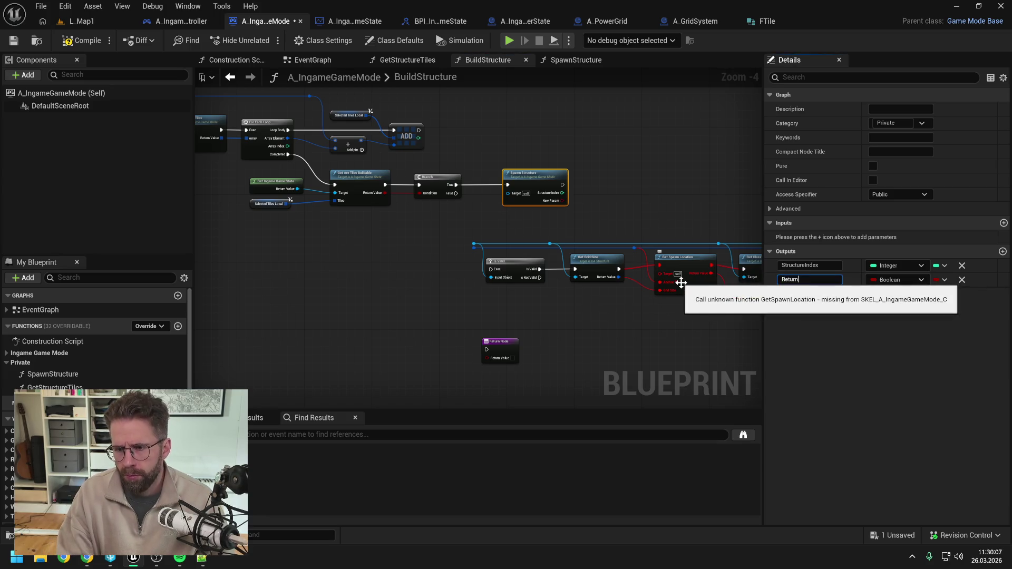
key("Return")
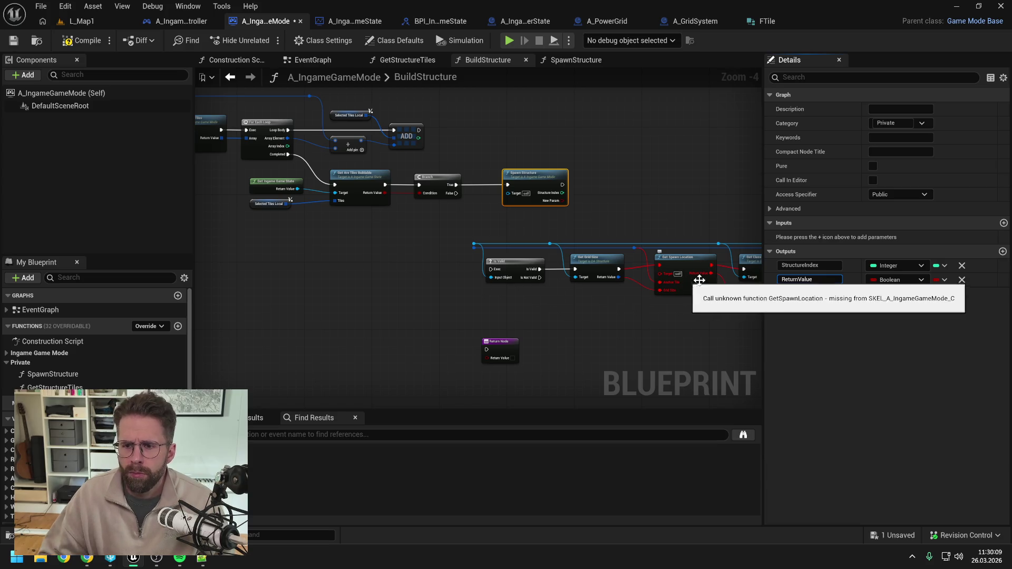
key("ctrl+s")
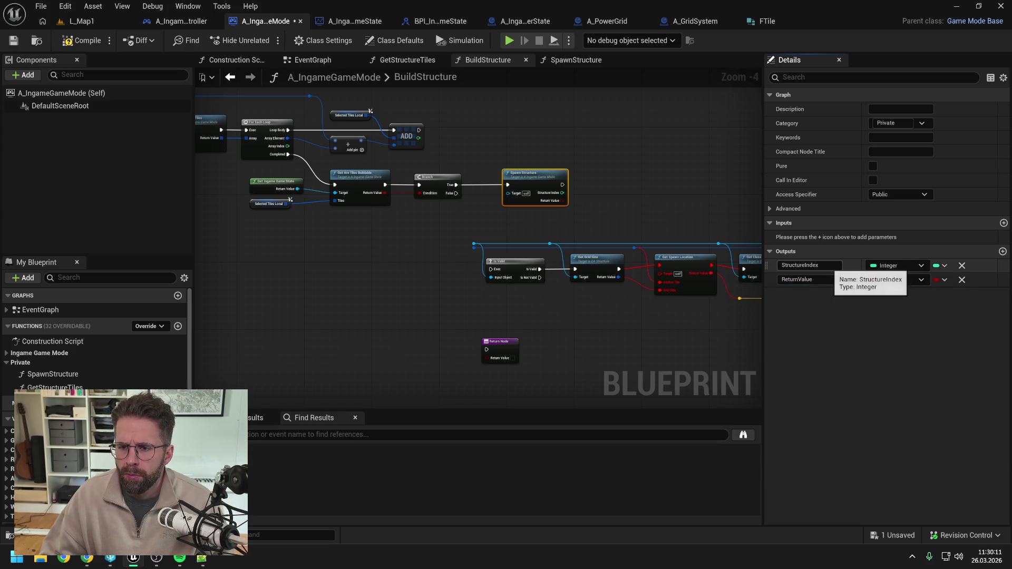
left_click(807, 279)
type("IsValid")
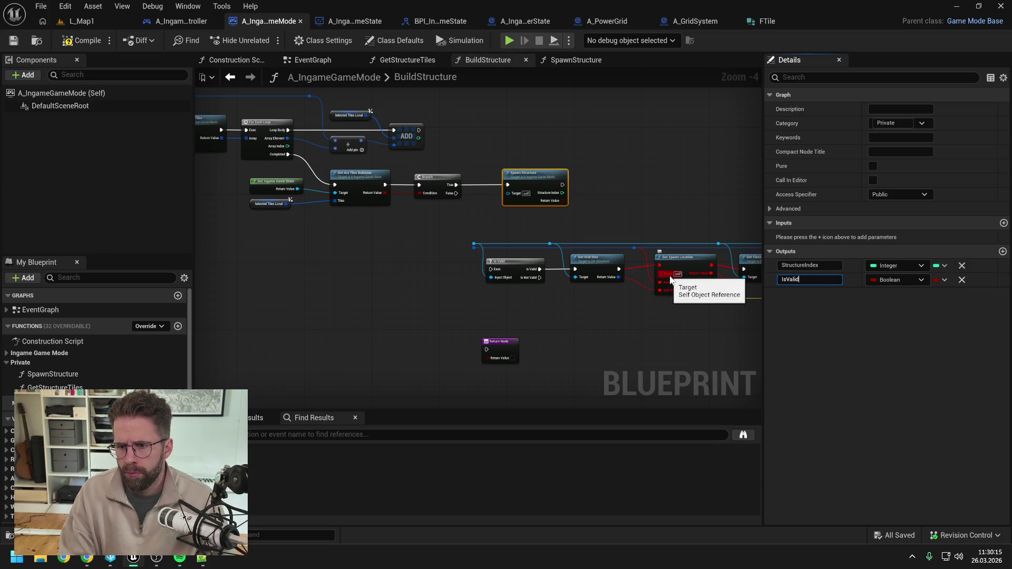
key("Return")
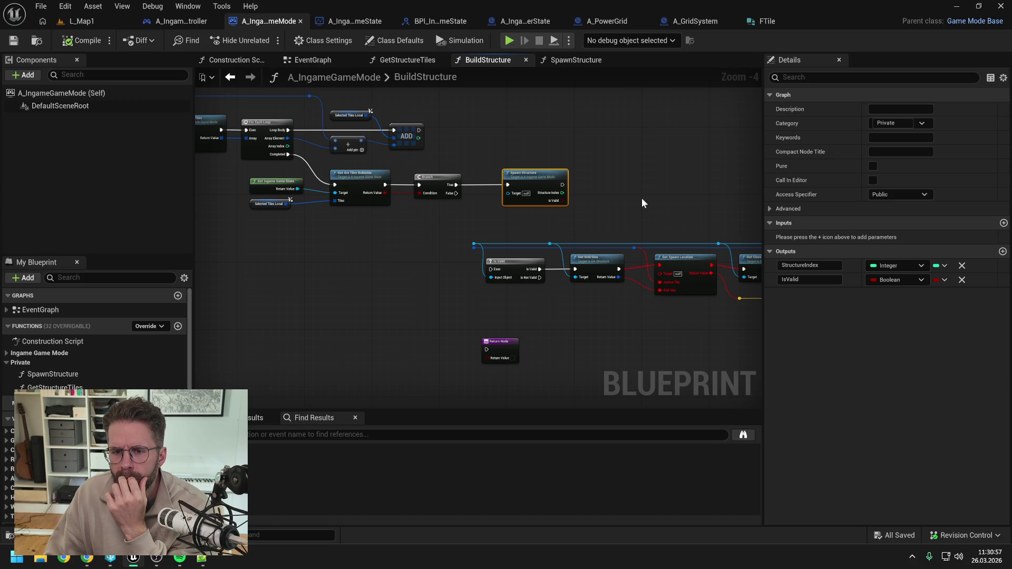
Delete SpawnStructure's IsValid output and save the blueprint
left_click(962, 280)
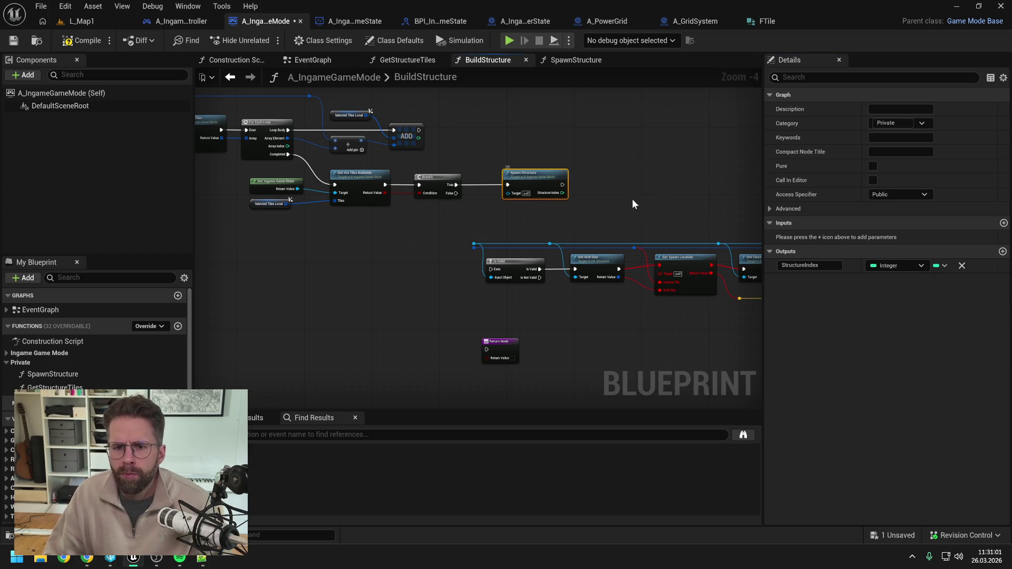
key("ctrl+s")
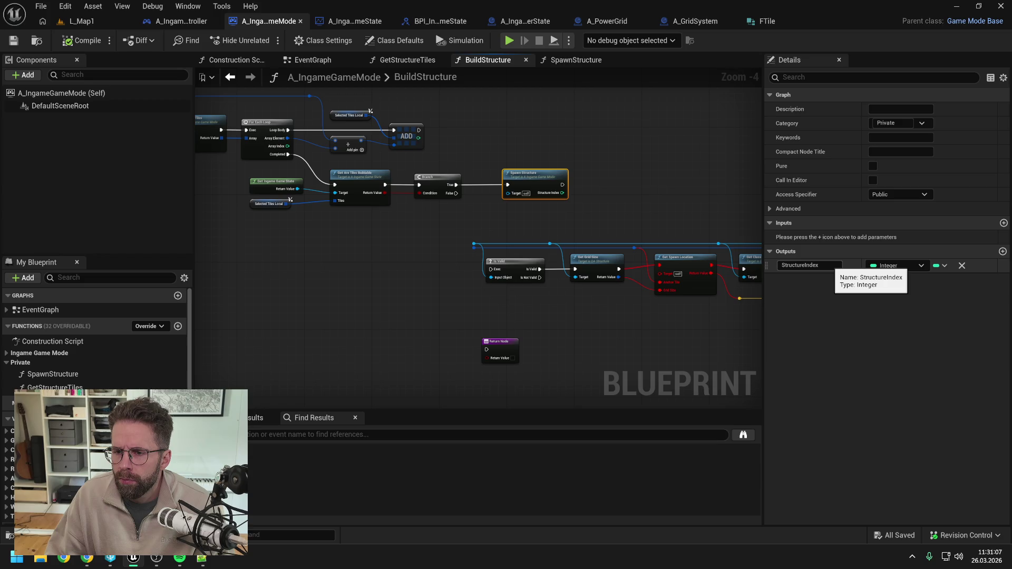
Keep the StructureIndex name and give SpawnStructure the description 'Returns -1 if invalid'
left_click_drag(821, 265, 805, 266)
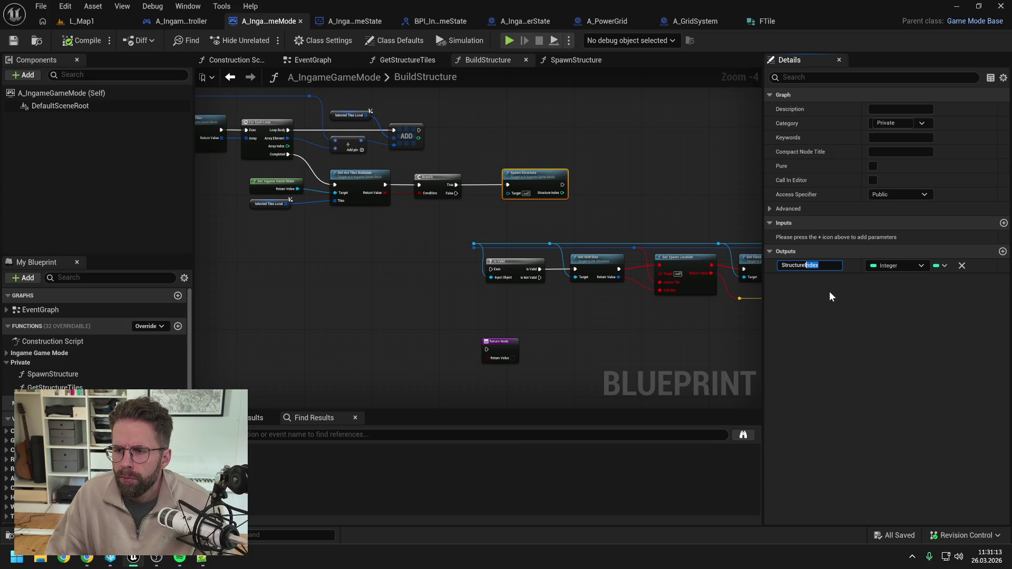
key("Return")
left_click(891, 109)
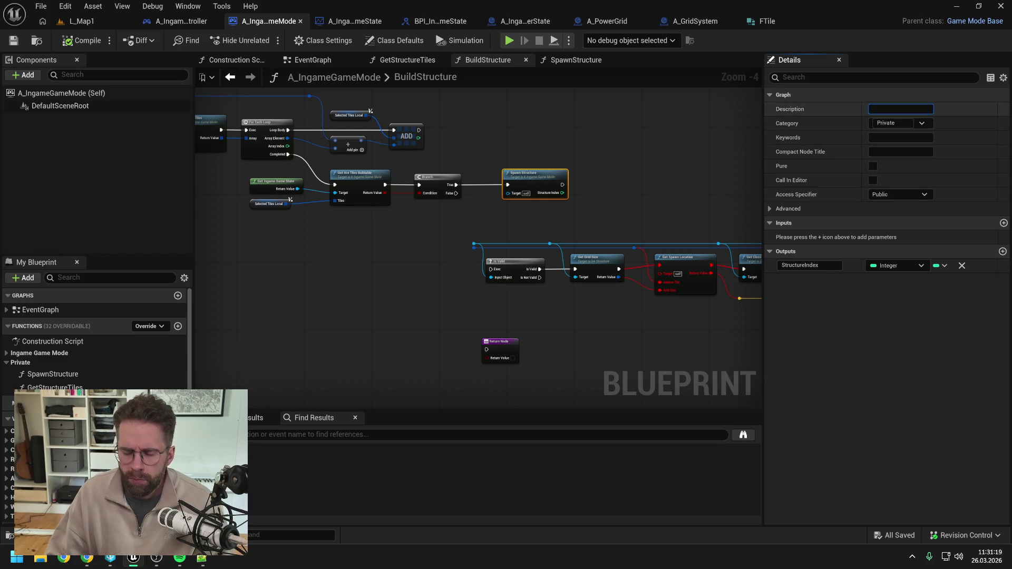
type("Return")
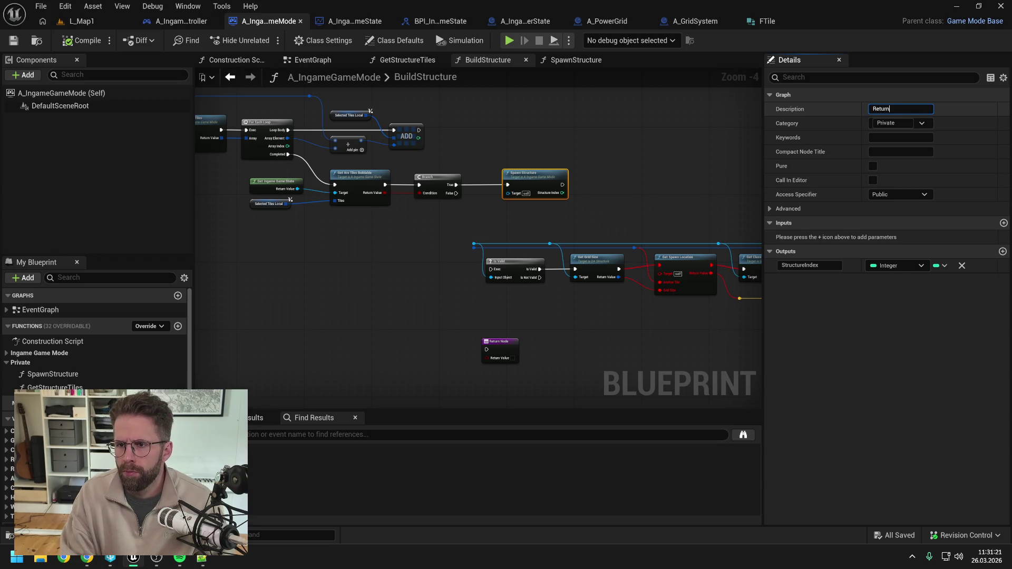
type("s")
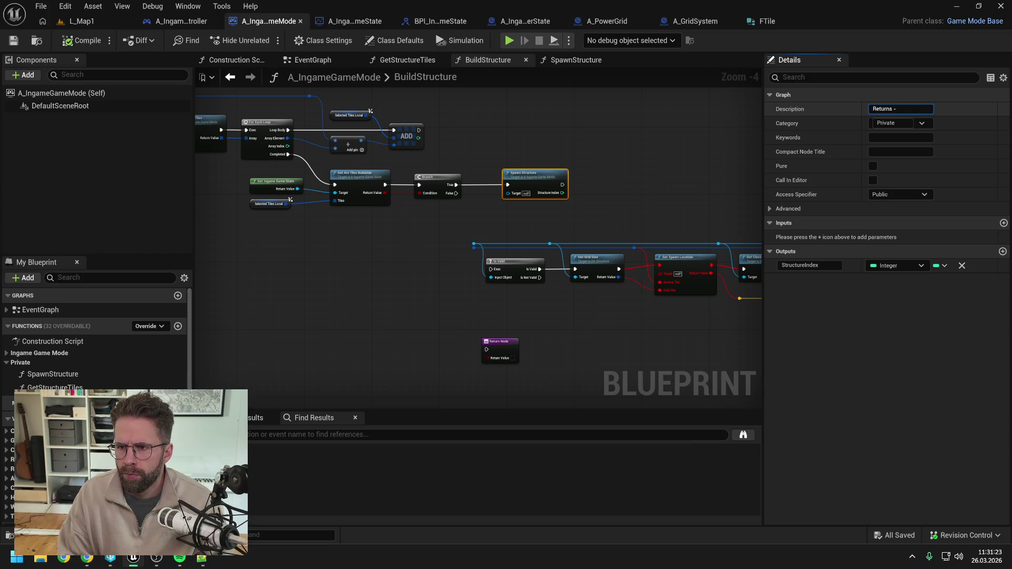
type(" -1 if in")
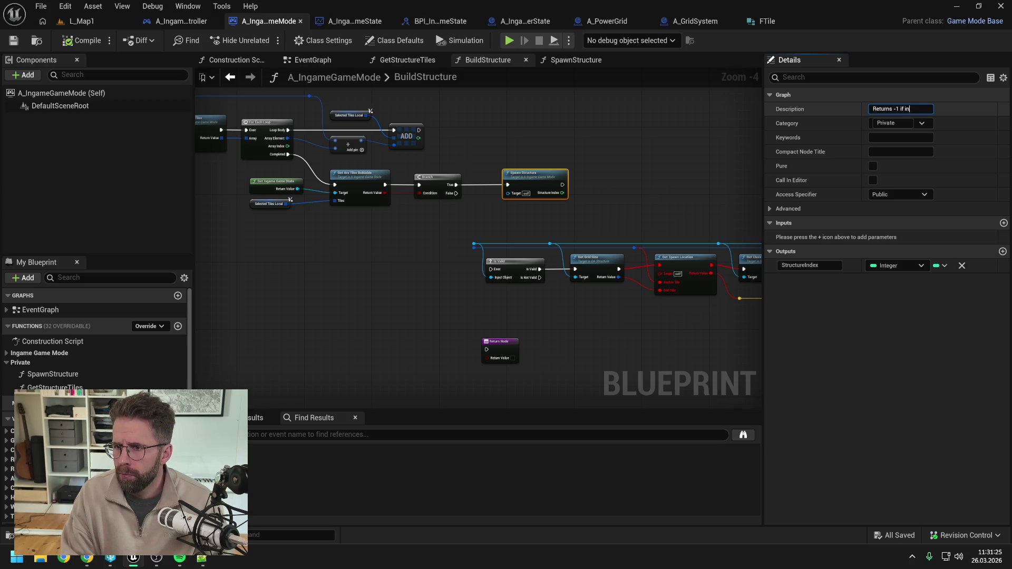
type("valid")
key("Return")
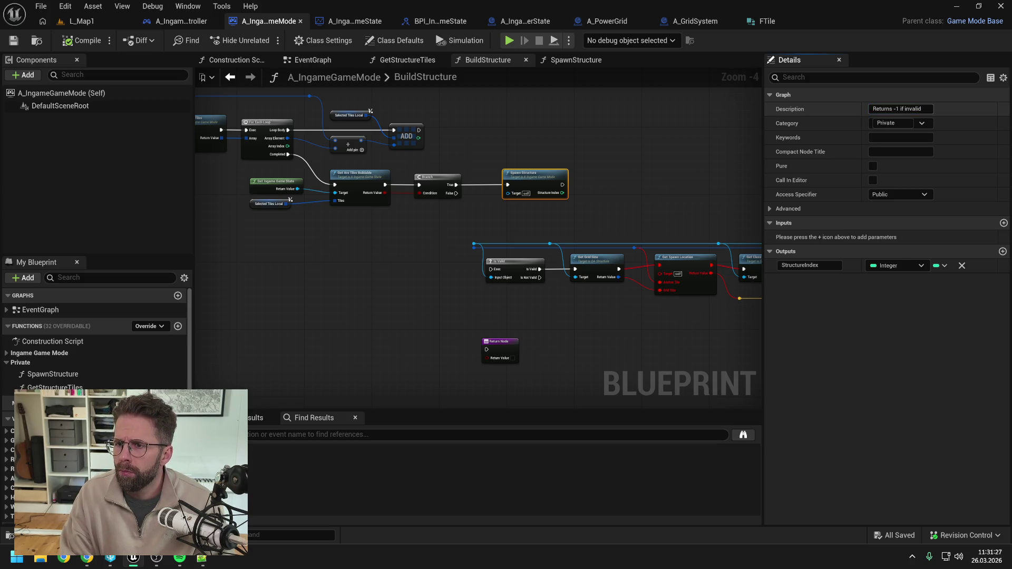
left_click(638, 176)
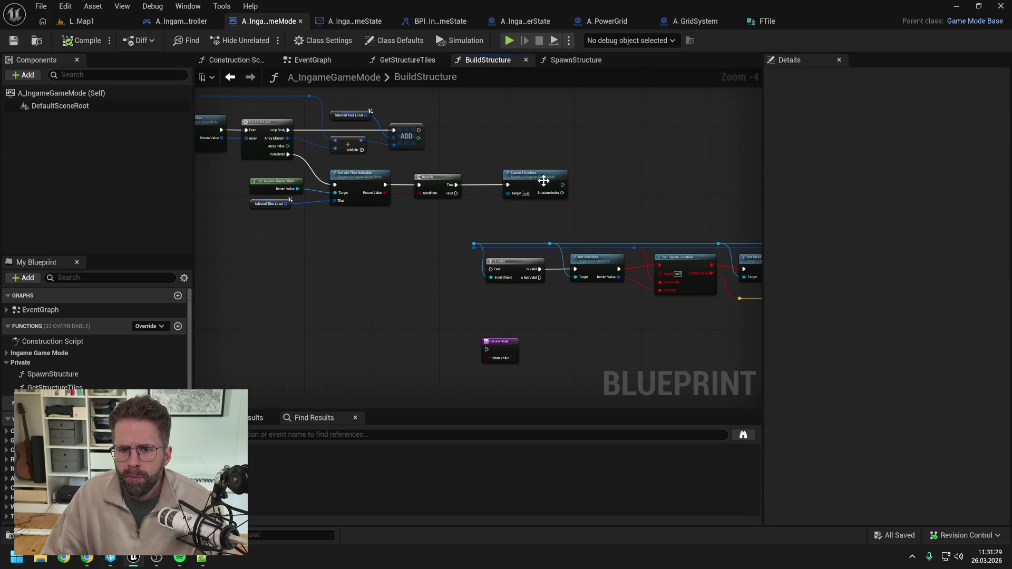
left_click(543, 181)
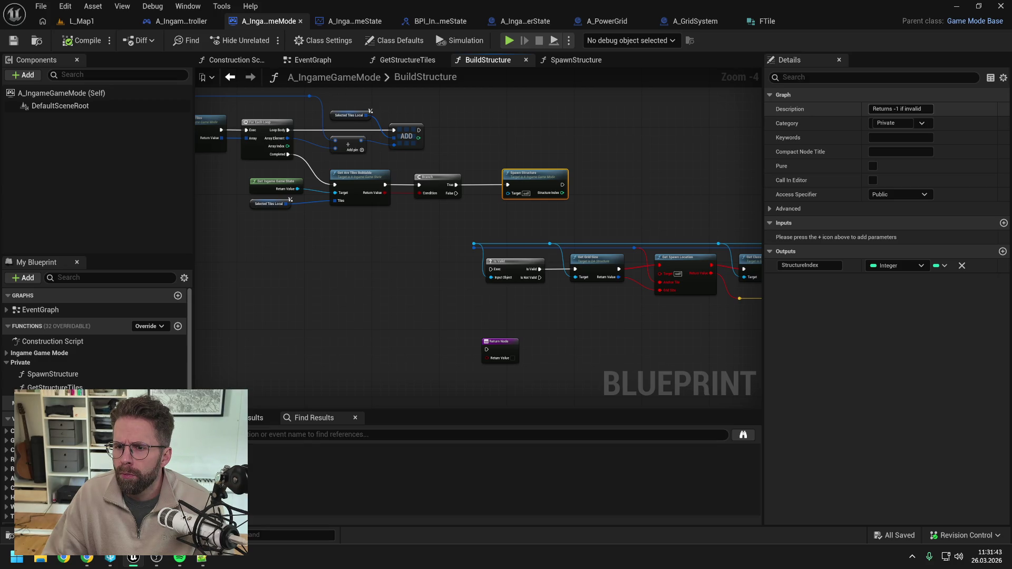
Take the text out of the Description field and start editing the Compact Node Title
left_click(770, 209)
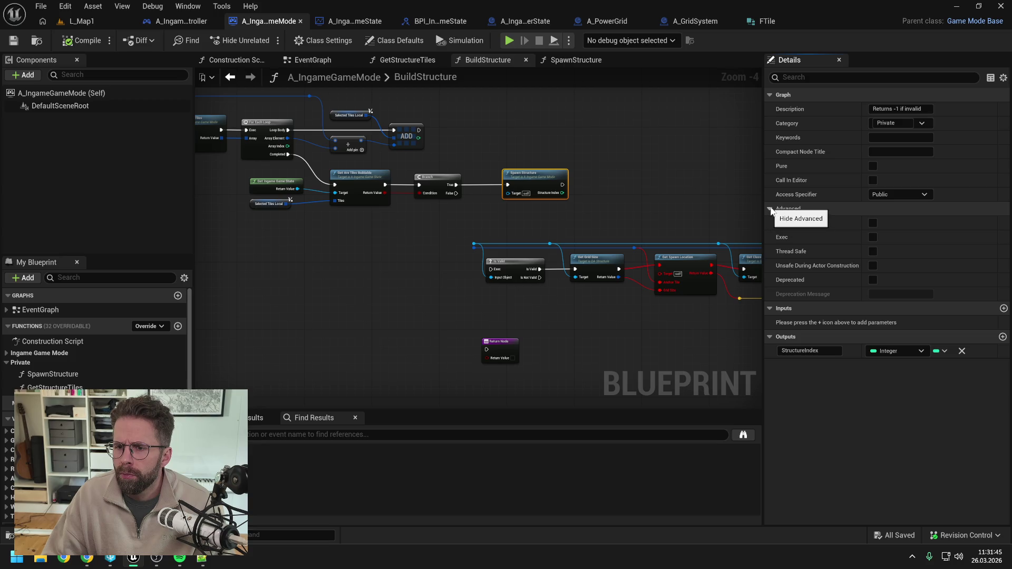
left_click(770, 209)
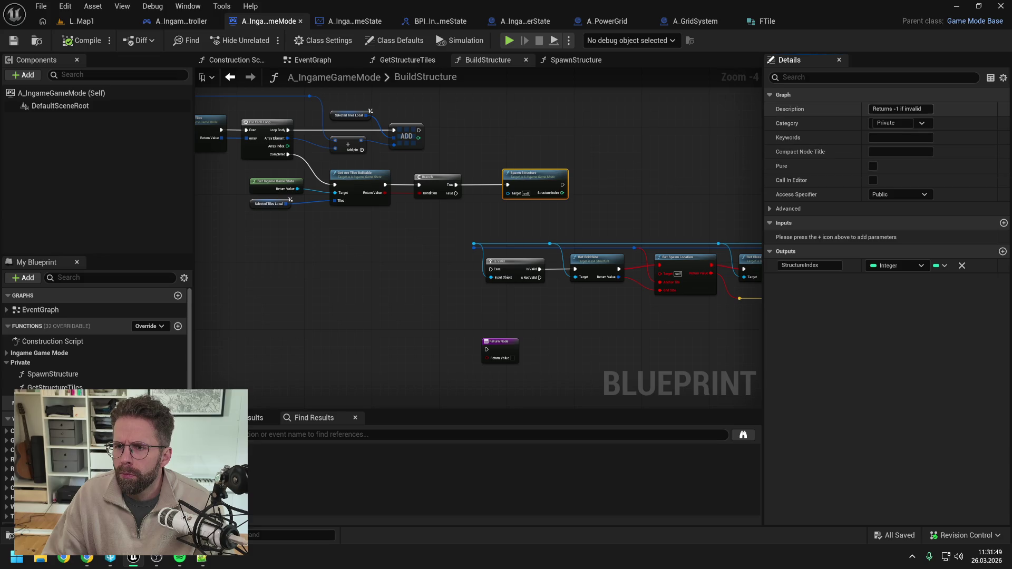
left_click(901, 109)
key("BackSpace")
left_click(901, 152)
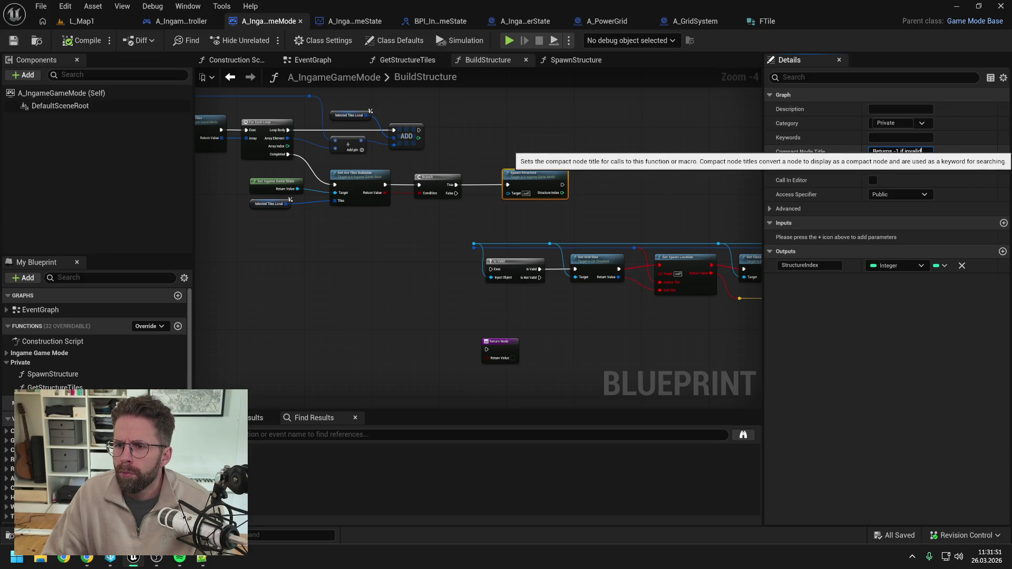
Paste 'Returns -1 if invalid' as the compact node title, then undo, bringing IsValid back
key("ctrl+v")
key("Return")
scroll(529, 181, "up", 1)
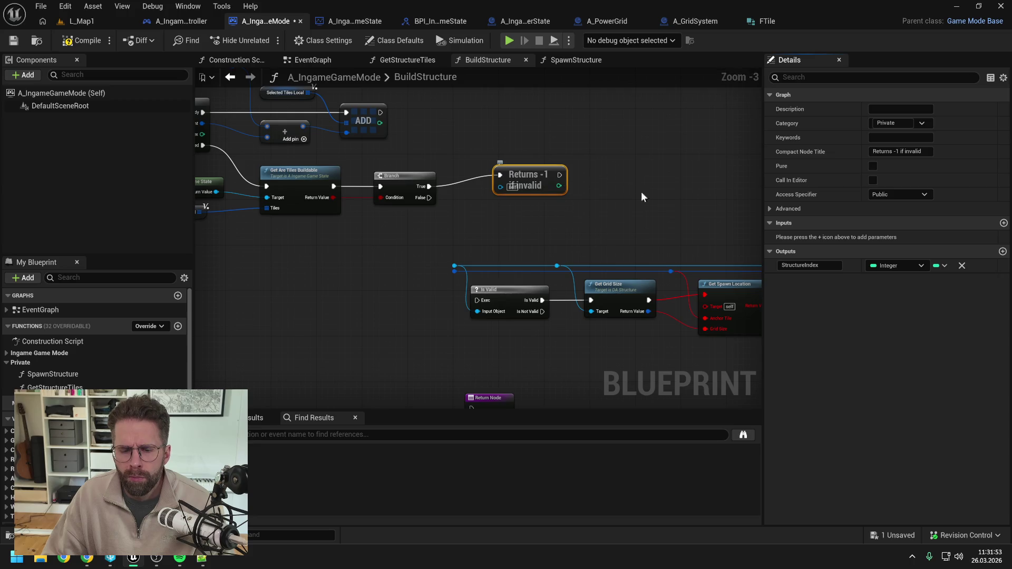
key("ctrl+z")
key("ctrl+z")
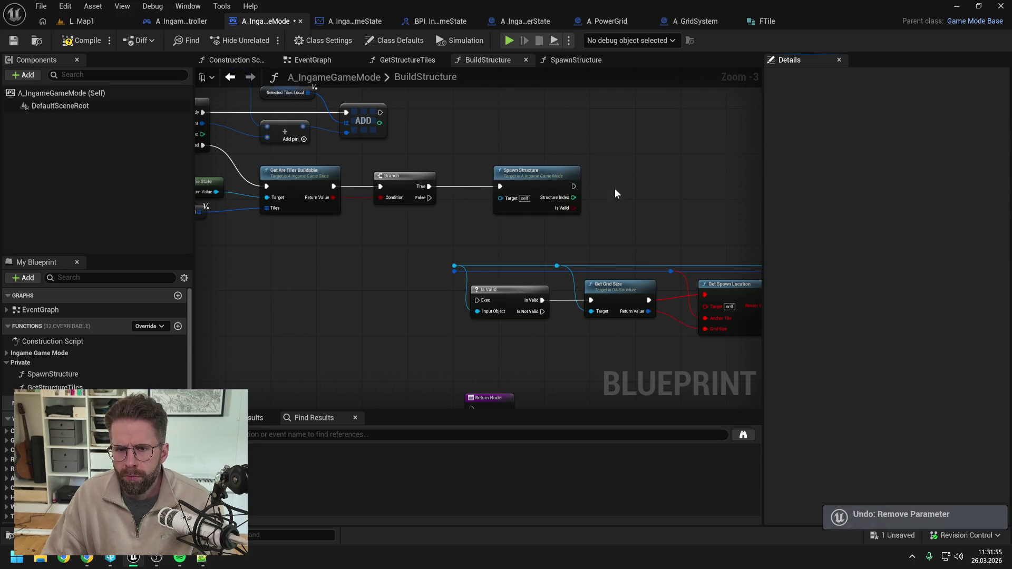
Delete the IsValid output from Spawn Structure again and save the blueprint
left_click(901, 109)
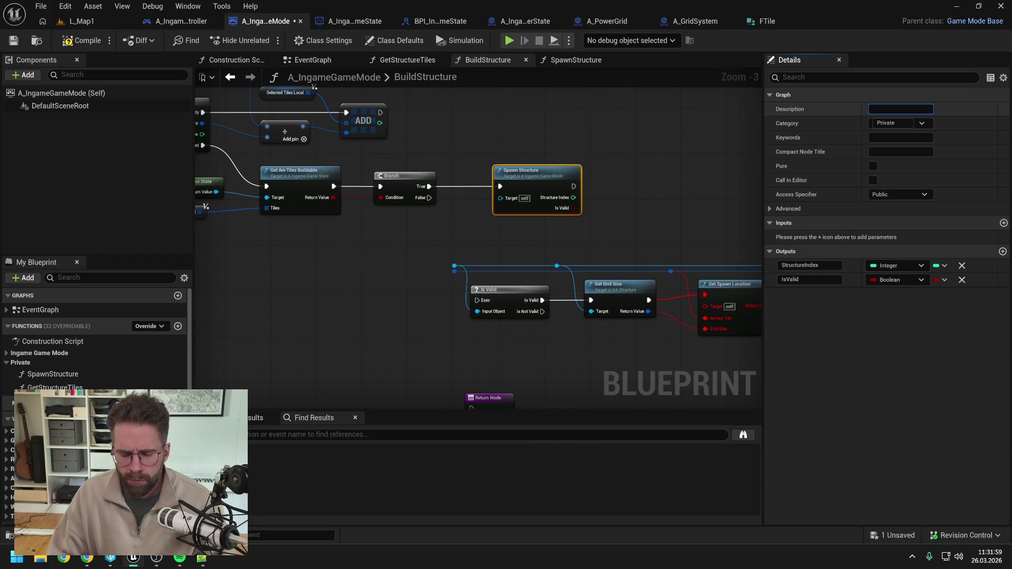
left_click(641, 173)
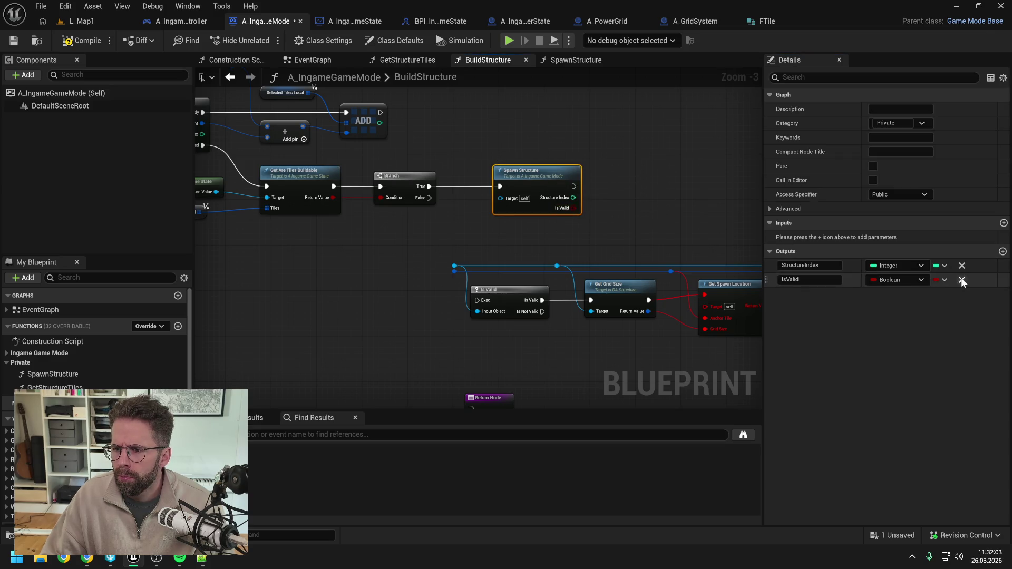
left_click(596, 180)
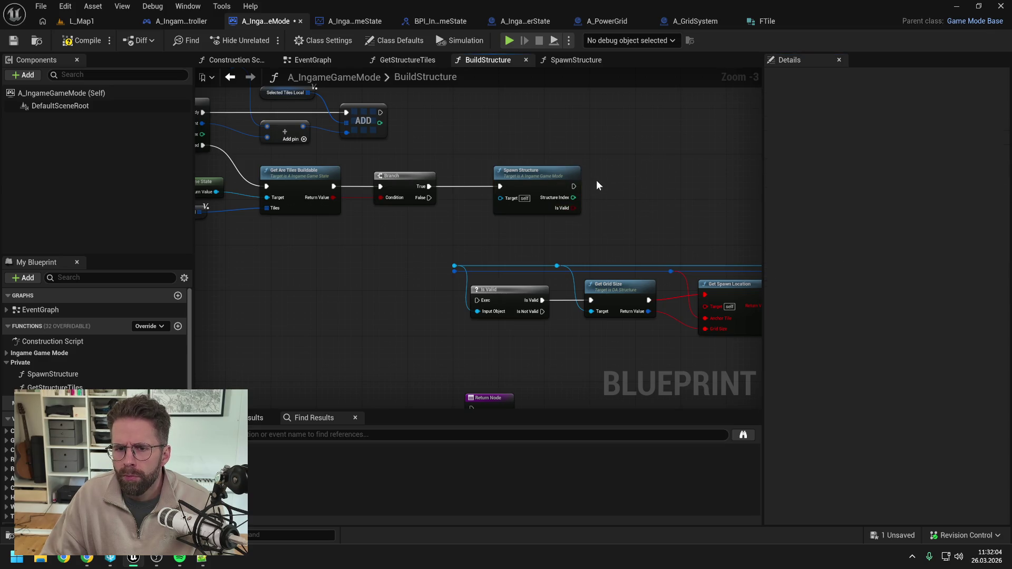
left_click(533, 176)
left_click(962, 281)
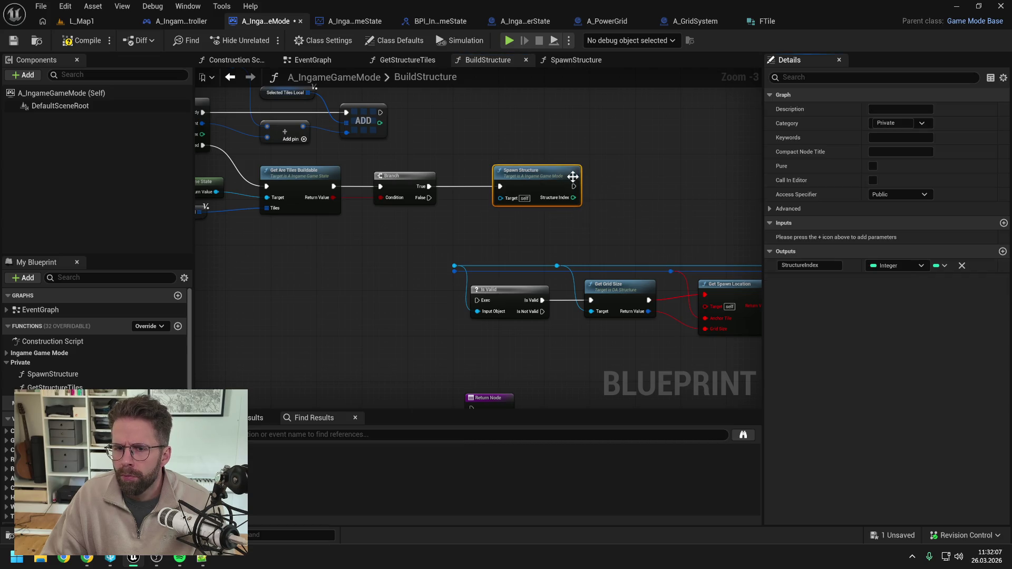
left_click(610, 174)
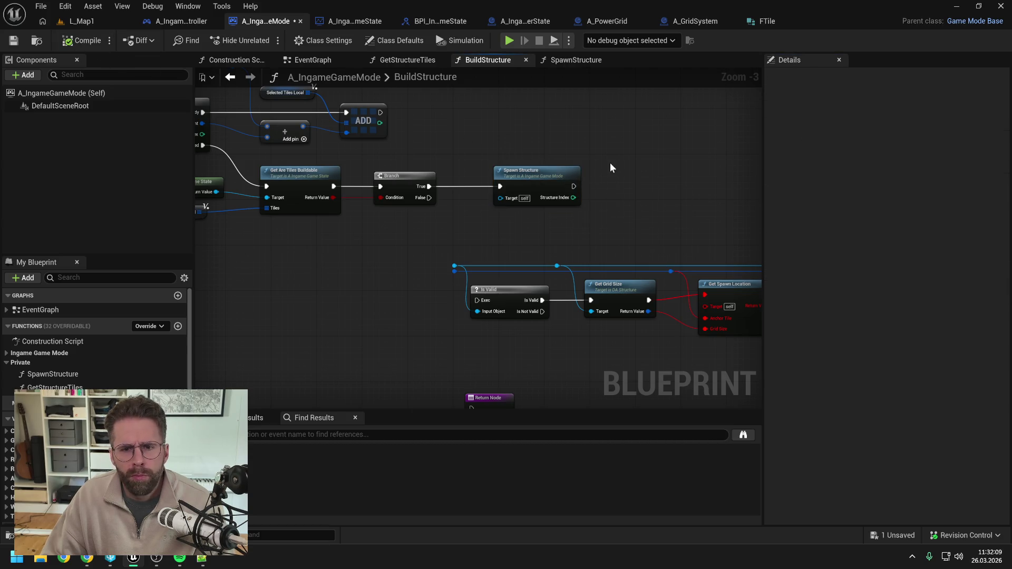
key("ctrl+s")
Rename Spawn Structure's Integer output from StructureIndex to StructureId and save
scroll(618, 172, "down", 1)
left_click_drag(618, 173, 574, 175)
left_click(527, 175)
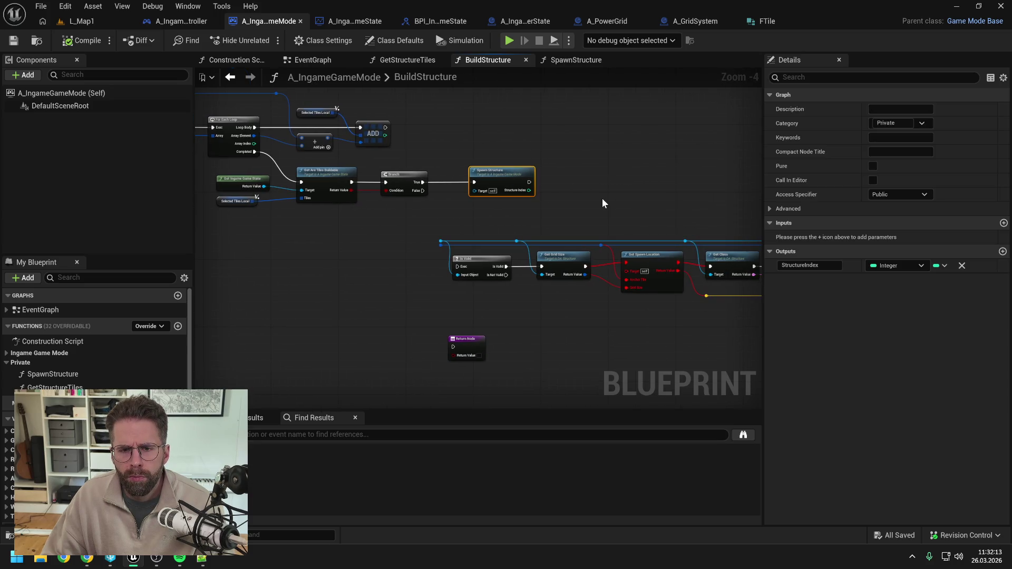
left_click(814, 265)
left_click_drag(819, 265, 805, 265)
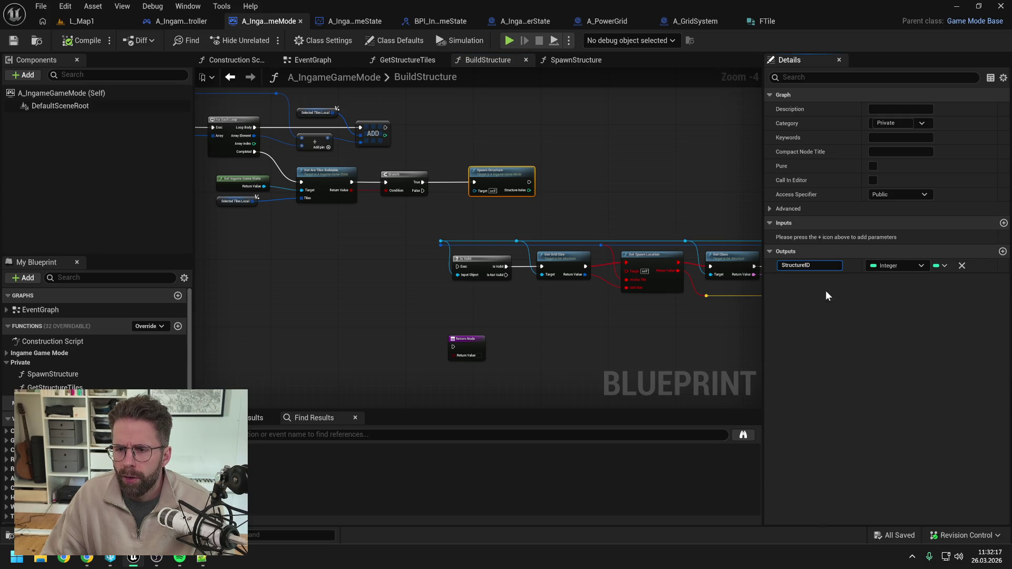
key("Return")
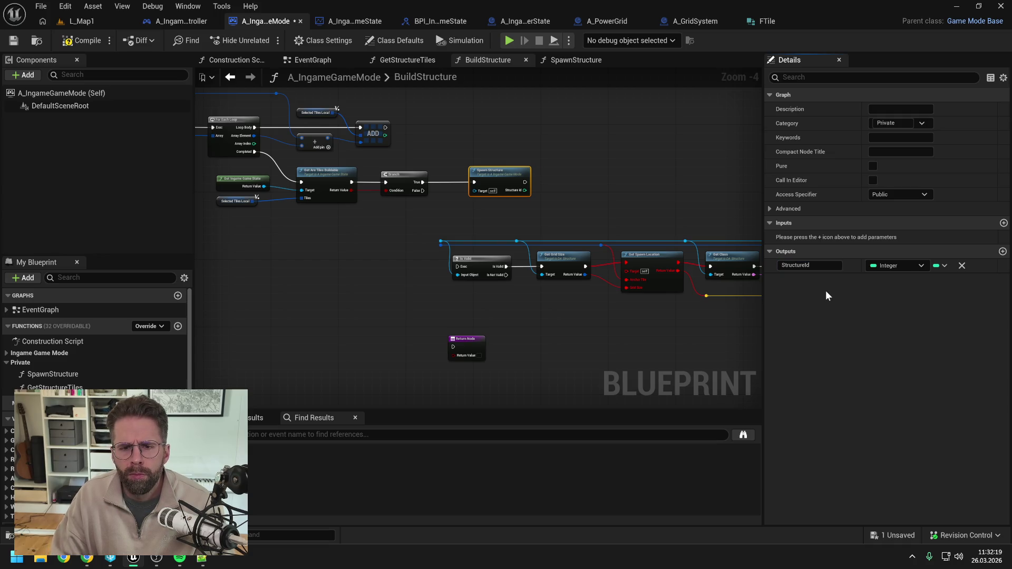
key("ctrl+s")
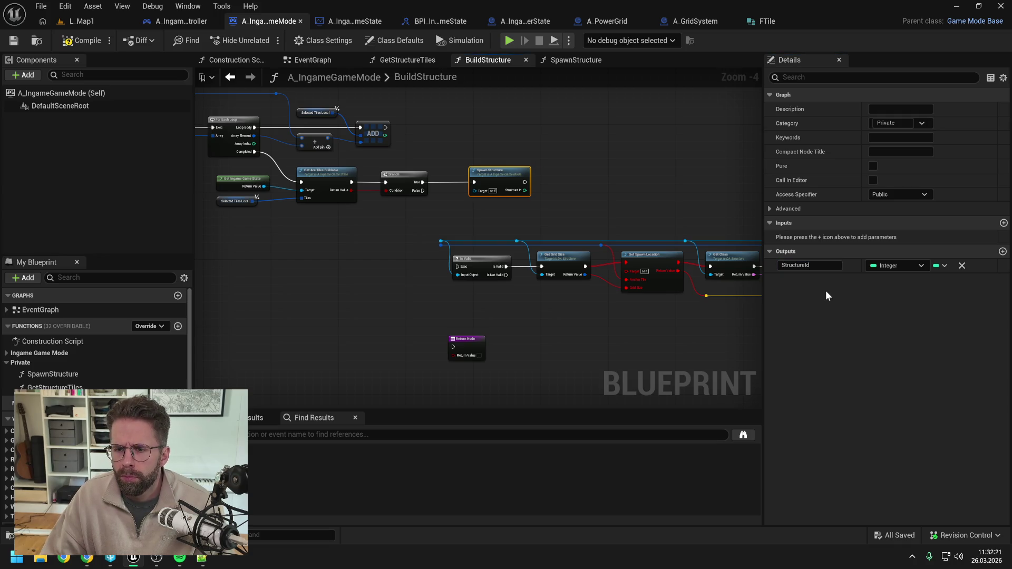
left_click(631, 187)
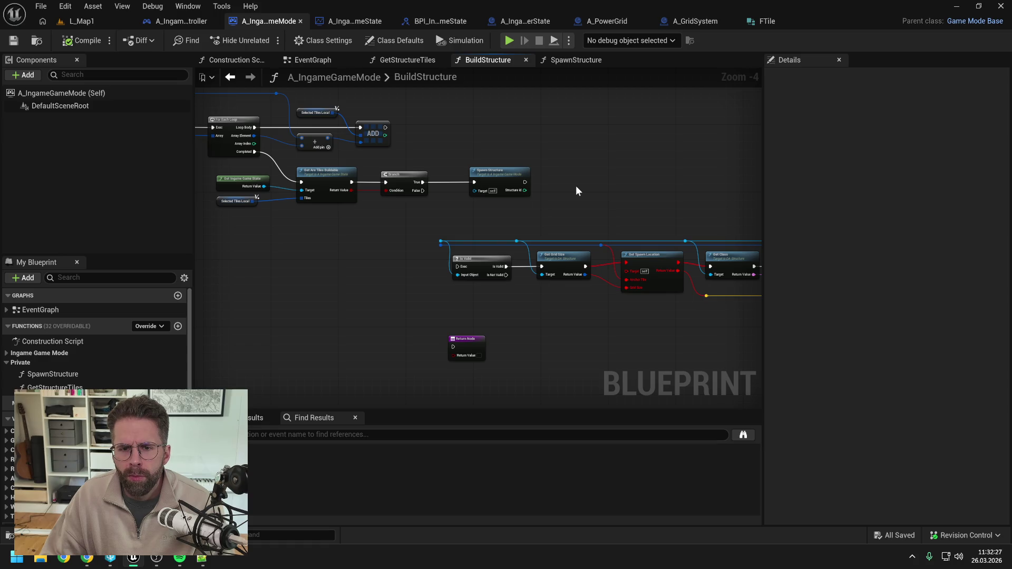
left_click(510, 177)
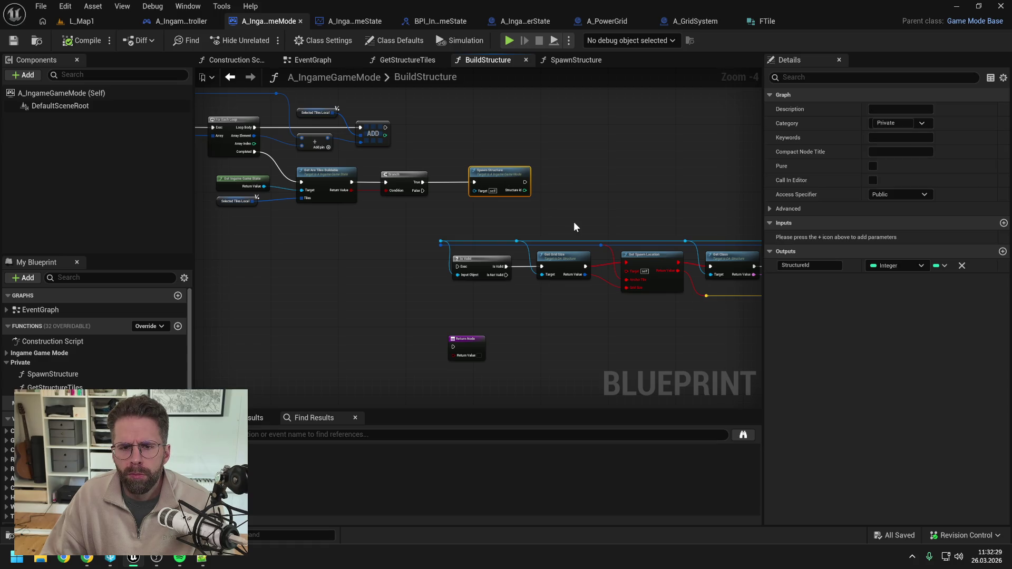
Add a new input parameter to the SpawnStructure function
left_click(1003, 223)
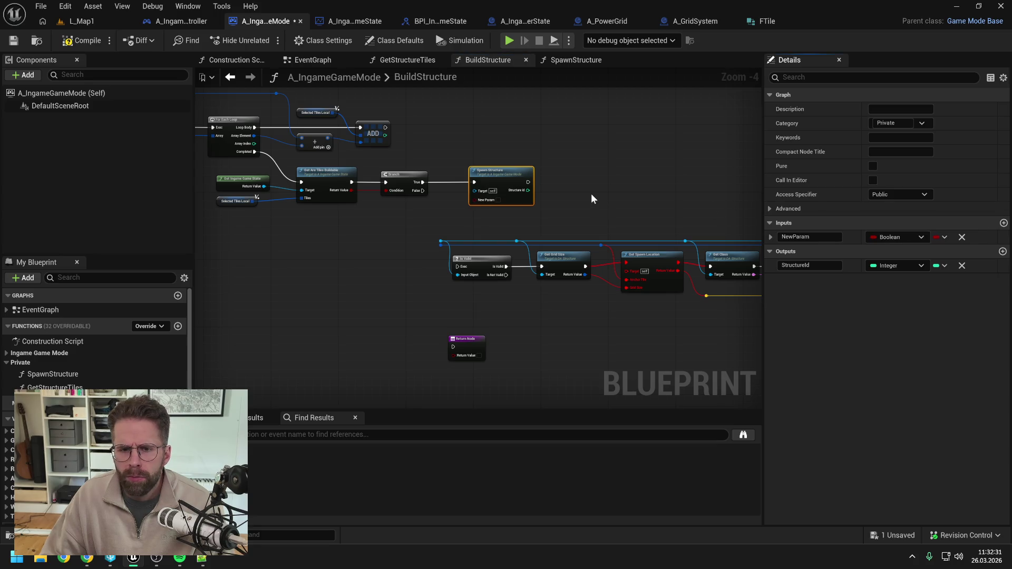
left_click_drag(592, 199, 716, 202)
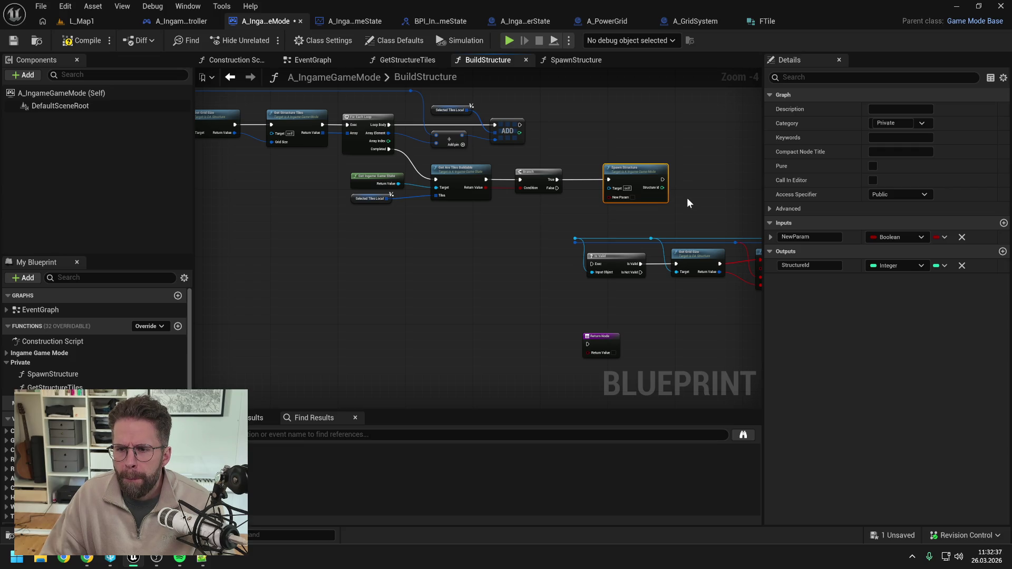
mouse_move(619, 176)
left_mouse_down()
mouse_move(962, 190)
mouse_move(462, 173)
left_mouse_up()
left_click_drag(691, 142, 583, 151)
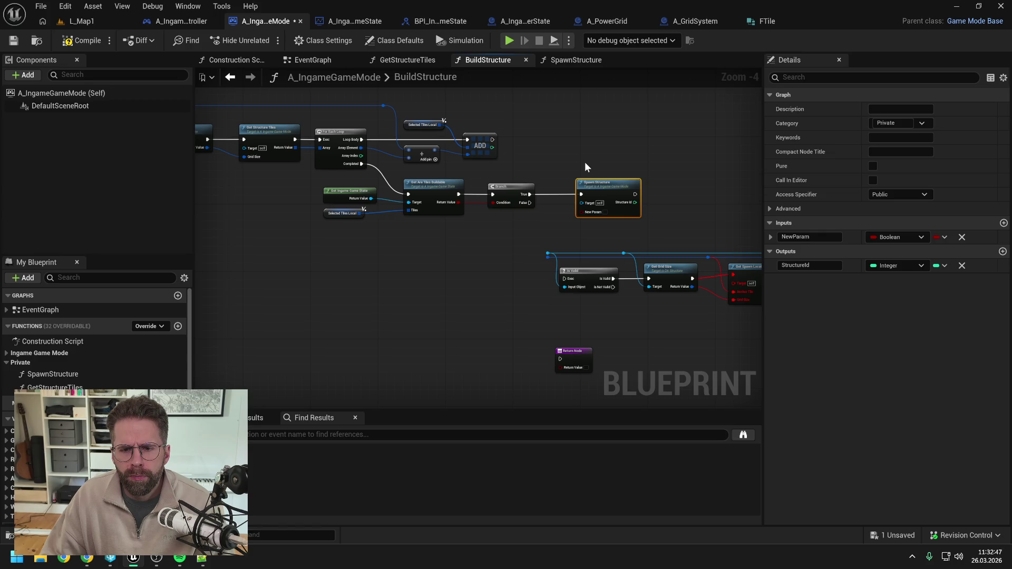
left_click_drag(584, 163, 745, 157)
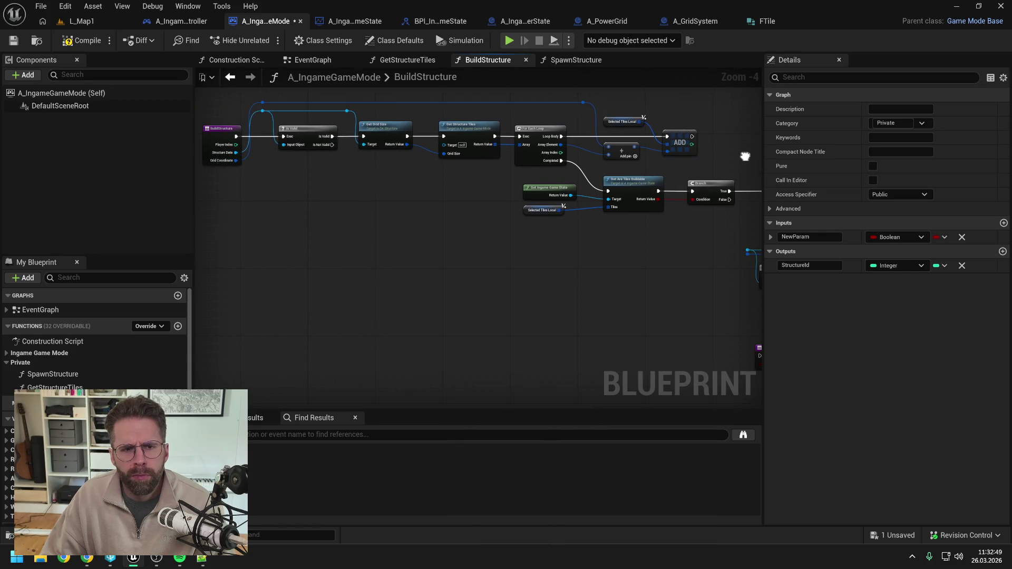
Make the new input a DA Structure object reference named StructureData
left_click(909, 237)
type("str")
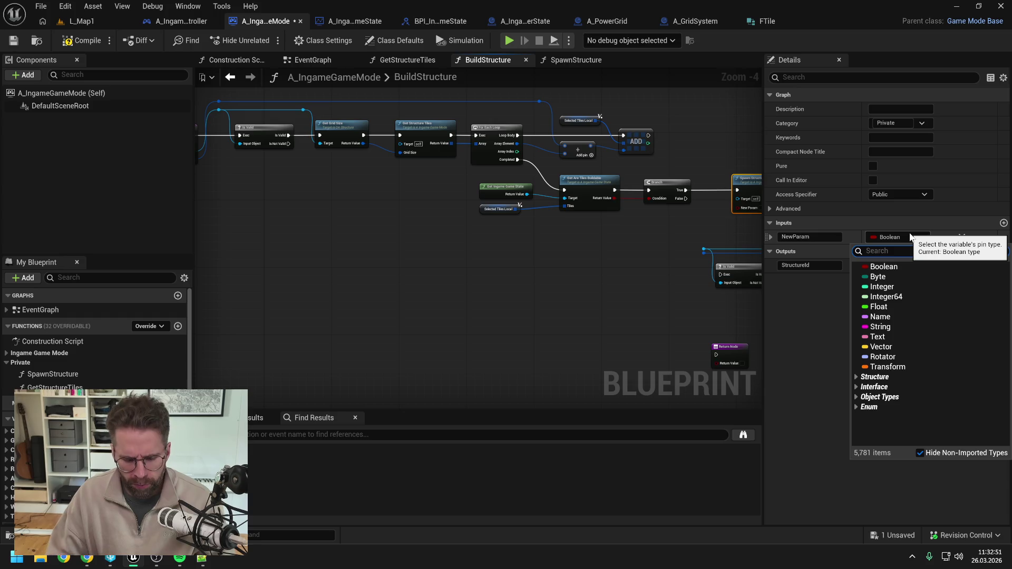
type("ucture dat")
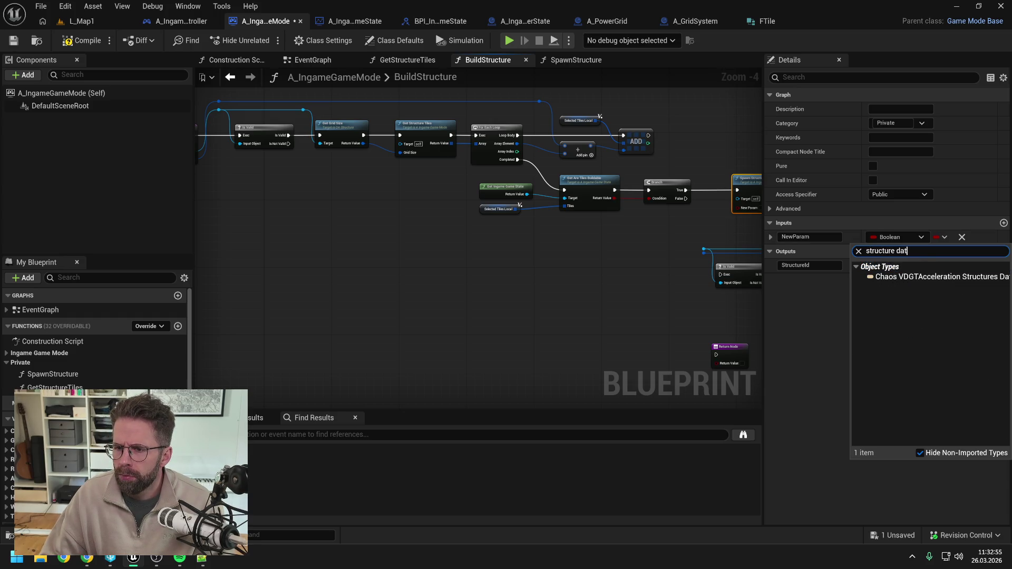
key("Escape")
type("da")
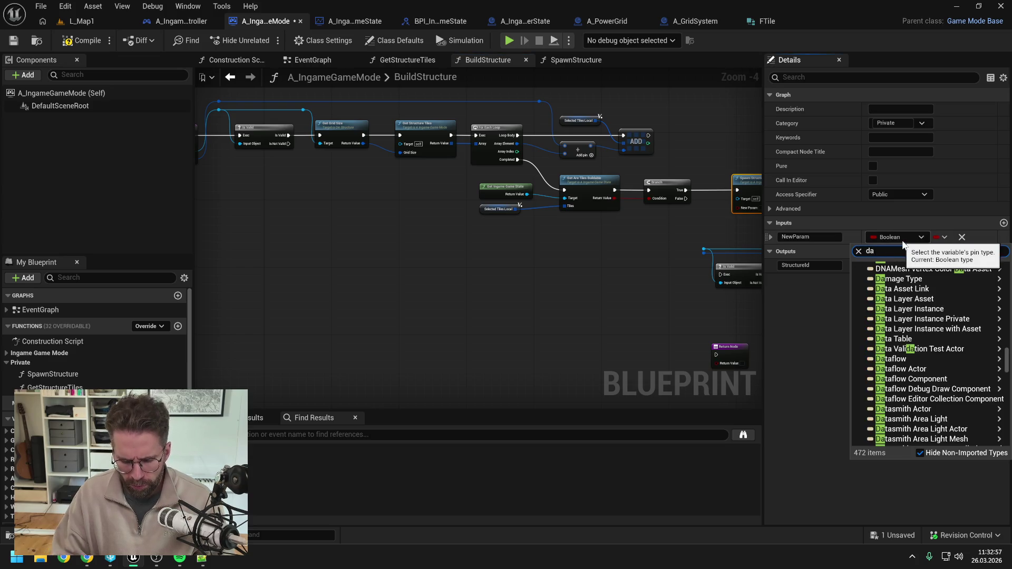
type("_struc")
mouse_move(896, 273)
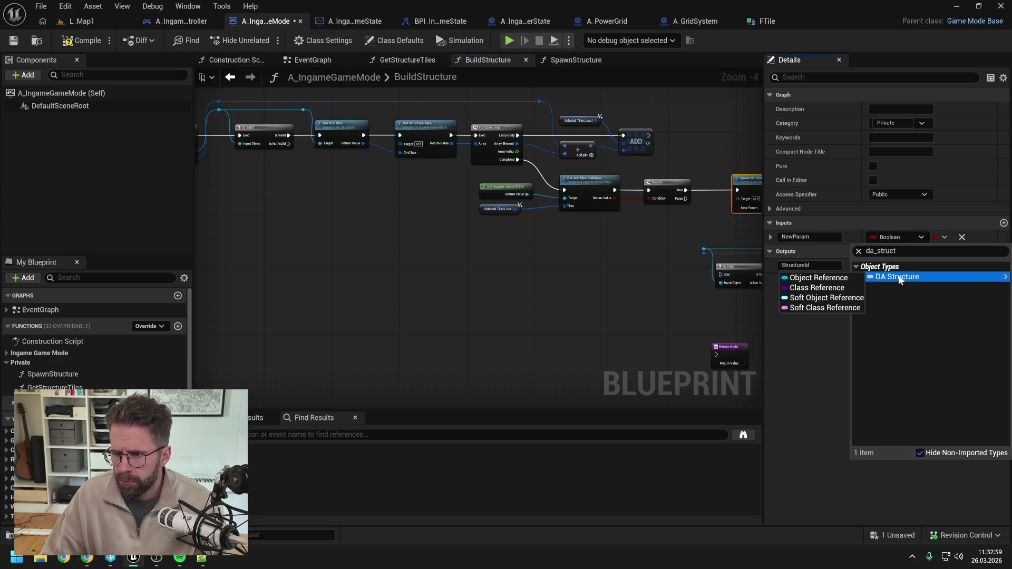
left_click(841, 274)
left_click(806, 236)
type("S")
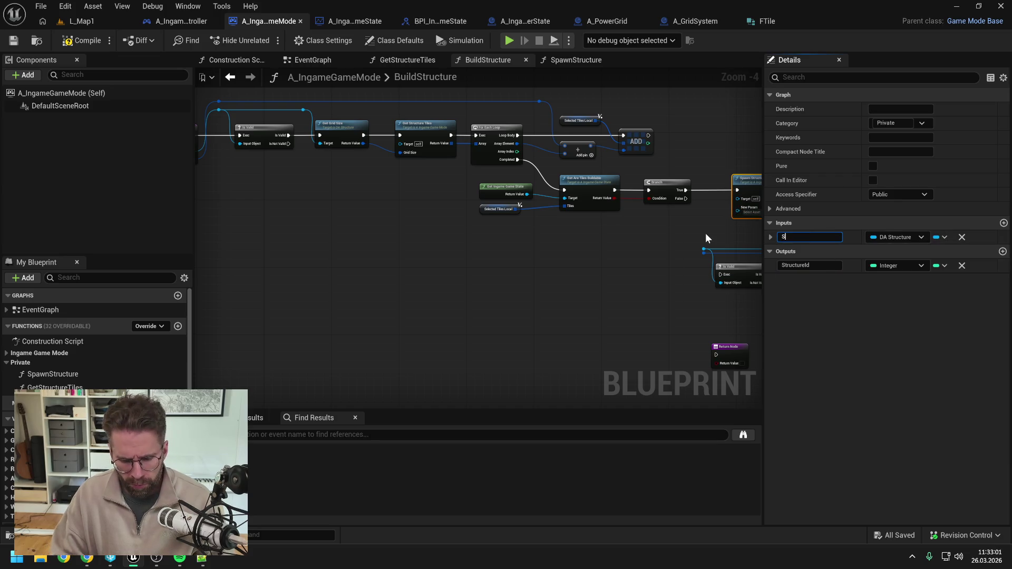
type("tructureData")
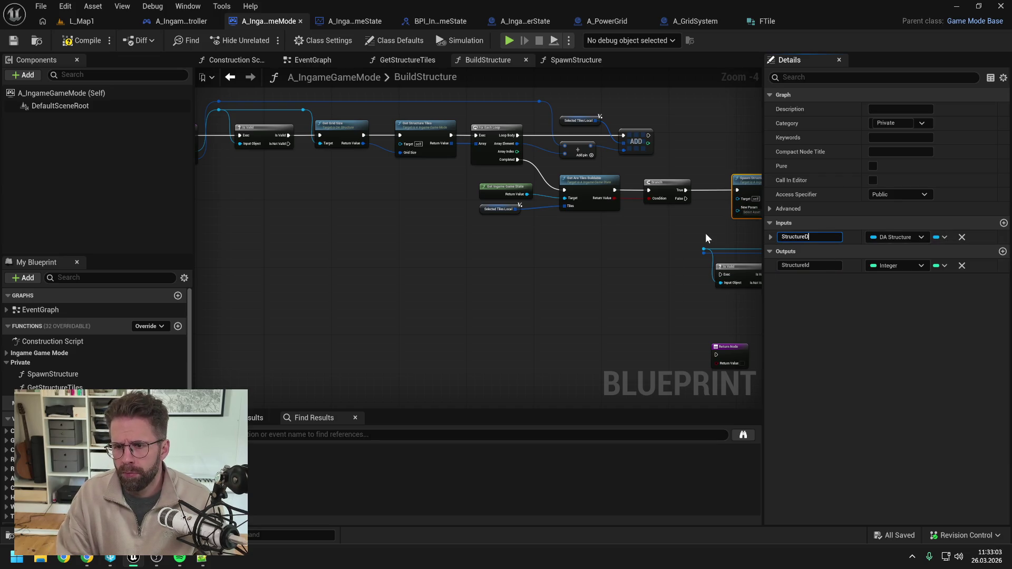
key("Return")
Add a second input to SpawnStructure and open its type choices
mouse_move(580, 245)
left_mouse_down()
mouse_move(695, 241)
mouse_move(533, 239)
left_mouse_up()
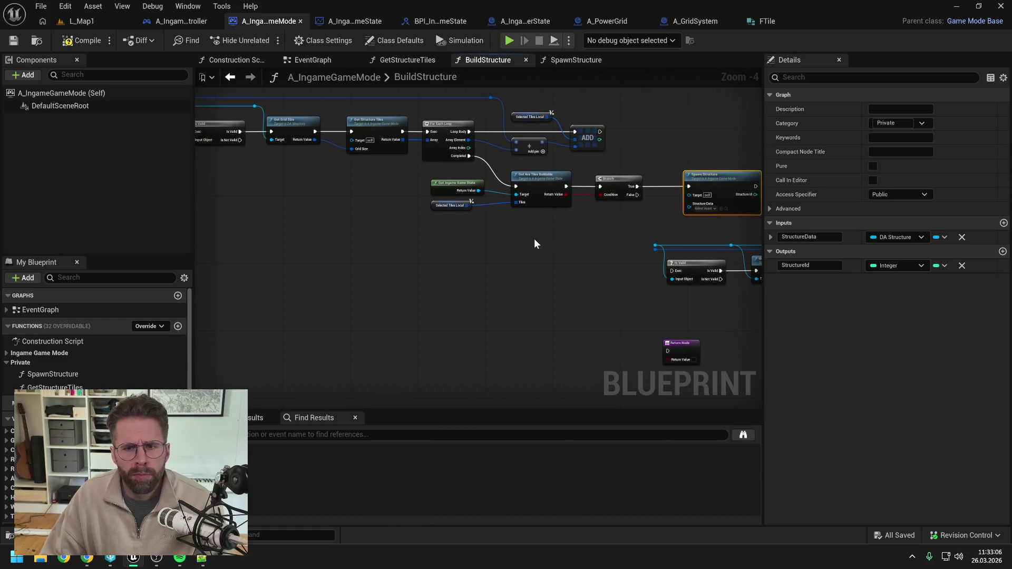
left_click(1003, 223)
left_click(896, 250)
Make the second input an Int Point named GridCoordinate and save the Blueprint
type("intpoint")
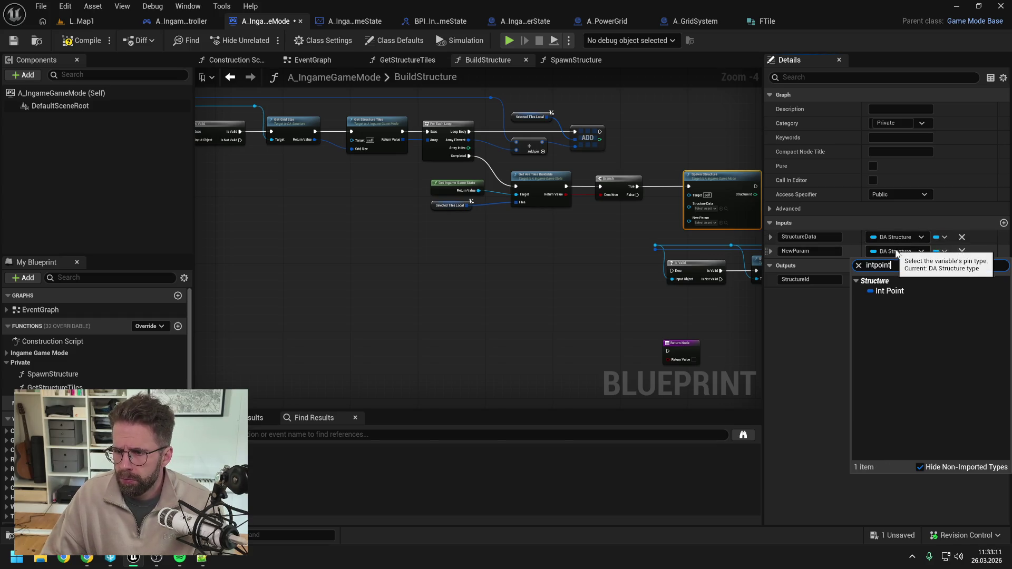
left_click(895, 290)
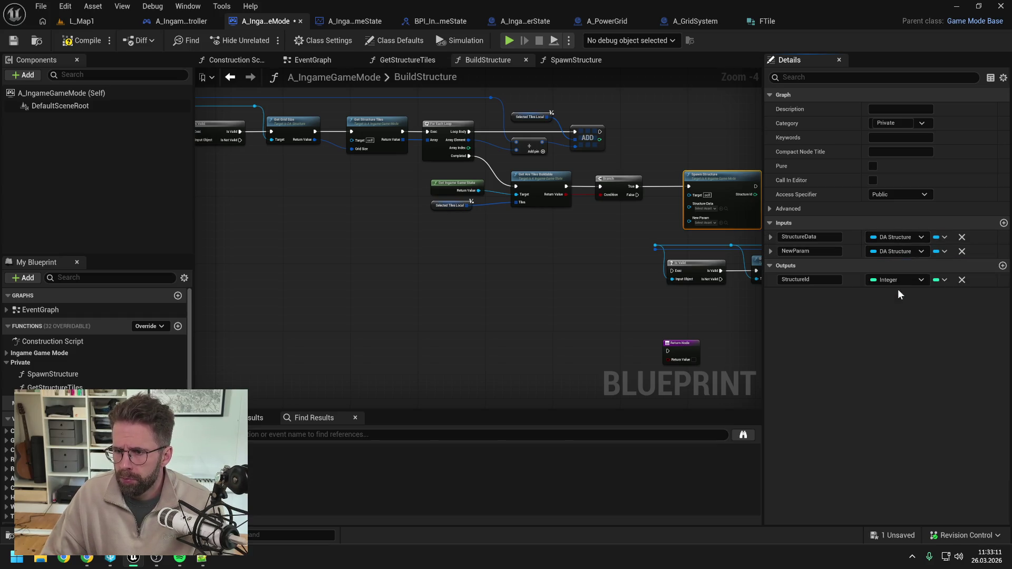
left_click(828, 252)
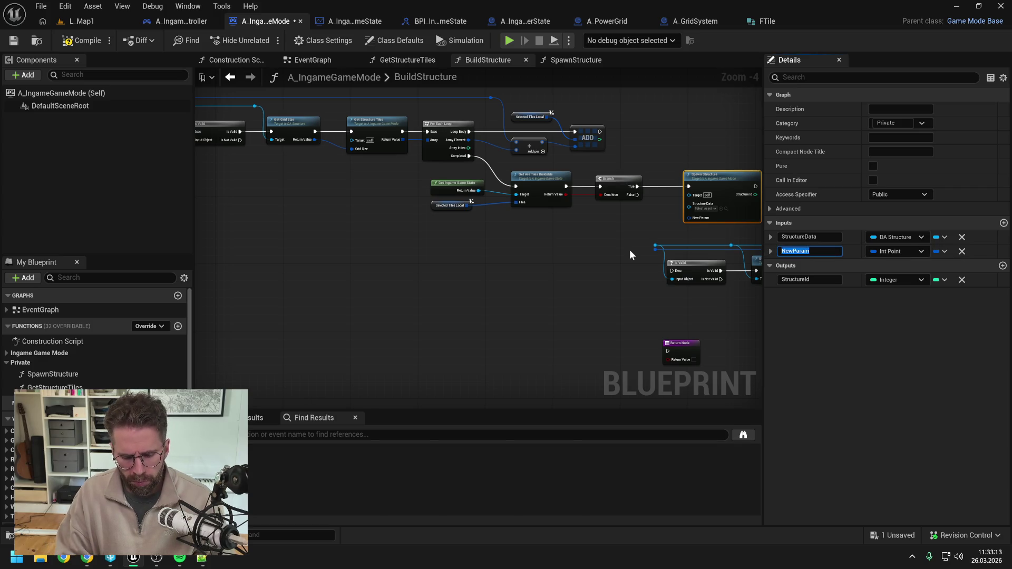
type("G")
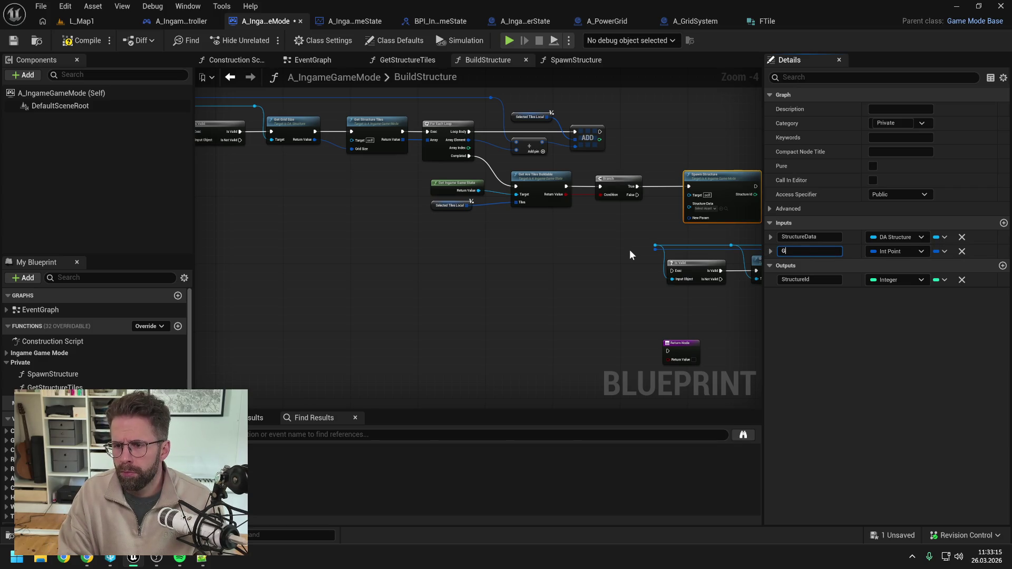
key("BackSpace")
type("GridCoo")
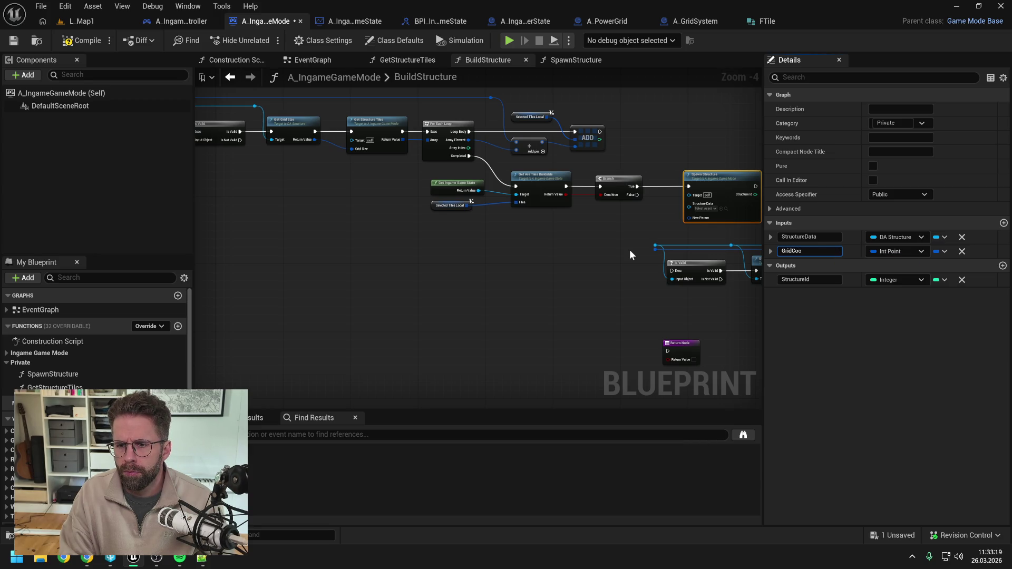
key("BackSpace")
key("BackSpace")
key("BackSpace")
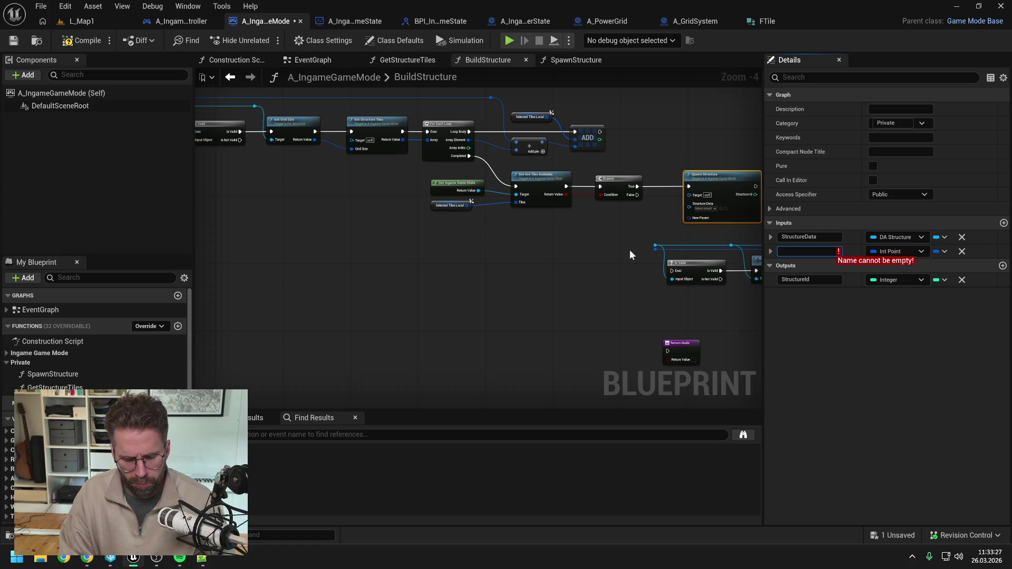
type("GridCoor")
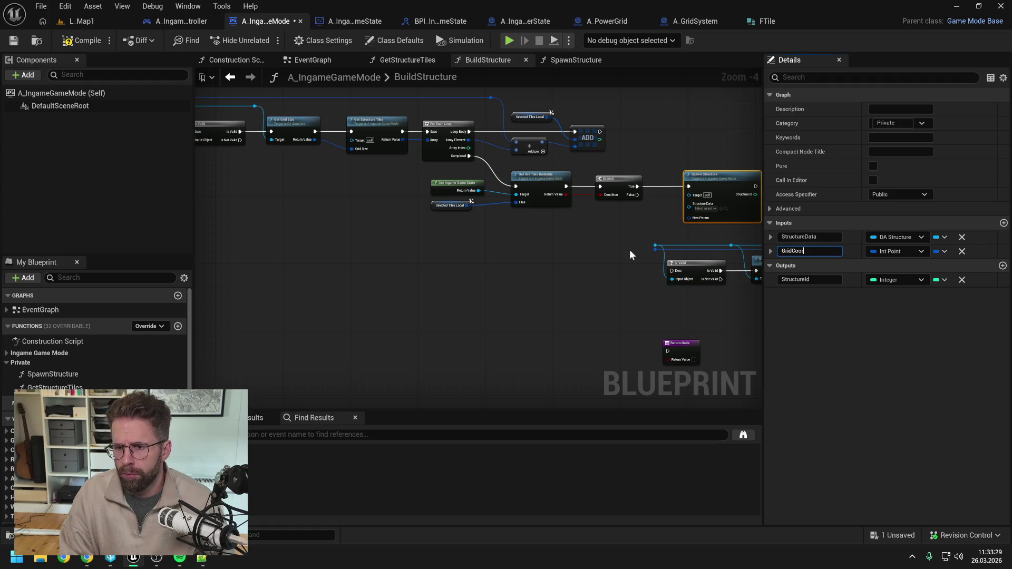
type("dinate")
key("Return")
key("ctrl+s")
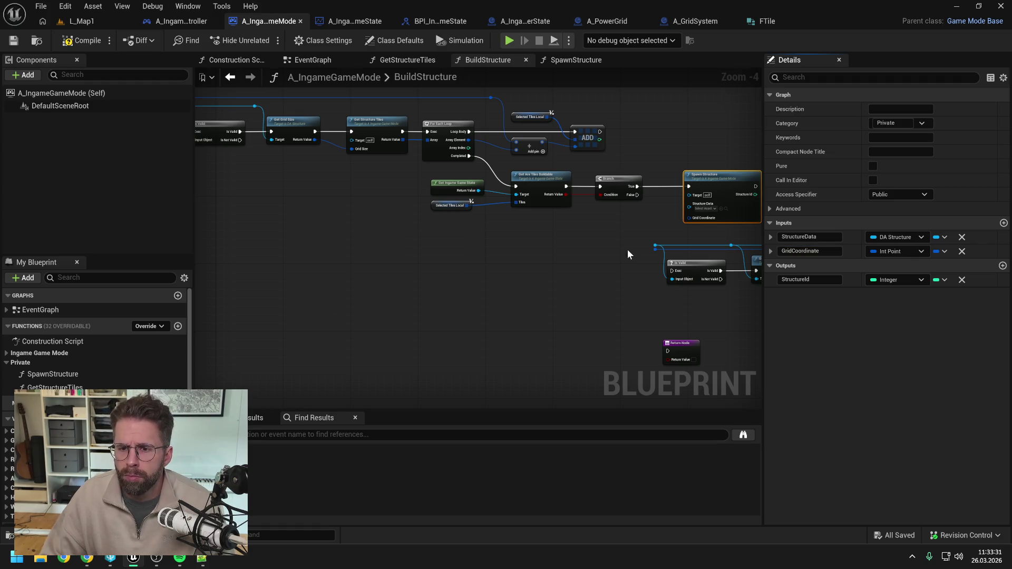
Pan to the entry and Is Valid nodes and inspect the Get Structure Tiles node
left_click(628, 228)
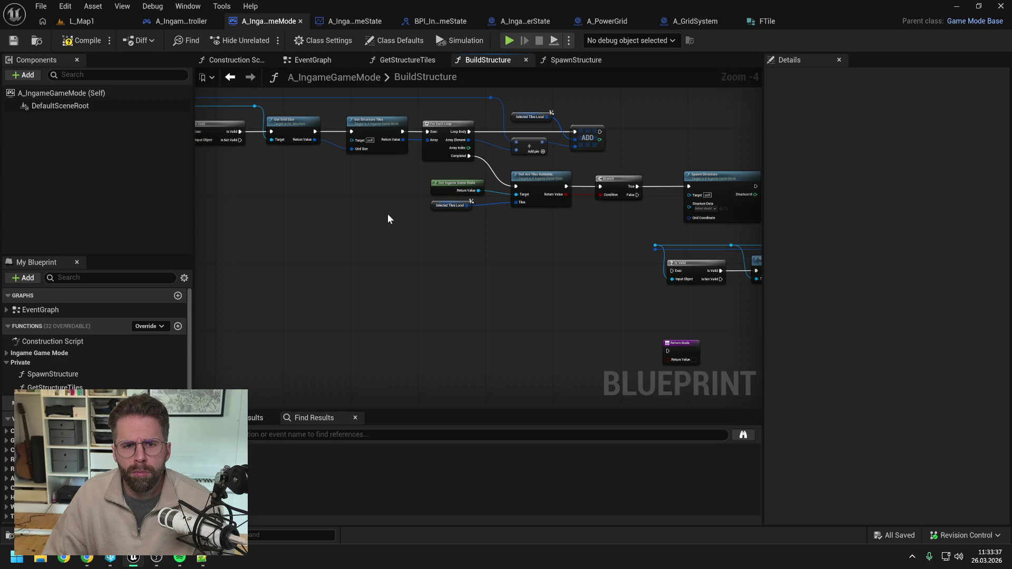
mouse_move(371, 214)
left_mouse_down()
mouse_move(544, 216)
mouse_move(532, 213)
left_mouse_up()
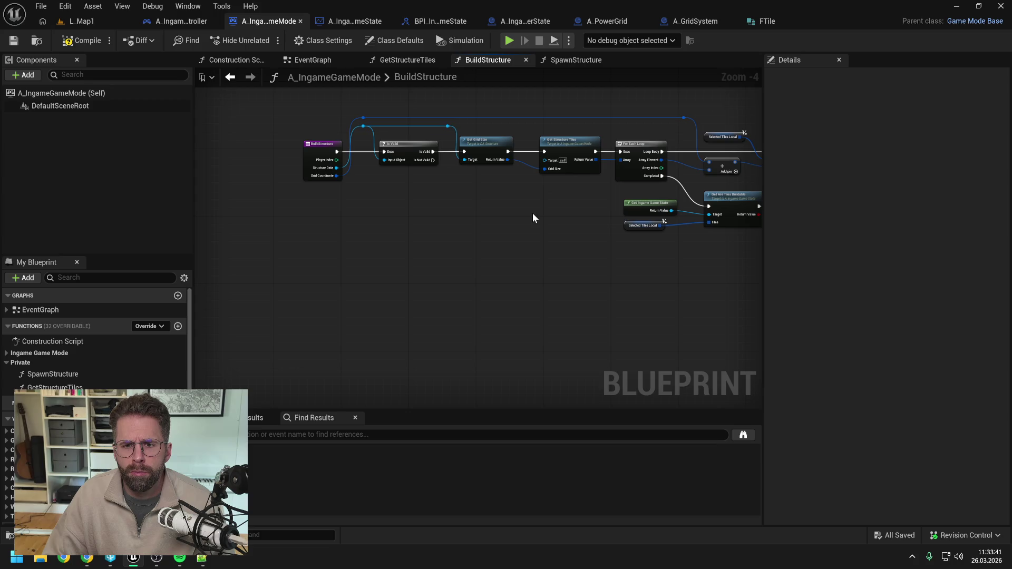
left_click(569, 147)
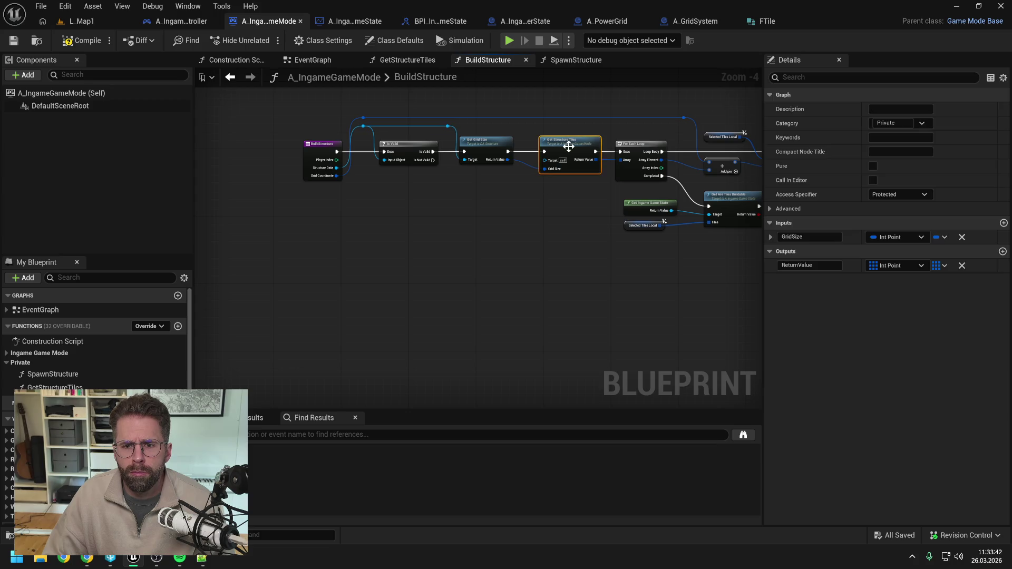
left_click(564, 214)
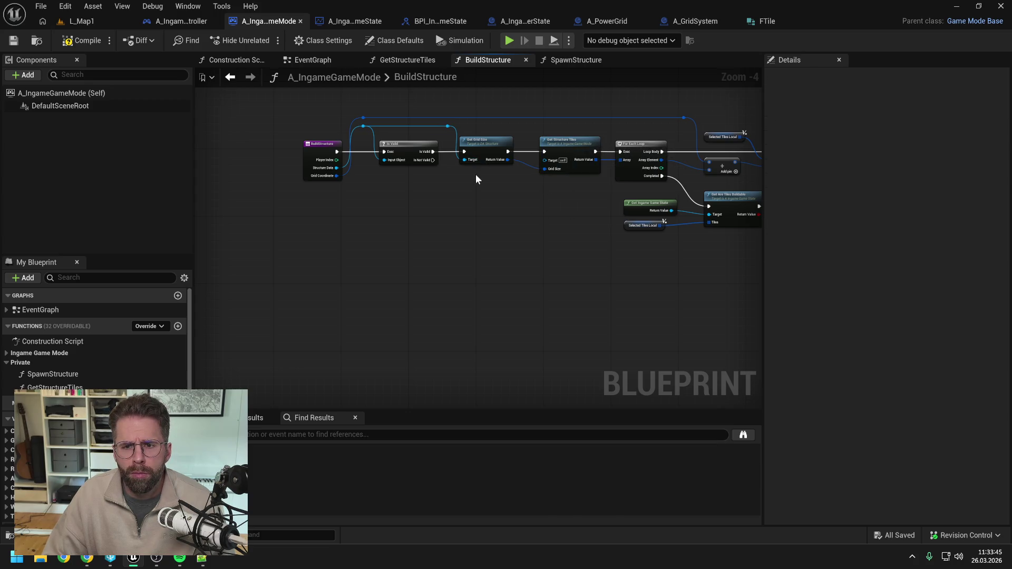
Copy the Is Valid and Get Grid Size nodes into the GetStructureTiles graph
left_click_drag(477, 179, 366, 125)
double_click(559, 155)
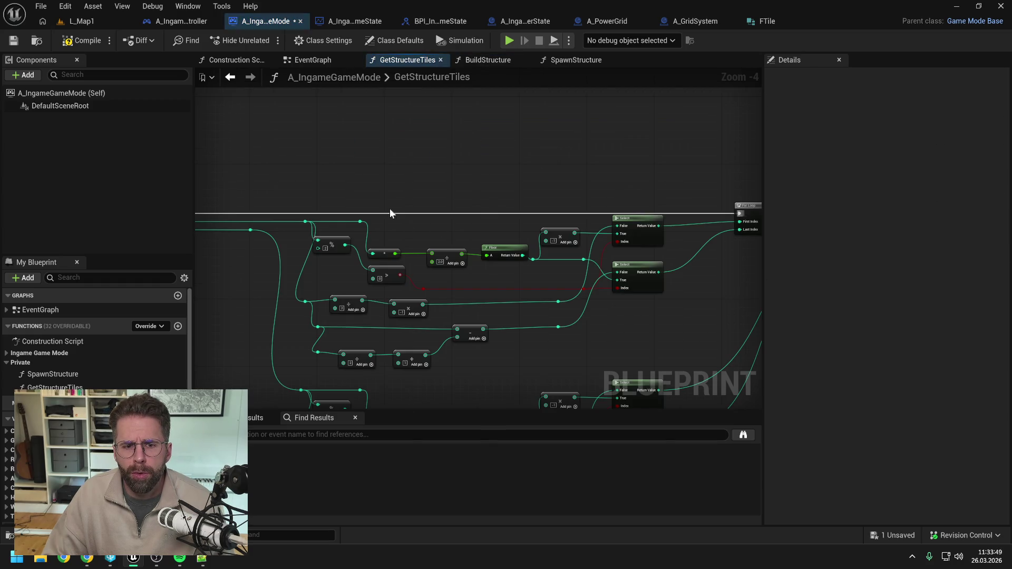
left_click_drag(462, 166, 539, 142)
key("ctrl+v")
left_click(504, 224)
left_click_drag(492, 181, 293, 181)
left_click(315, 217)
left_click(291, 196)
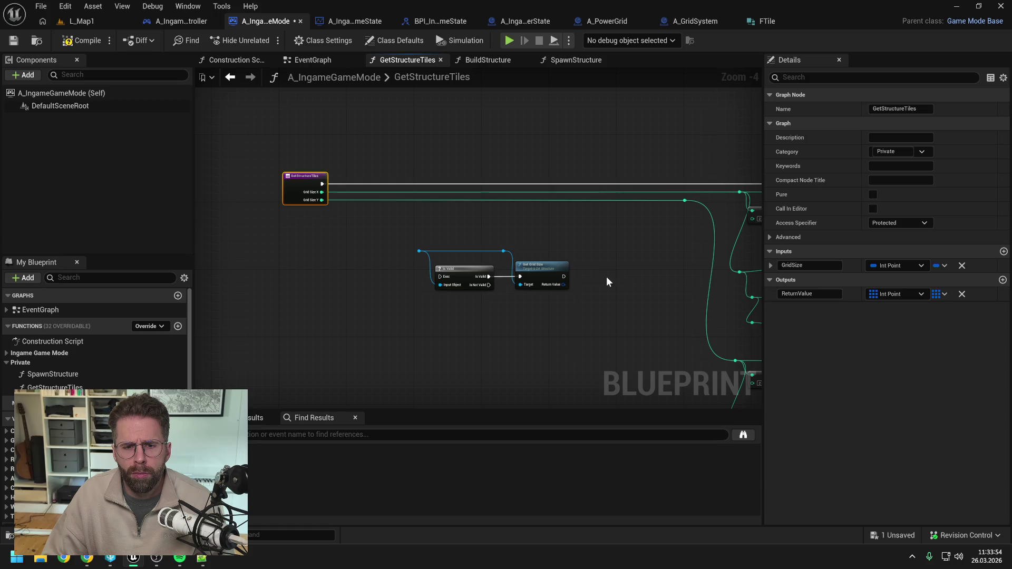
Add a DA Structure input named StructureData to GetStructureTiles and save
left_click(1003, 252)
left_click(901, 279)
type("da_st")
mouse_move(898, 322)
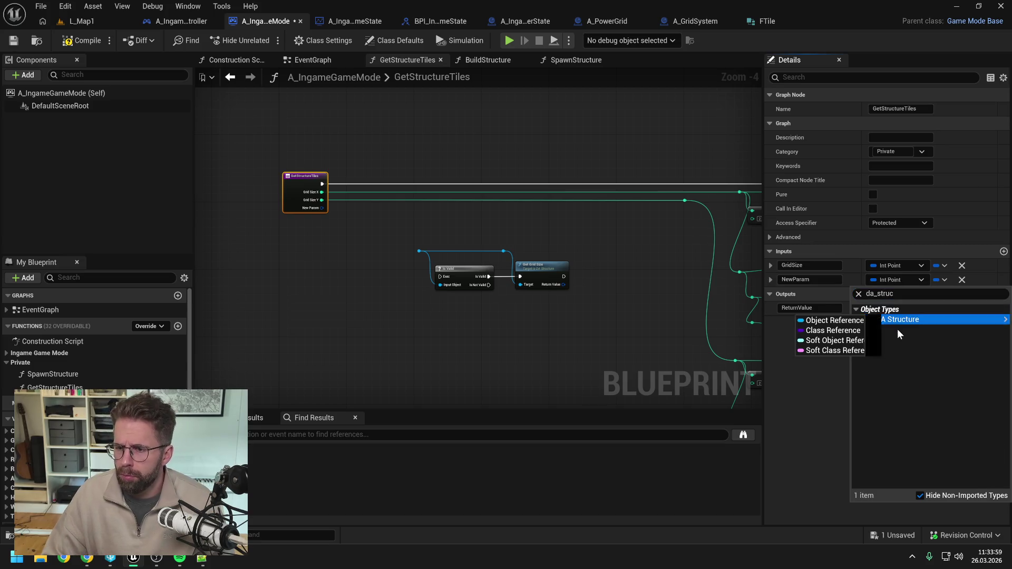
left_click(854, 320)
left_click(817, 280)
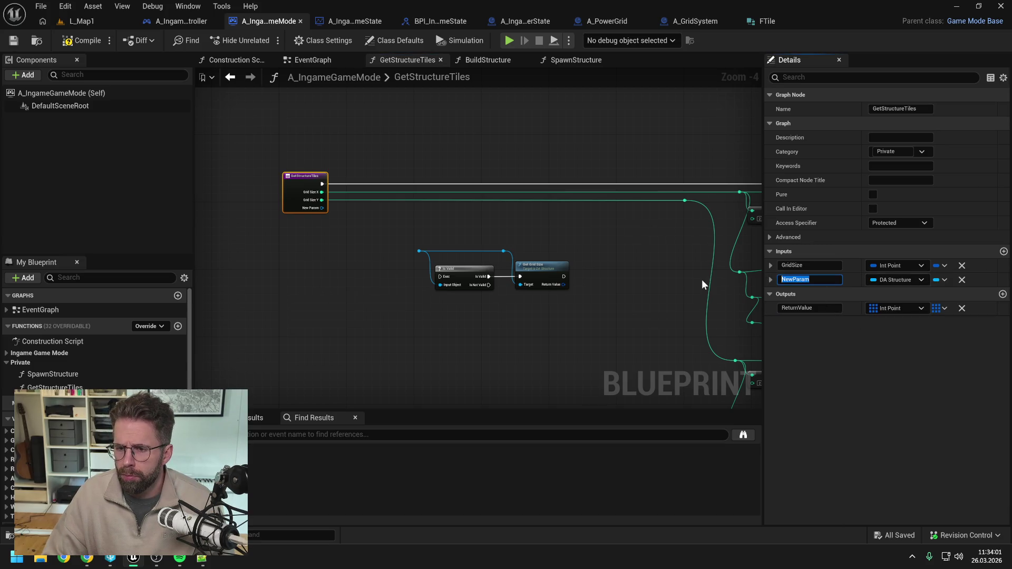
type("StructureData")
key("Return")
key("ctrl+s")
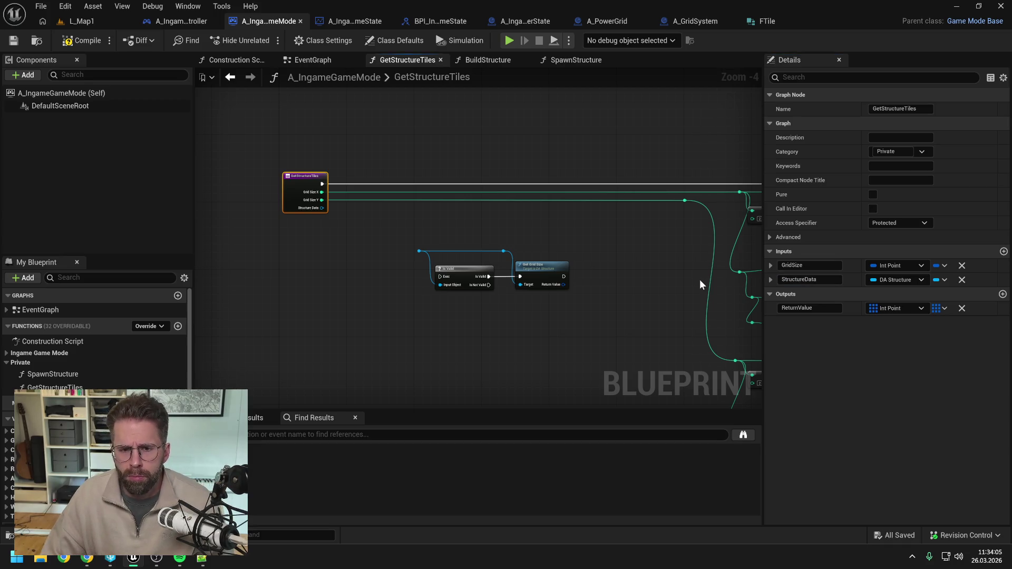
Wire the entry exec into Is Valid and StructureData into Is Valid and Get Grid Size
left_click(348, 216)
left_click_drag(321, 186, 440, 277)
left_click_drag(406, 242, 577, 295)
left_click_drag(473, 272, 419, 180)
left_click(331, 226)
left_click_drag(322, 208, 364, 158)
Split Get Grid Size's return pin, feed X downstream and link exec to the For Loop
left_click_drag(524, 190, 442, 193)
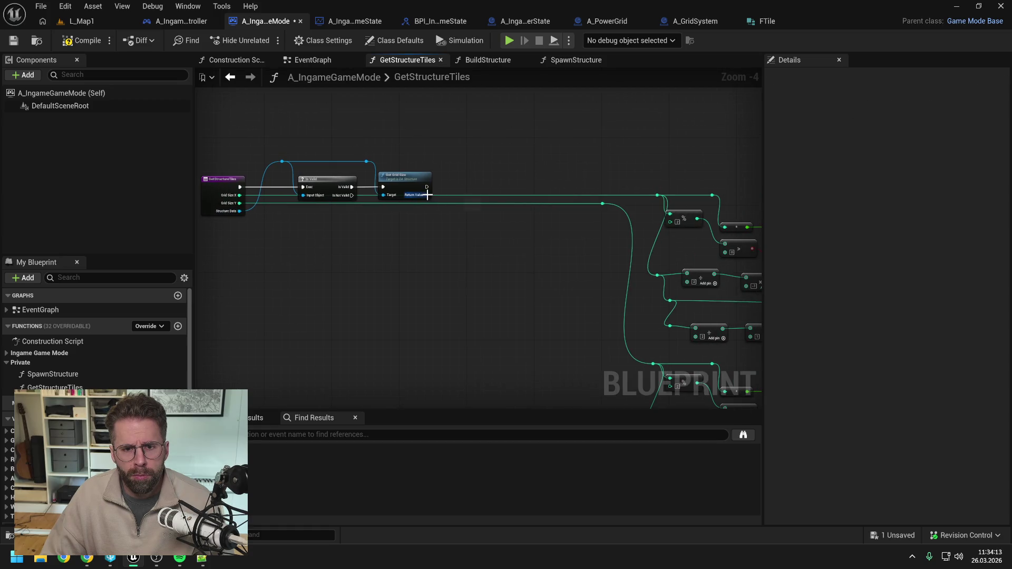
right_click(427, 195)
left_click(464, 253)
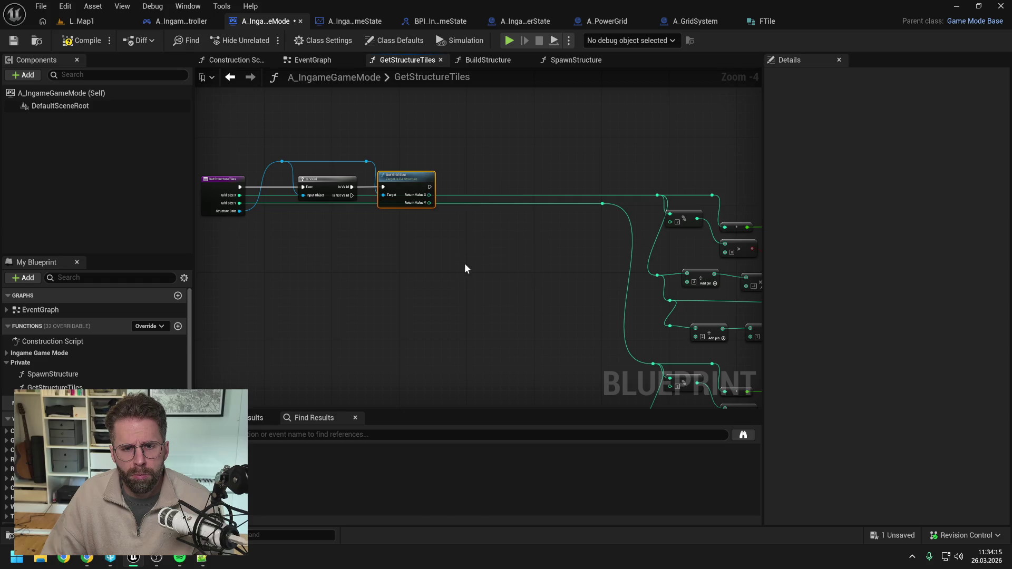
mouse_move(430, 195)
left_mouse_down()
mouse_move(658, 198)
mouse_move(565, 208)
mouse_move(603, 203)
mouse_move(401, 198)
mouse_move(792, 202)
mouse_move(659, 196)
left_mouse_up()
left_click_drag(242, 152, 485, 256)
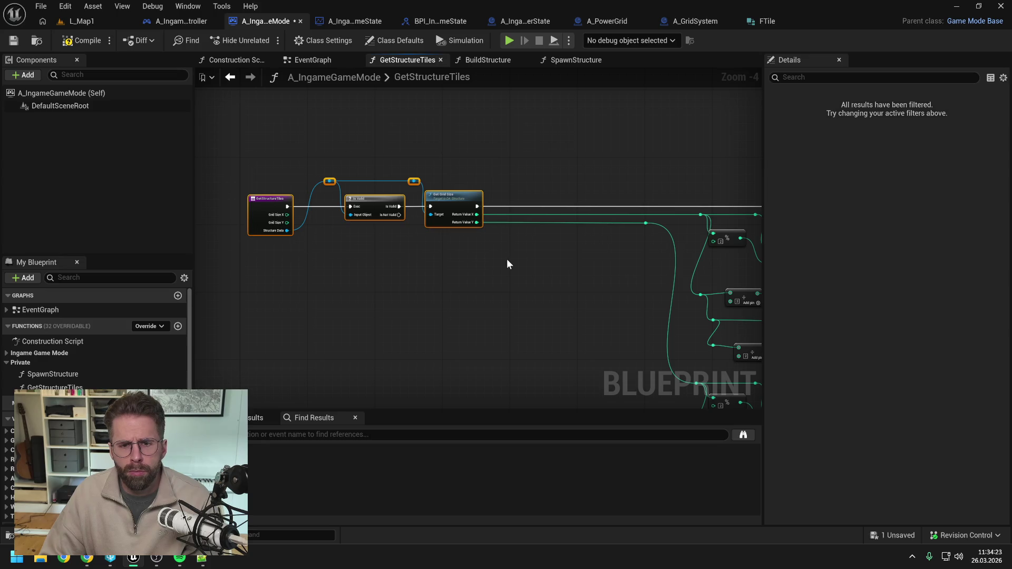
key("f")
left_click(466, 246)
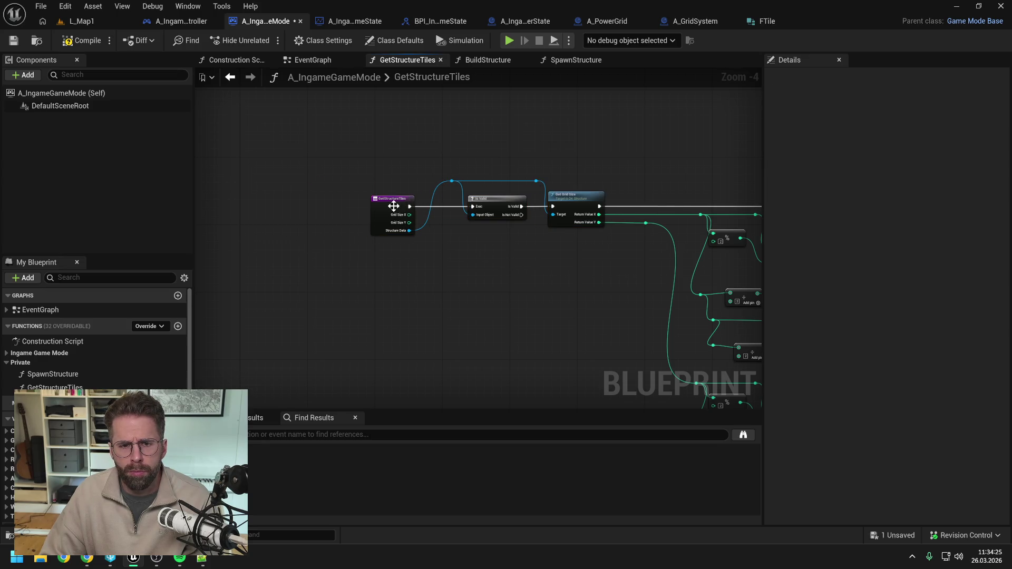
left_click_drag(394, 206, 401, 206)
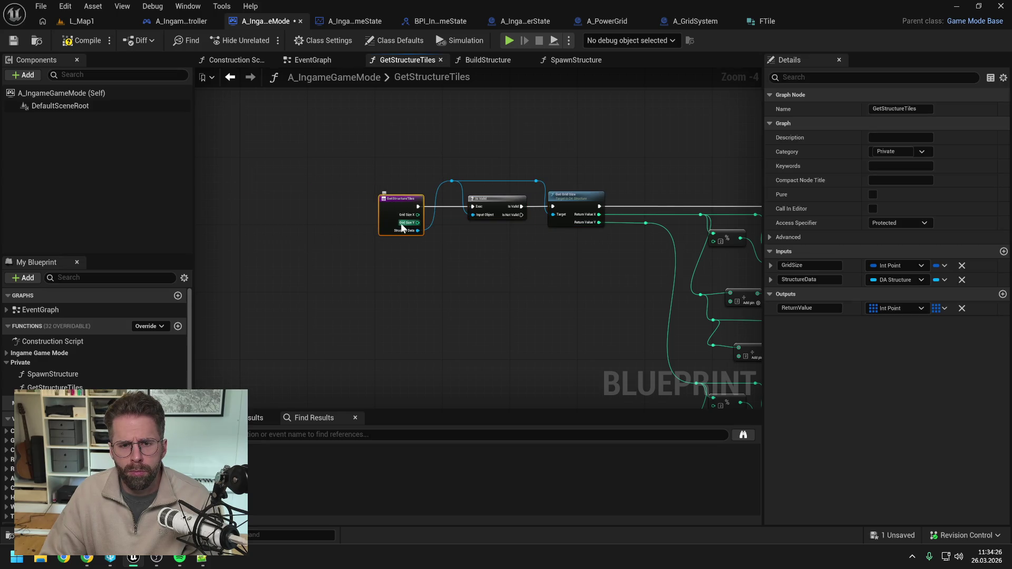
Remove the GridSize input, then wire BuildStructure's exec into Get Structure Tiles
left_click(962, 266)
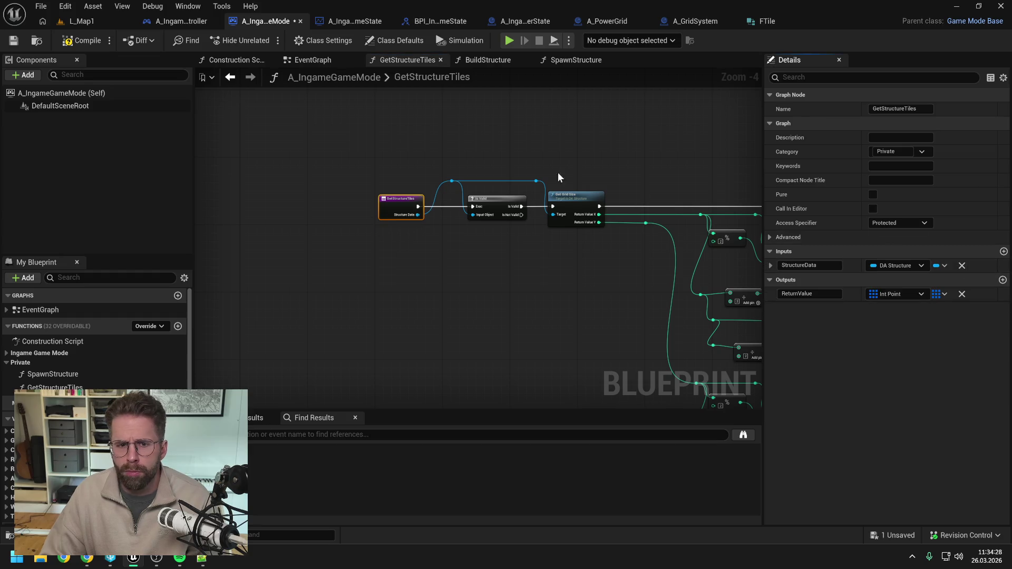
left_click(492, 60)
left_click_drag(336, 153, 555, 146)
Pass BuildStructure's Structure Data into Get Structure Tiles and save
left_click(460, 197)
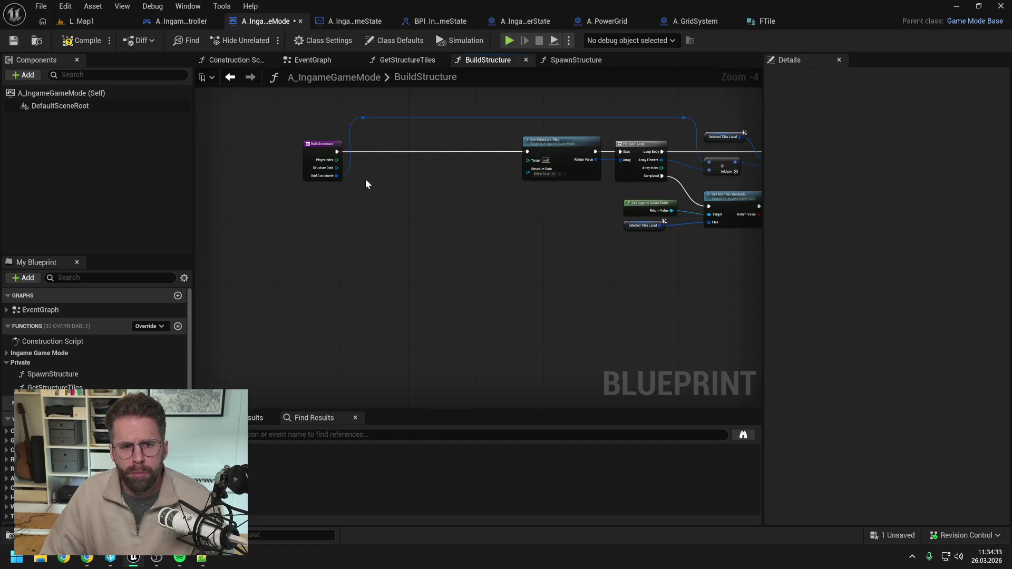
left_click_drag(337, 172, 527, 173)
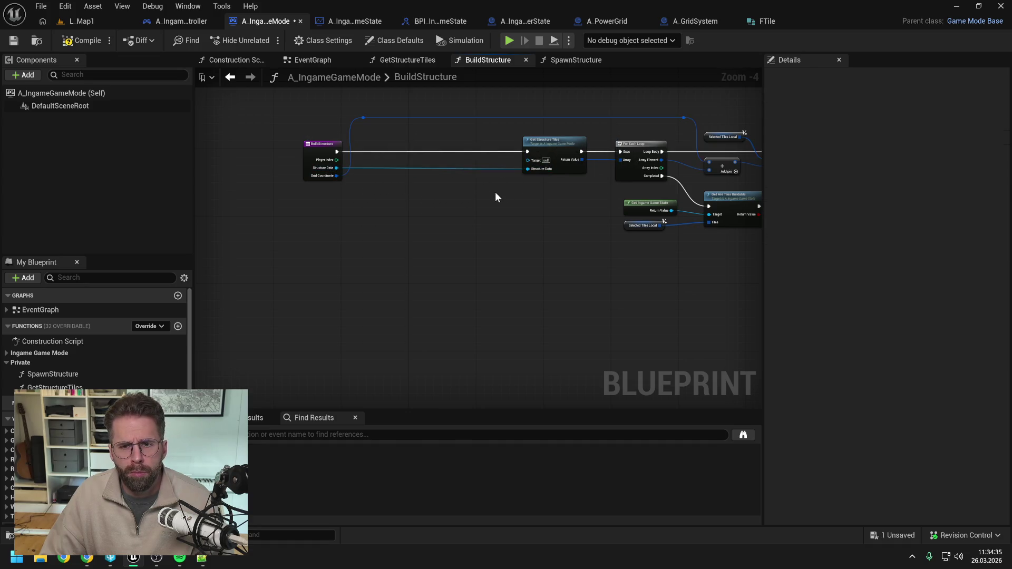
left_click(322, 155)
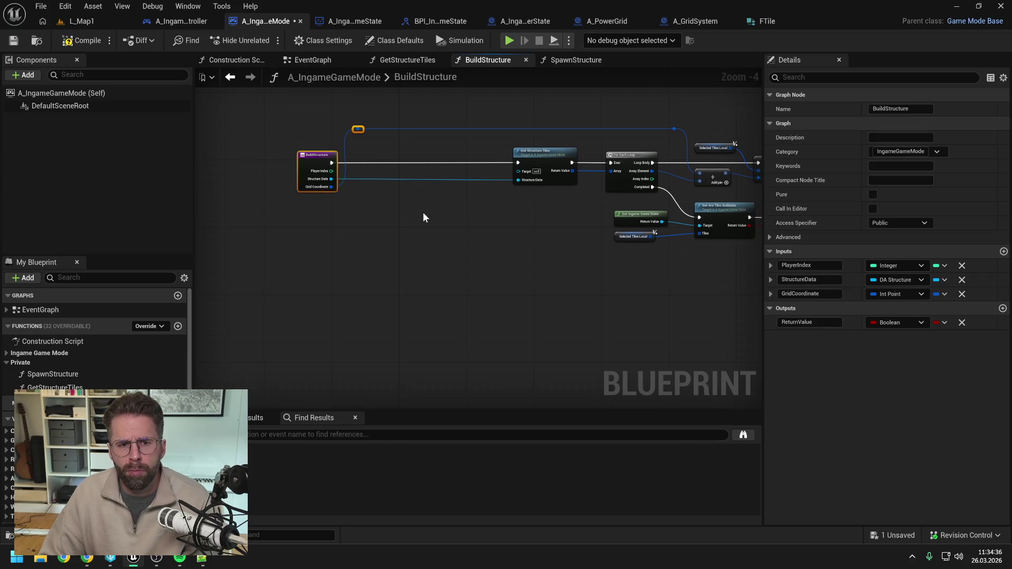
left_click(419, 243)
mouse_move(452, 244)
left_mouse_down()
mouse_move(347, 230)
mouse_move(397, 251)
left_mouse_up()
key("ctrl+s")
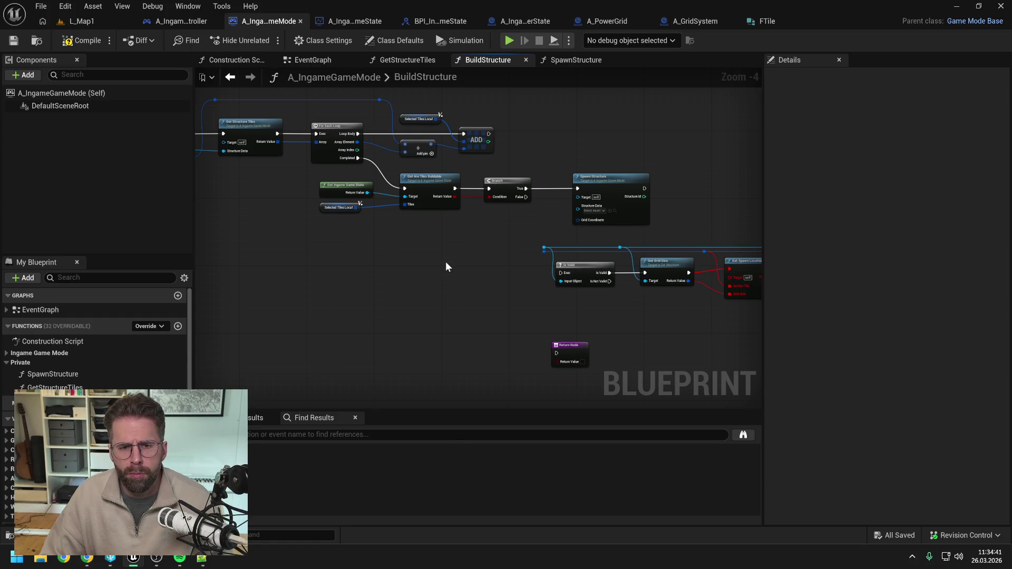
Route the Structure Data wire over the nodes to Spawn Structure with reroute points
left_click_drag(495, 239, 521, 248)
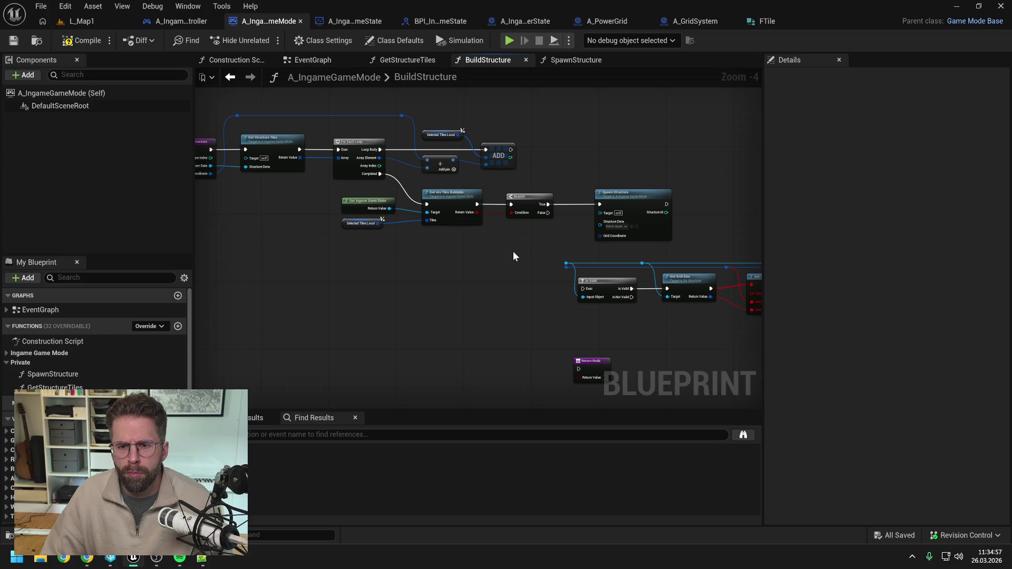
left_click_drag(513, 252, 571, 248)
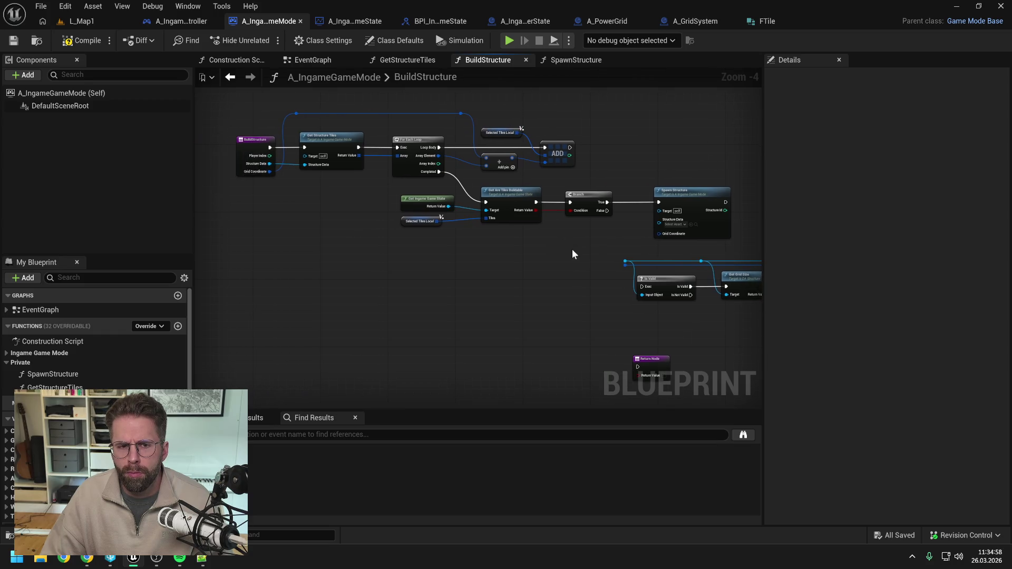
double_click(289, 163)
left_click_drag(292, 167, 299, 106)
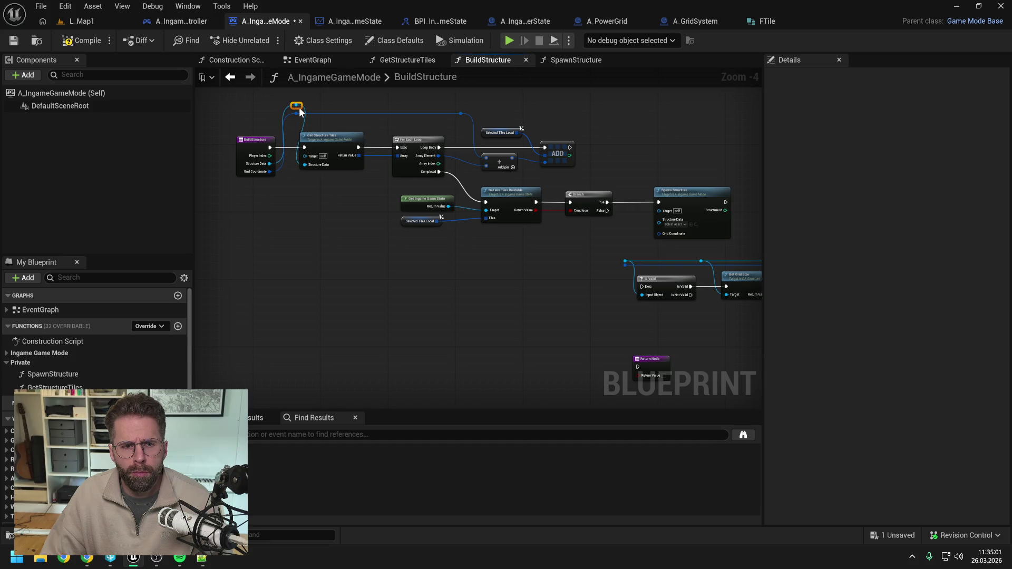
left_click_drag(332, 136, 345, 136)
mouse_move(296, 105)
left_mouse_down()
mouse_move(659, 219)
mouse_move(612, 107)
left_mouse_up()
double_click(632, 218)
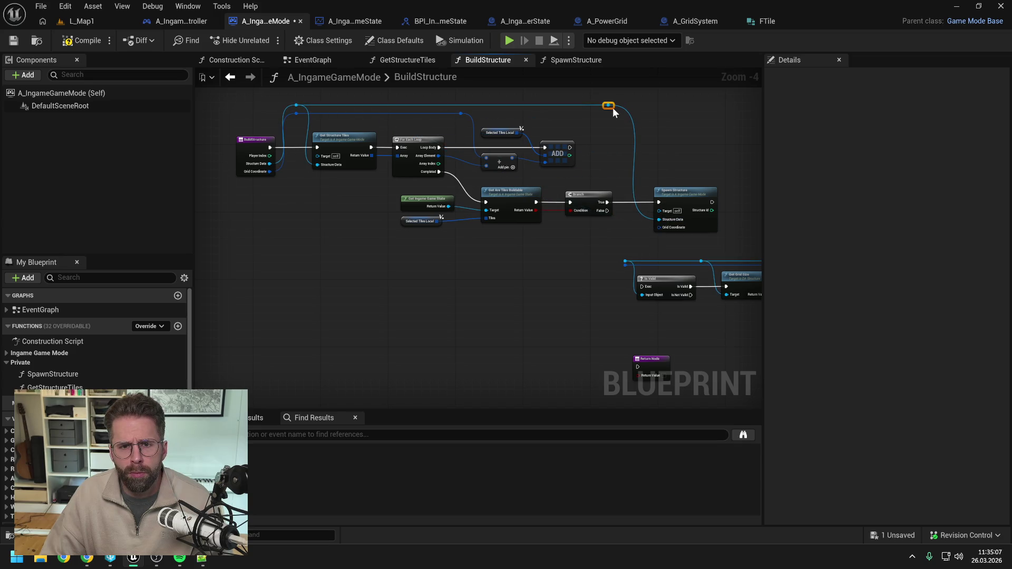
Connect Grid Coordinate to Spawn Structure's Grid Coordinate pin with a bend point
left_click_drag(605, 146, 583, 150)
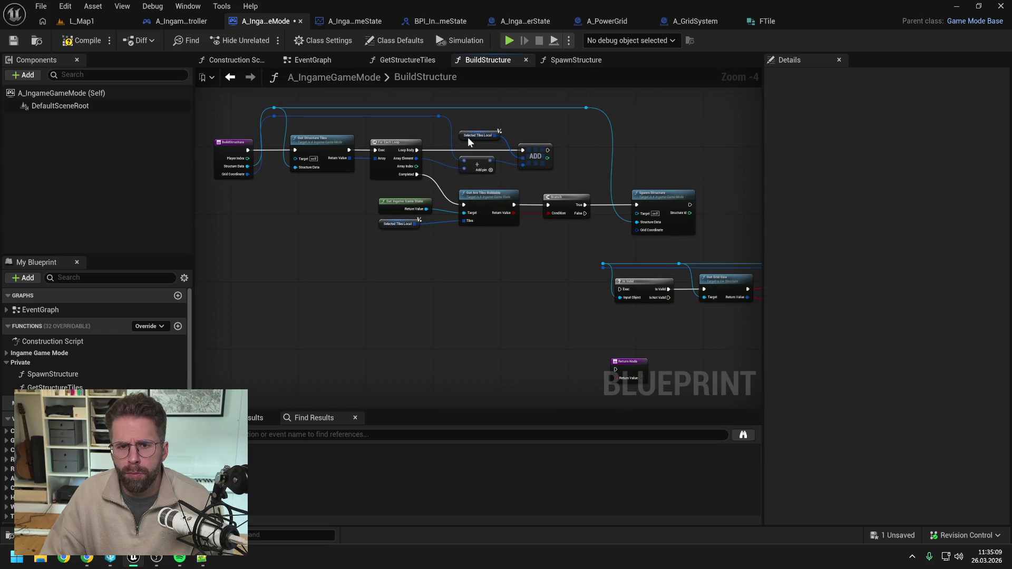
mouse_move(439, 116)
left_mouse_down()
mouse_move(637, 230)
mouse_move(583, 116)
mouse_move(512, 120)
left_mouse_up()
double_click(601, 222)
left_click(588, 118)
Add a Get Ingame Game Mode node and try linking it to Spawn Structure's Target
key("ctrl+s")
right_click(499, 246)
type("get i")
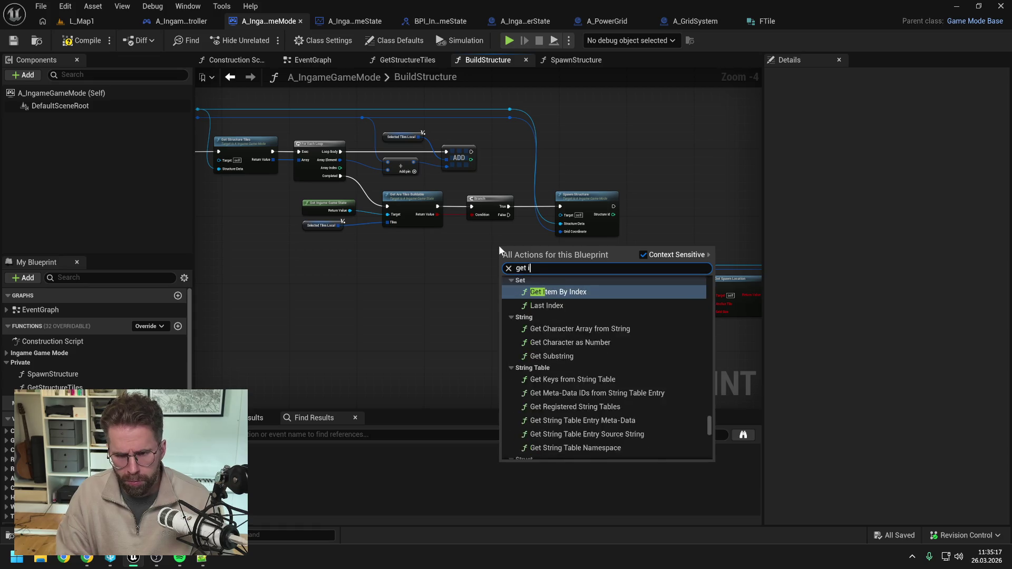
type("ngame gam")
key("Return")
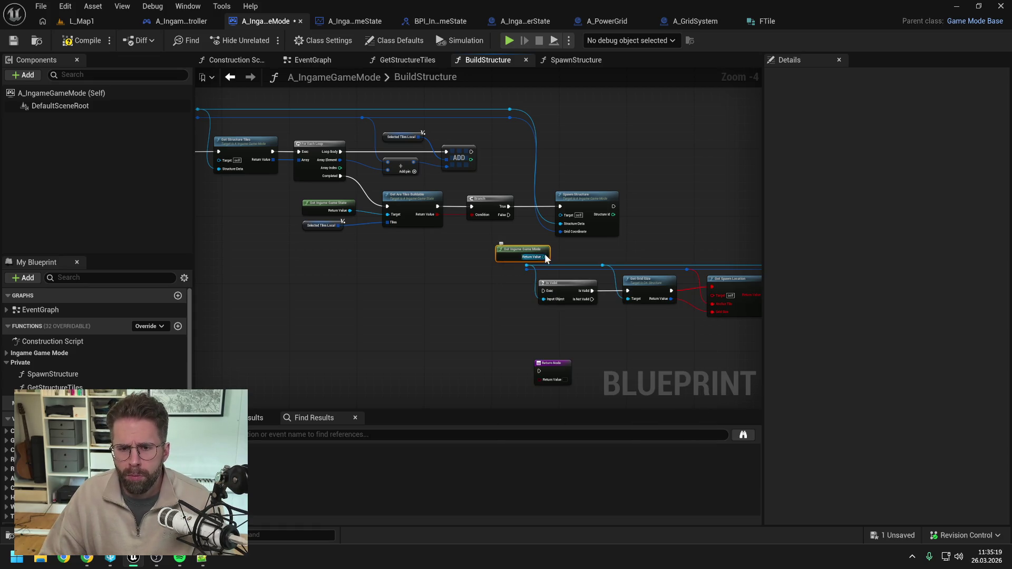
mouse_move(545, 258)
left_mouse_down()
mouse_move(559, 216)
mouse_move(460, 248)
left_mouse_up()
key("Escape")
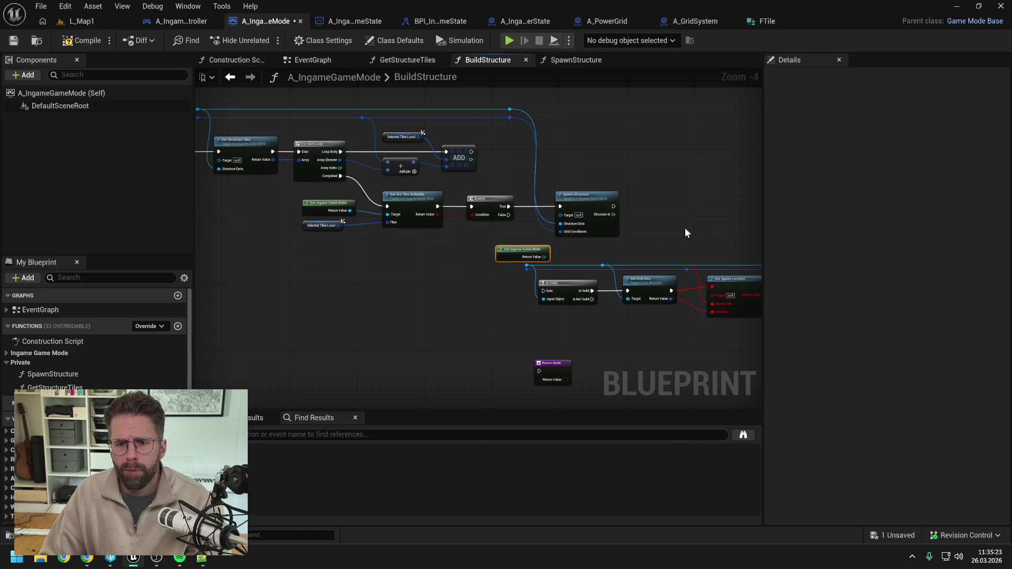
Cut the lower row of nodes out of BuildStructure
scroll(685, 232, "down", 1)
mouse_move(608, 227)
left_mouse_down()
mouse_move(515, 201)
mouse_move(450, 203)
left_mouse_up()
left_click_drag(302, 229, 443, 259)
scroll(391, 251, "down", 1)
left_click_drag(335, 207, 558, 291)
scroll(403, 254, "up", 1)
key("Delete")
Move the Return node beside Spawn Structure, then compile and save
left_click_drag(340, 280, 465, 164)
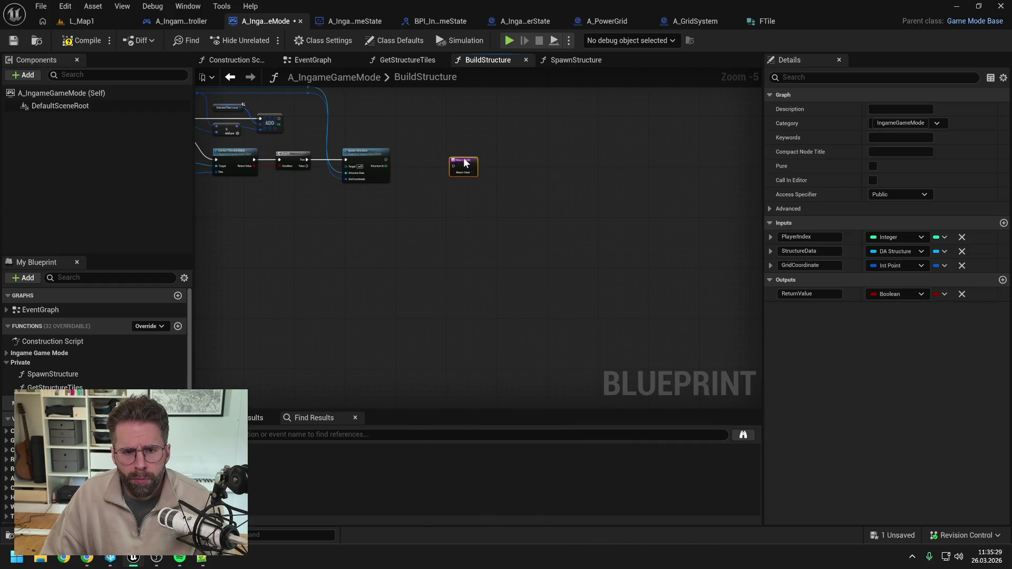
scroll(407, 178, "up", 1)
left_click(409, 179)
scroll(413, 180, "up", 1)
left_click(96, 47)
key("ctrl+s")
scroll(498, 143, "down", 1)
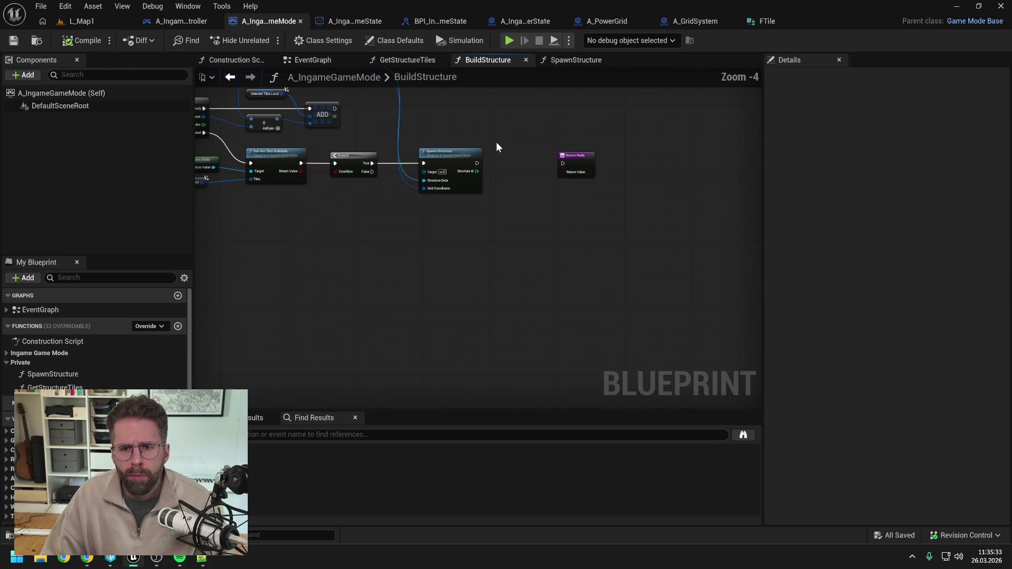
Make the return value an Integer named StructureId and wire Spawn Structure into it
left_click(577, 158)
left_click(909, 294)
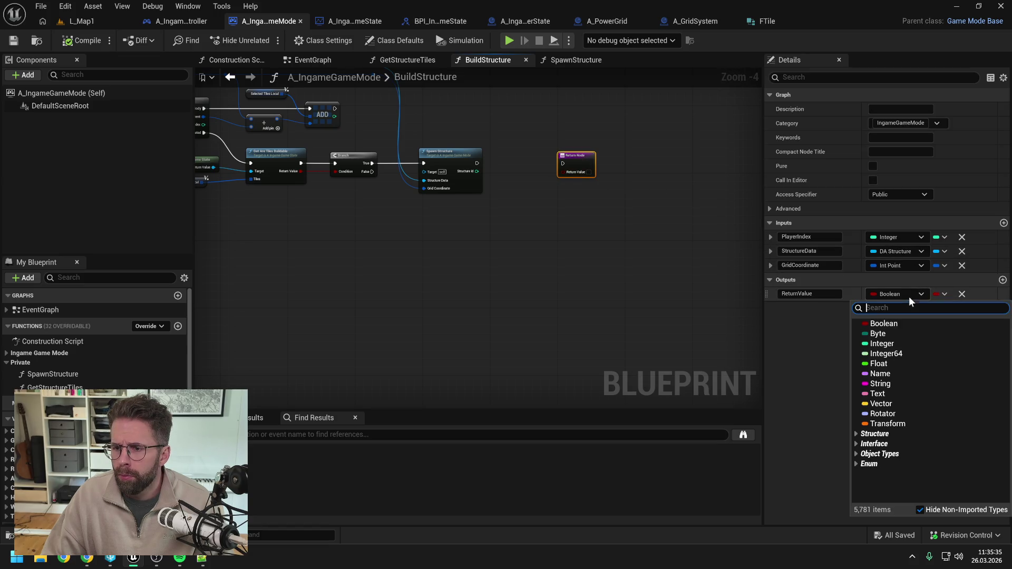
left_click(883, 344)
left_click(815, 294)
type("Struc")
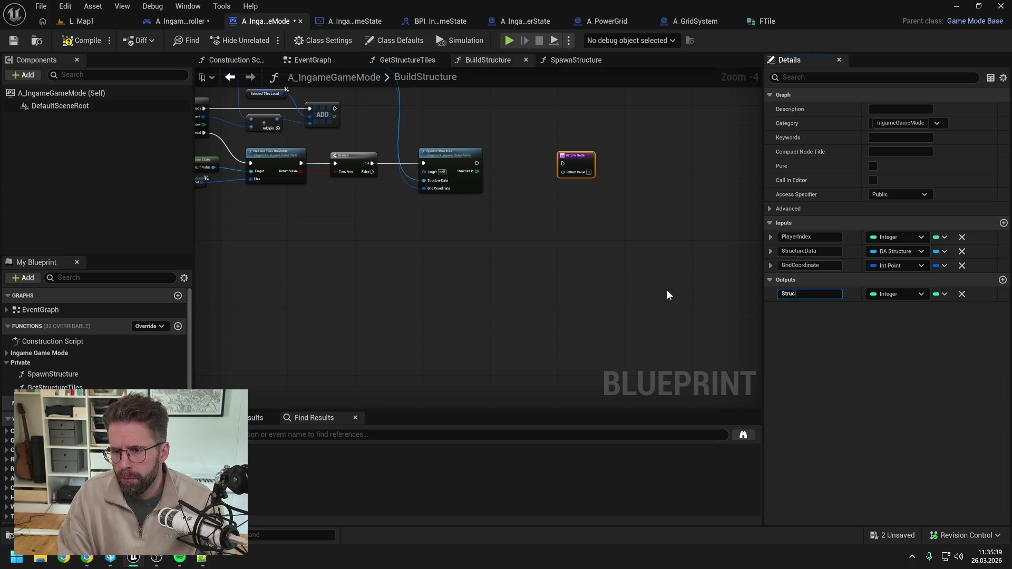
type("tureId")
key("Return")
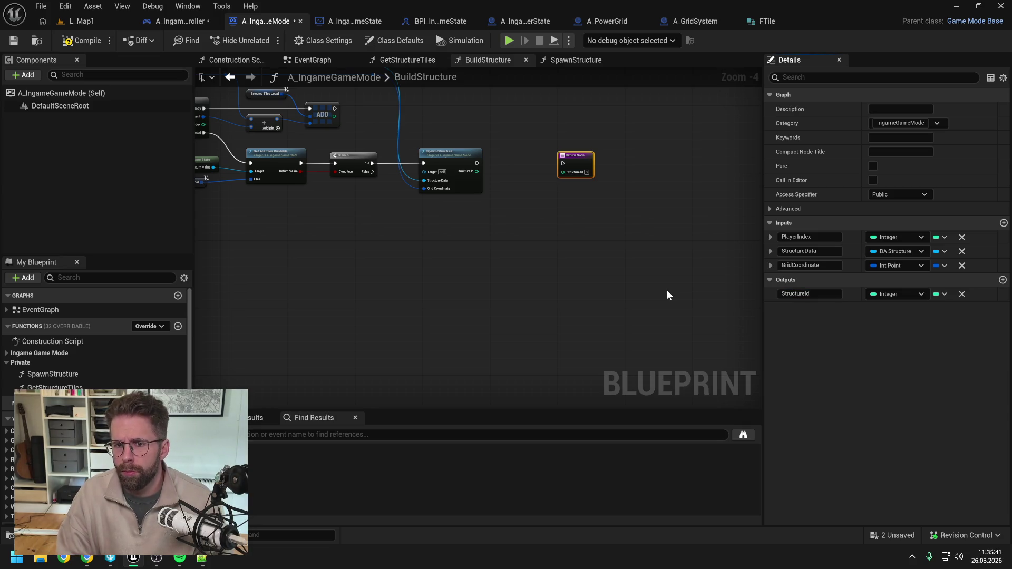
key("ctrl+s")
mouse_move(477, 163)
left_mouse_down()
mouse_move(563, 163)
mouse_move(535, 161)
left_mouse_up()
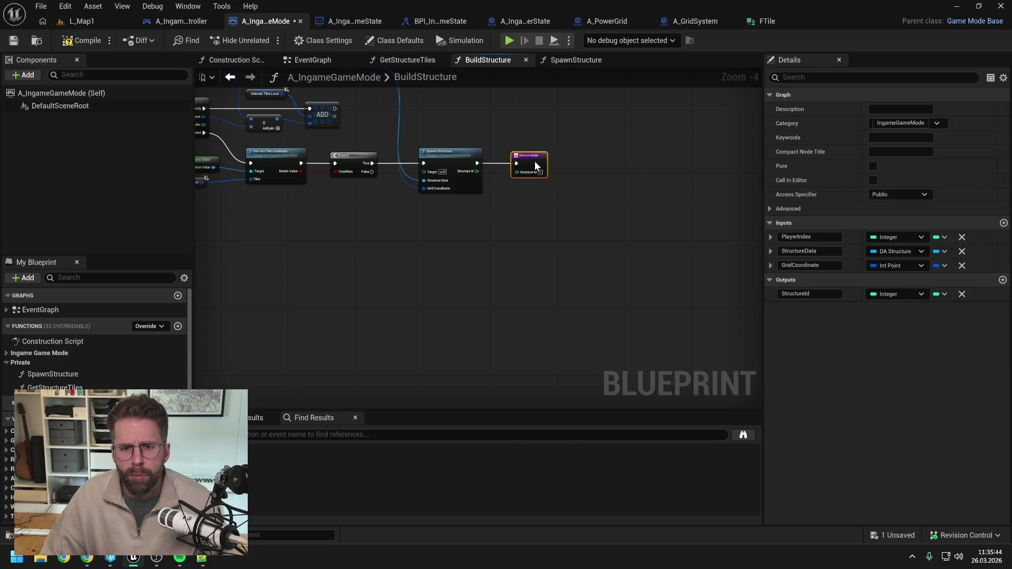
Paste the cut node chain into the SpawnStructure function graph
double_click(460, 159)
scroll(505, 176, "down", 2)
key("ctrl+v")
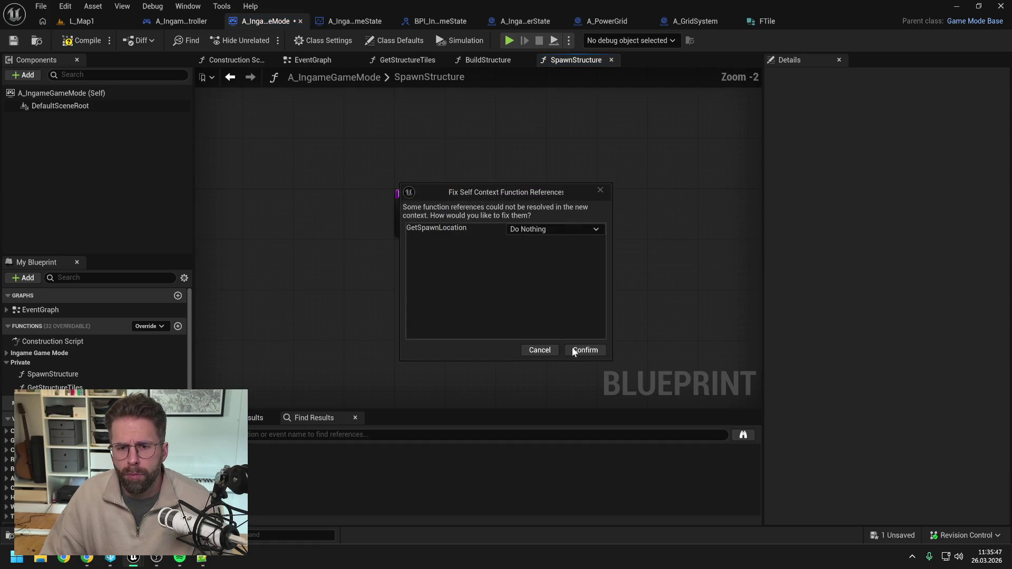
Accept the reference fix, arrange the pasted chain and route SpawnStructure's exec into Is Valid
left_click(572, 347)
mouse_move(379, 315)
left_mouse_down()
mouse_move(704, 281)
mouse_move(657, 289)
left_mouse_up()
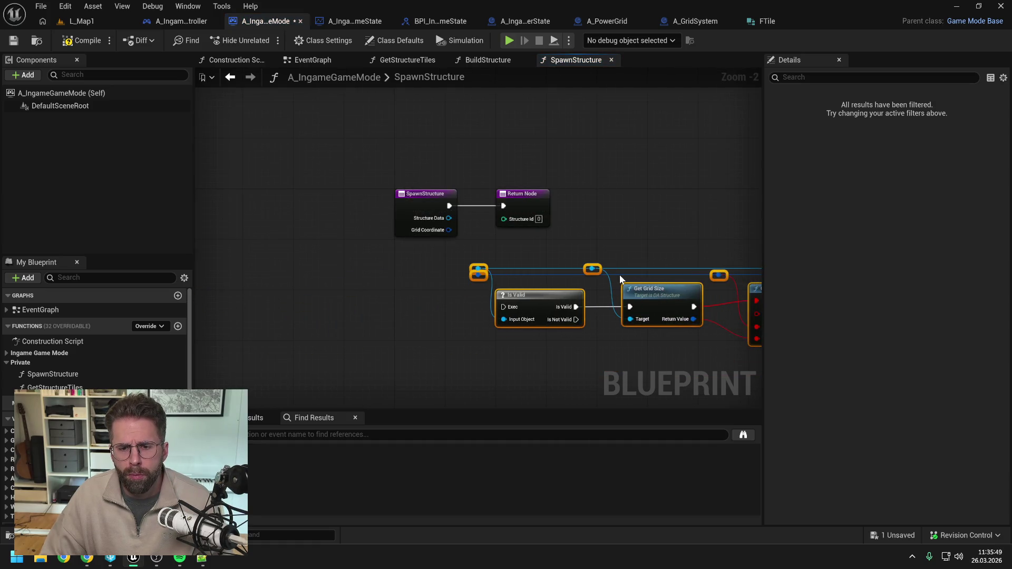
mouse_move(430, 202)
left_mouse_down()
mouse_move(417, 293)
mouse_move(503, 307)
left_mouse_up()
mouse_move(414, 285)
left_mouse_down()
mouse_move(426, 296)
mouse_move(478, 269)
left_mouse_up()
scroll(474, 210, "down", 2)
left_click(510, 207)
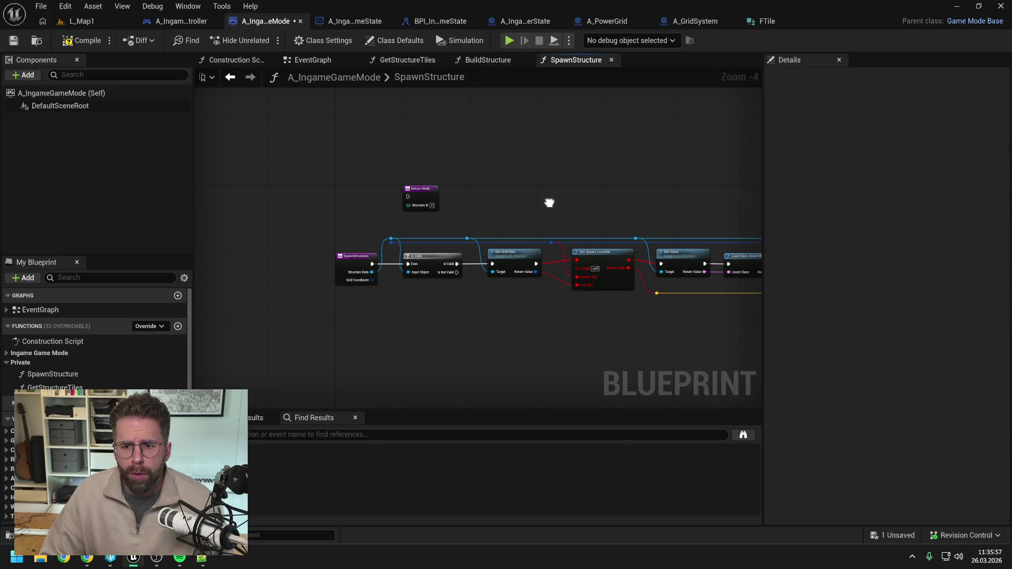
Place the SpawnStructure return node after the SpawnActor node
left_click_drag(547, 202, 425, 188)
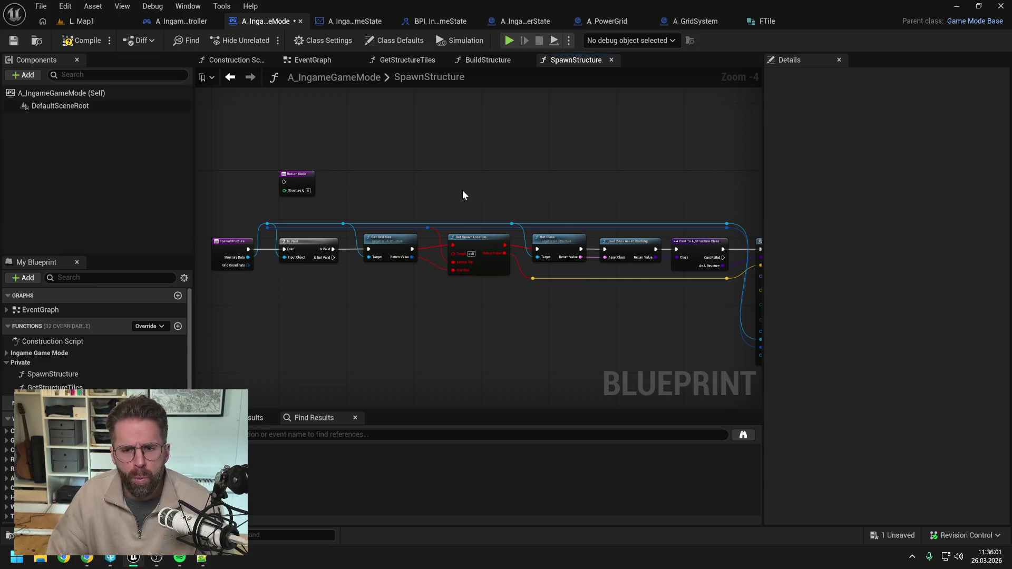
left_click_drag(463, 189, 399, 176)
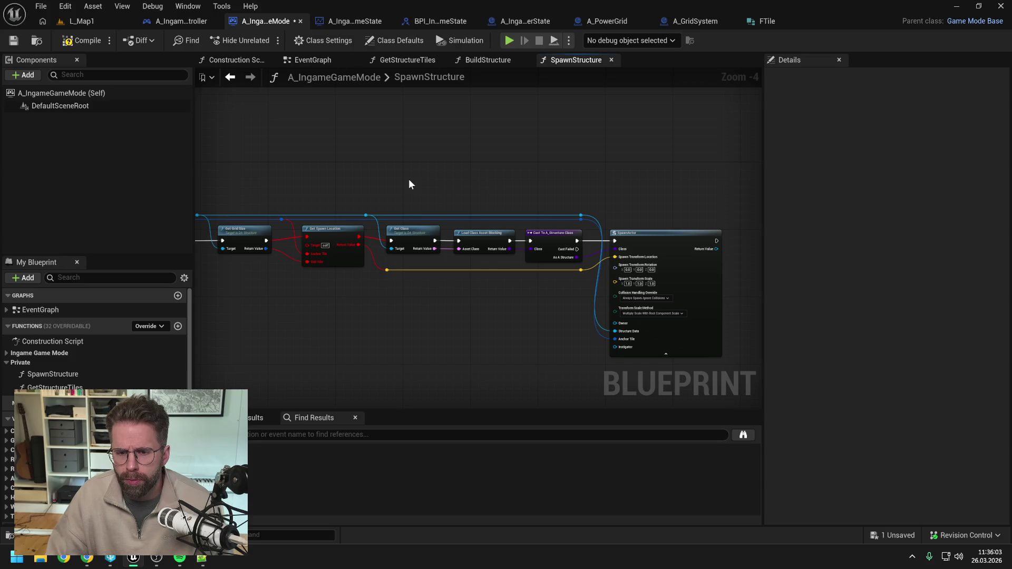
scroll(507, 167, "down", 1)
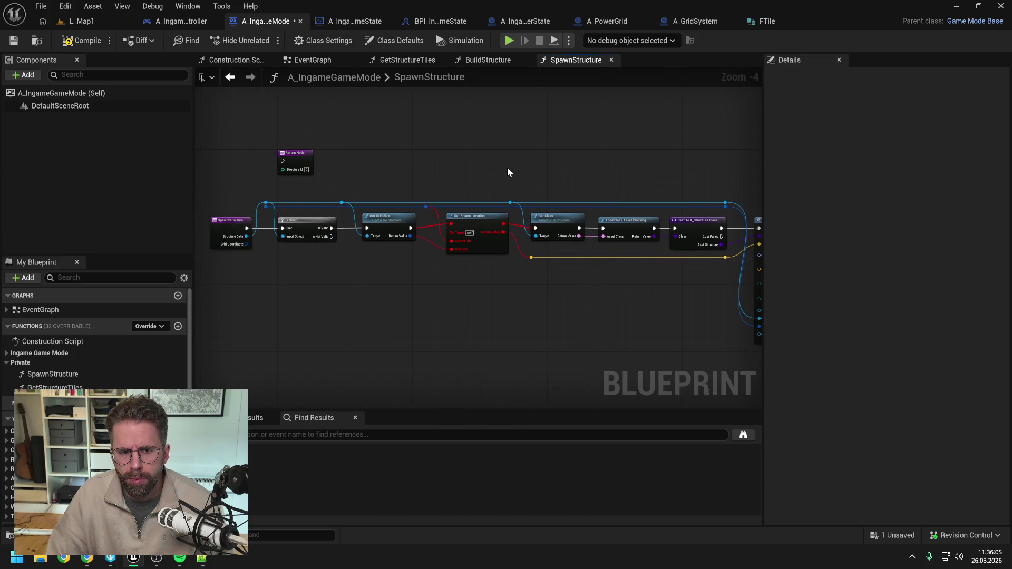
left_click_drag(507, 167, 439, 166)
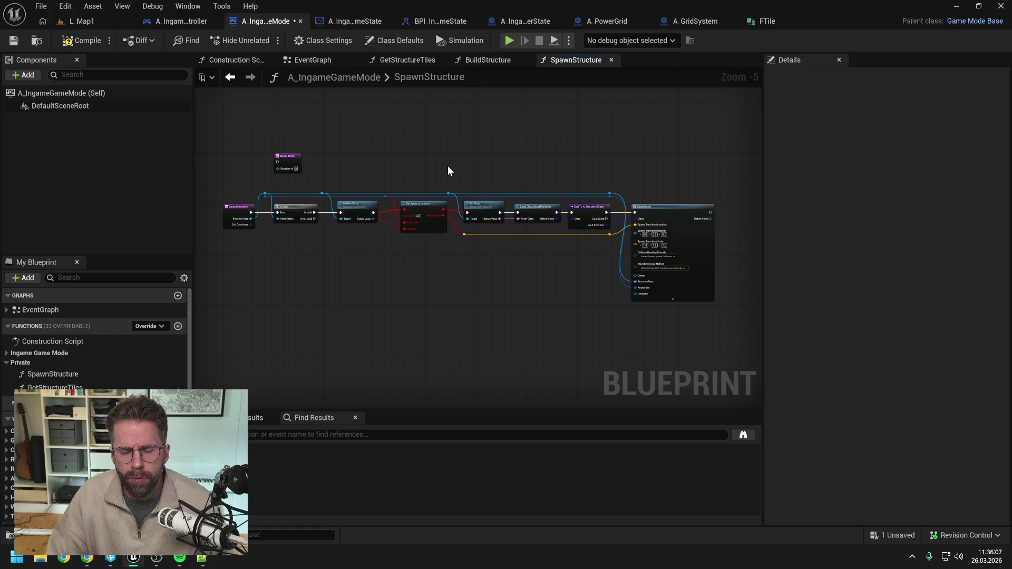
left_click_drag(289, 161, 734, 228)
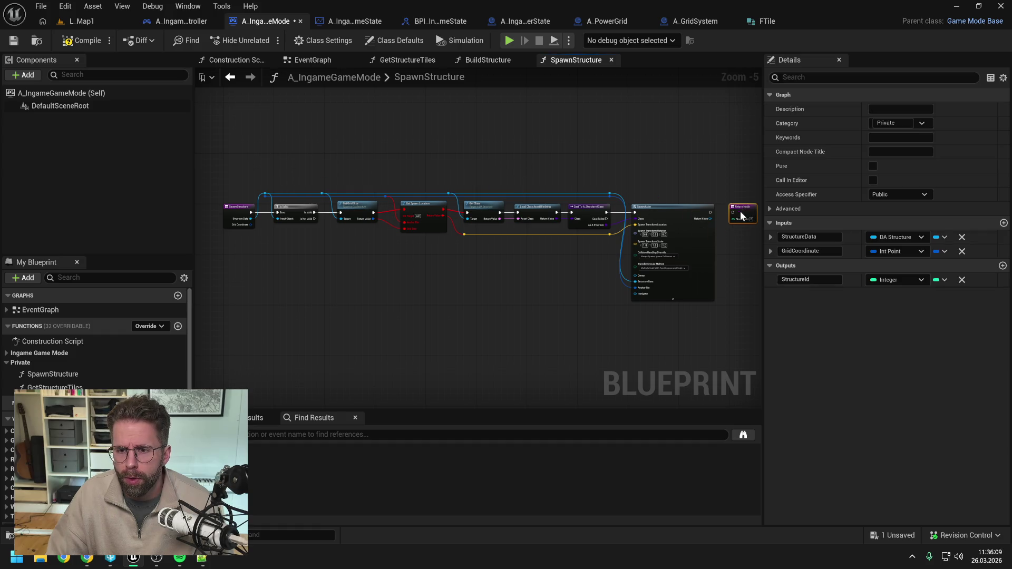
left_click(636, 167)
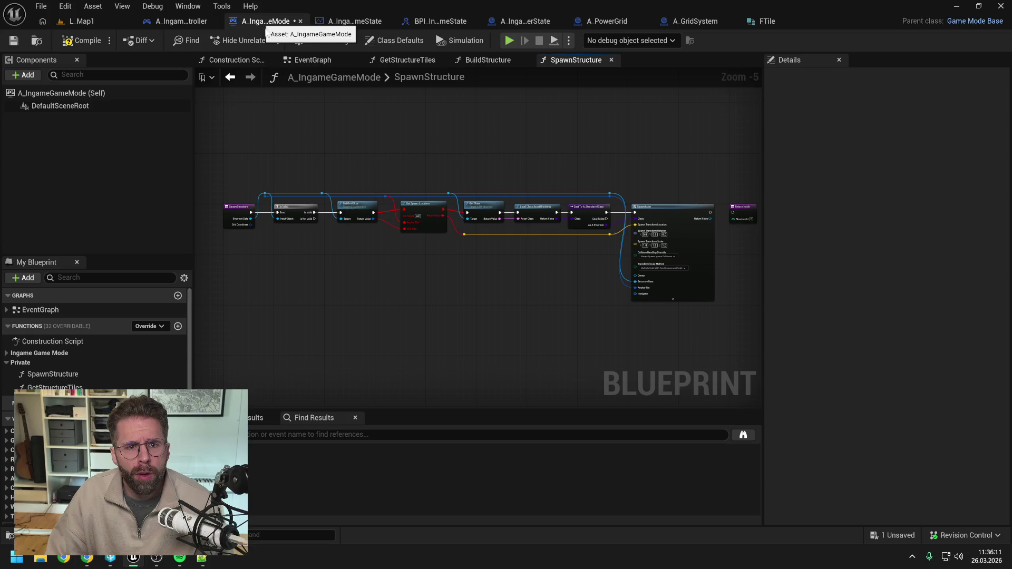
Save and compile the GameMode Blueprint, then switch to the Claude chat
key("ctrl+s")
left_click(68, 41)
left_click(421, 123)
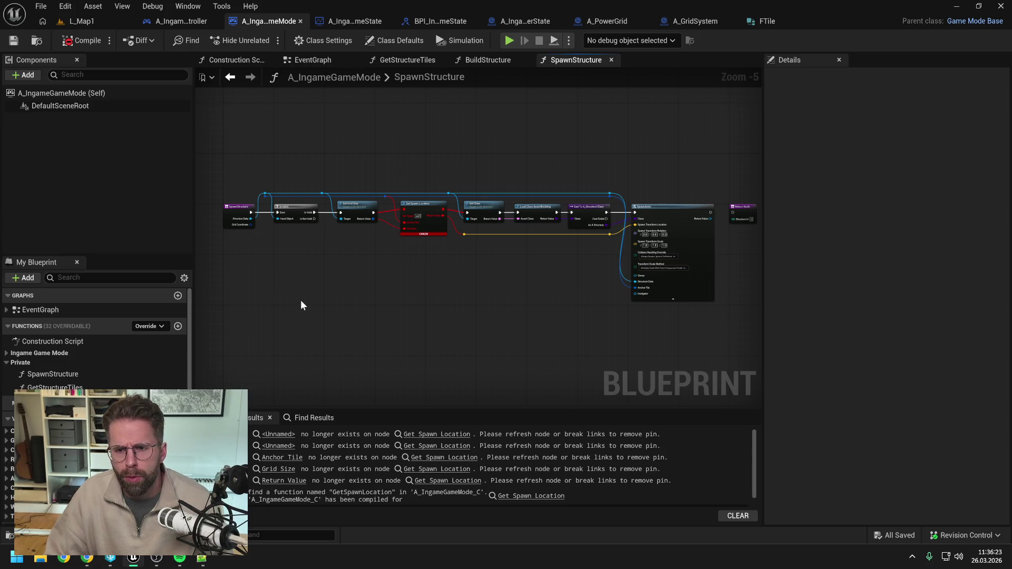
left_click(87, 561)
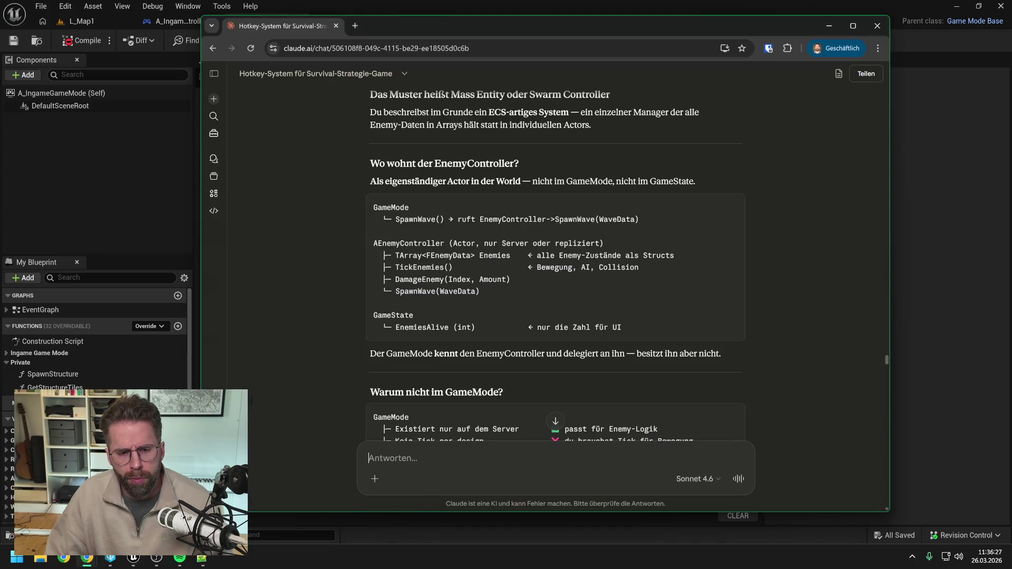
Ask Claude who spawns the EnemyController at game start, then return to Unreal
type("Wenn der")
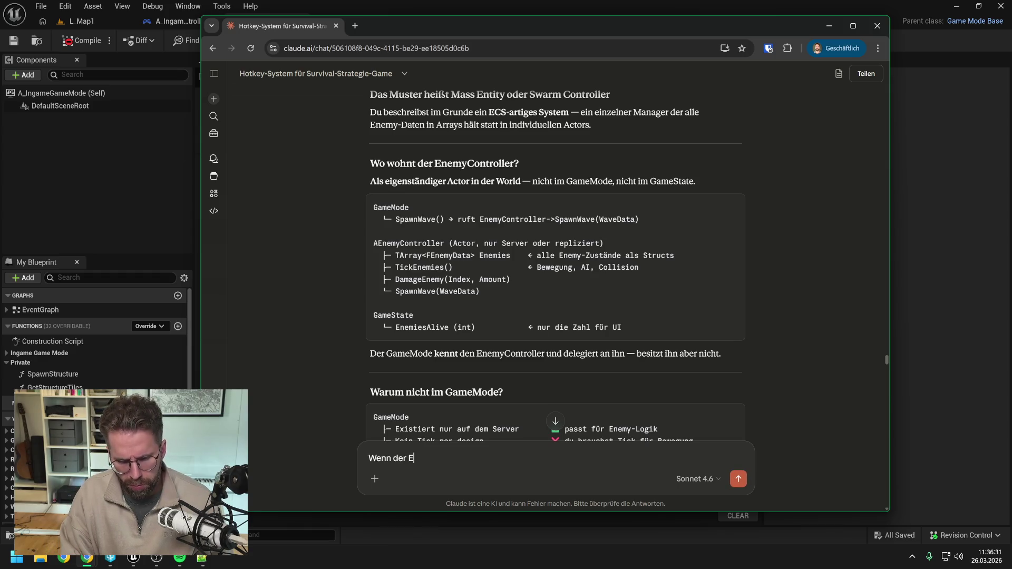
type("er niemandem gehört,")
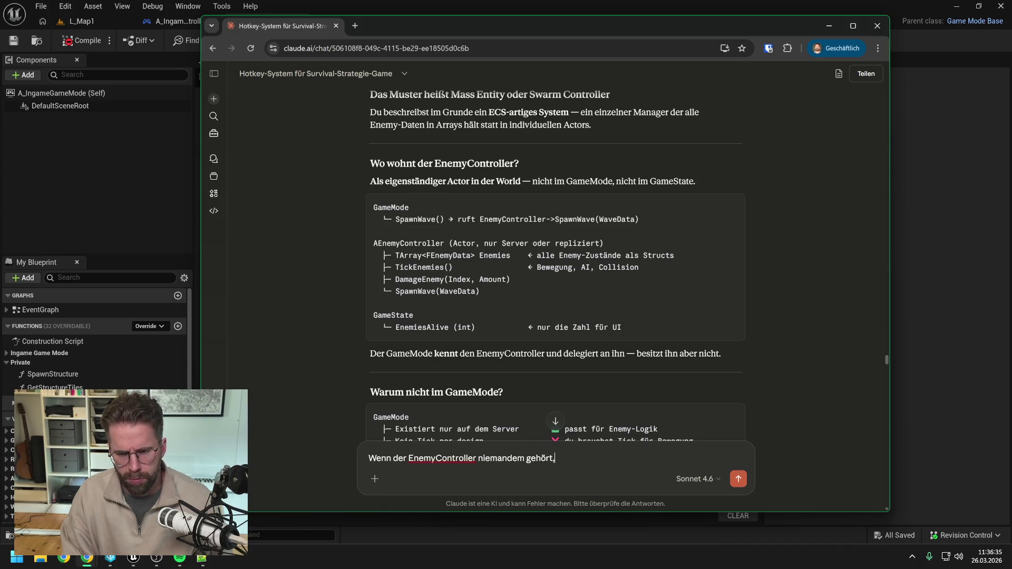
type(" ihn dann zu Spielbegin")
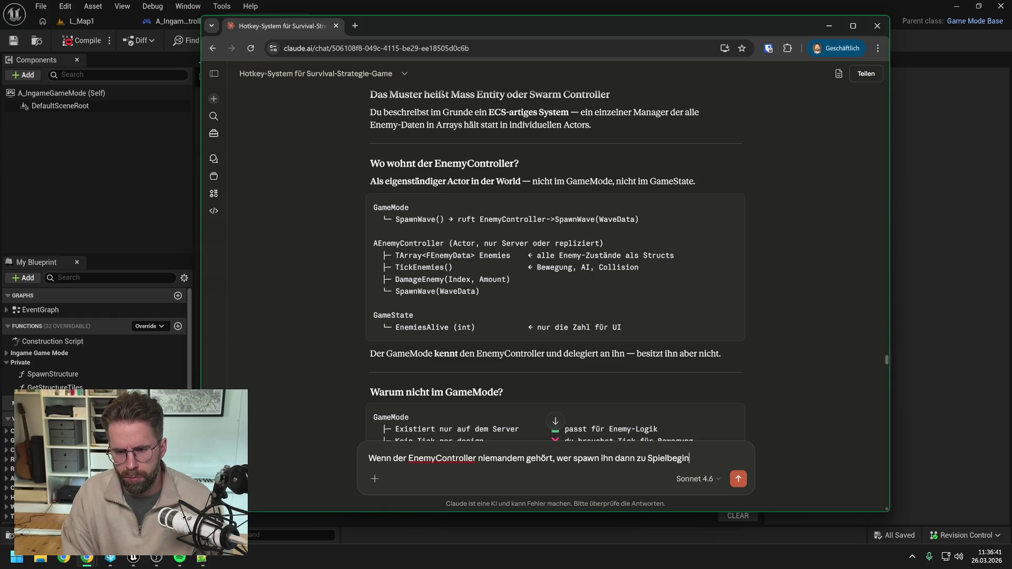
key("Return")
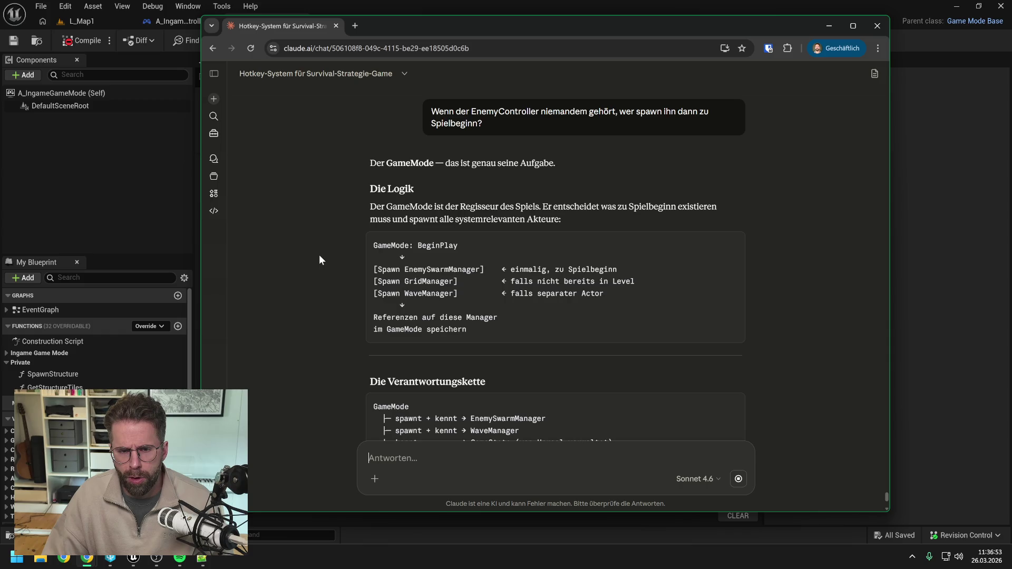
left_click(104, 191)
In the GameMode EventGraph, move the BeginPlay node and its comment up and save
left_click(322, 63)
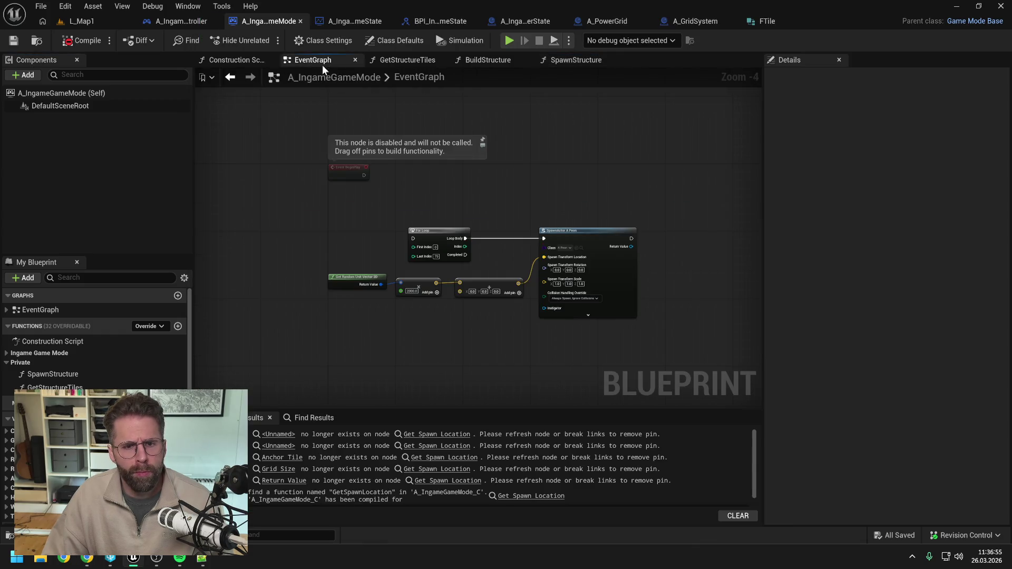
left_click_drag(413, 178, 416, 210)
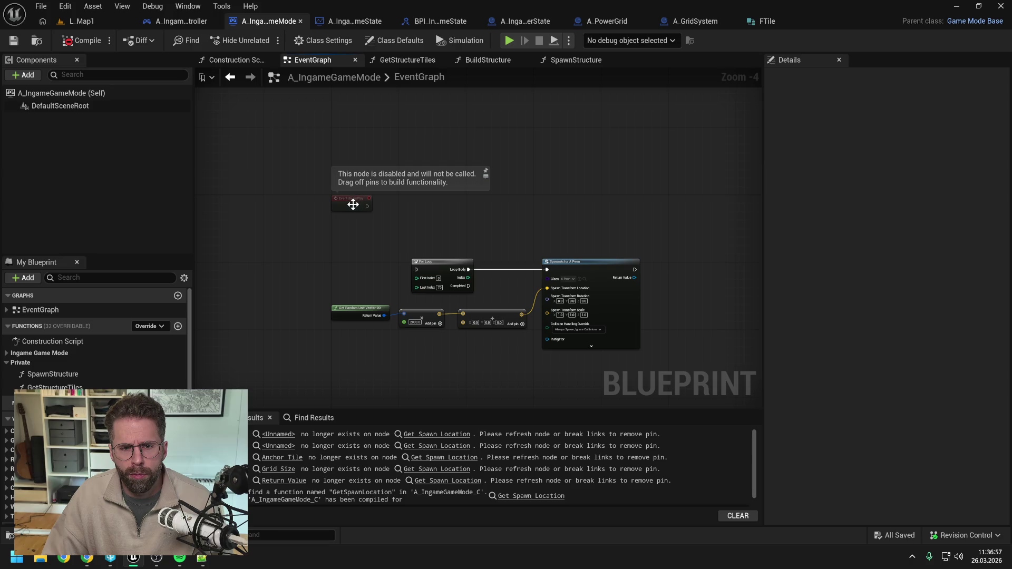
left_click_drag(353, 205, 354, 137)
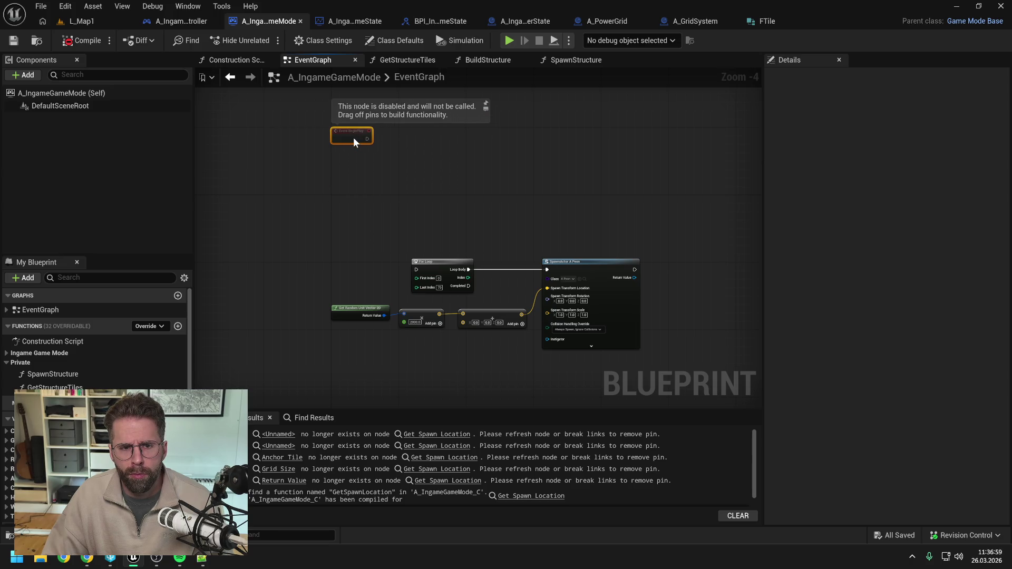
key("ctrl+s")
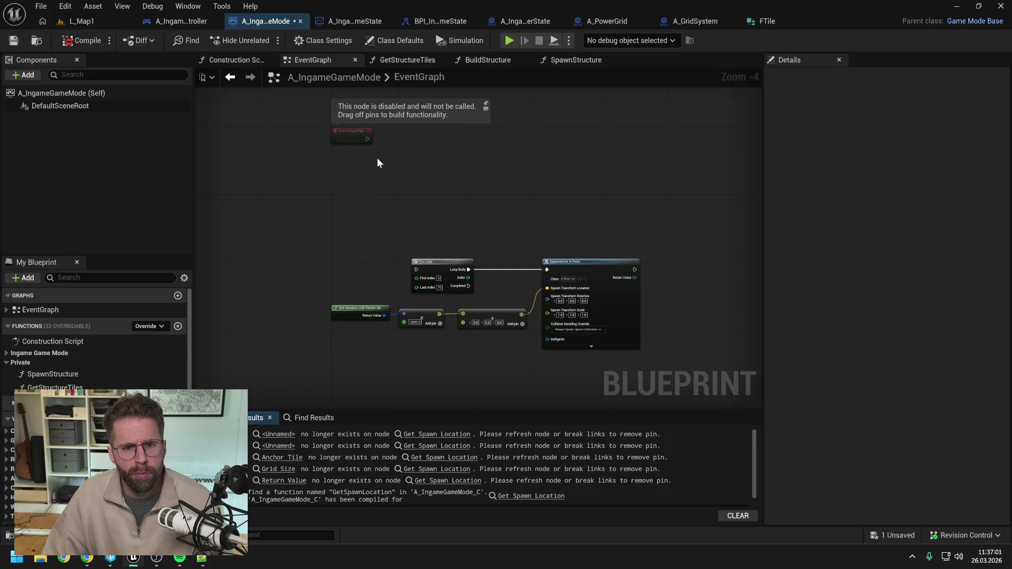
Add a Spawn Actor from Class node beside BeginPlay and compile the blueprint
left_click_drag(409, 178, 387, 187)
right_click(413, 172)
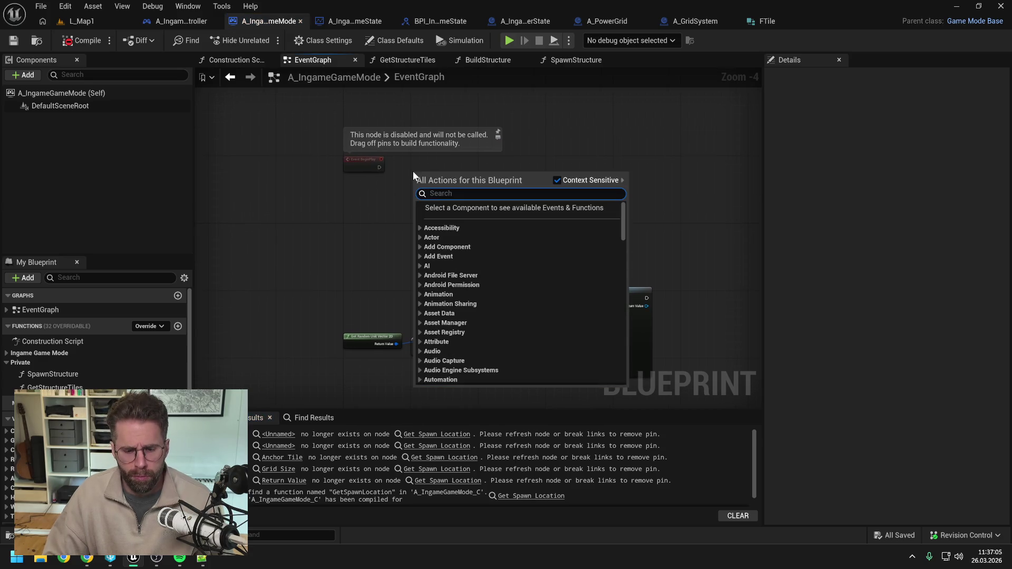
type("spawn ac")
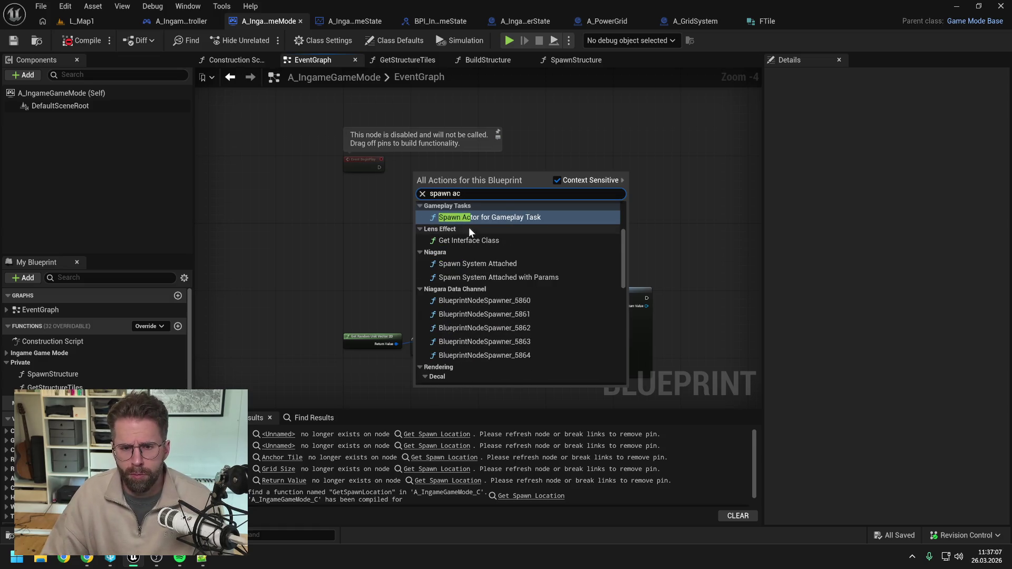
type("tor")
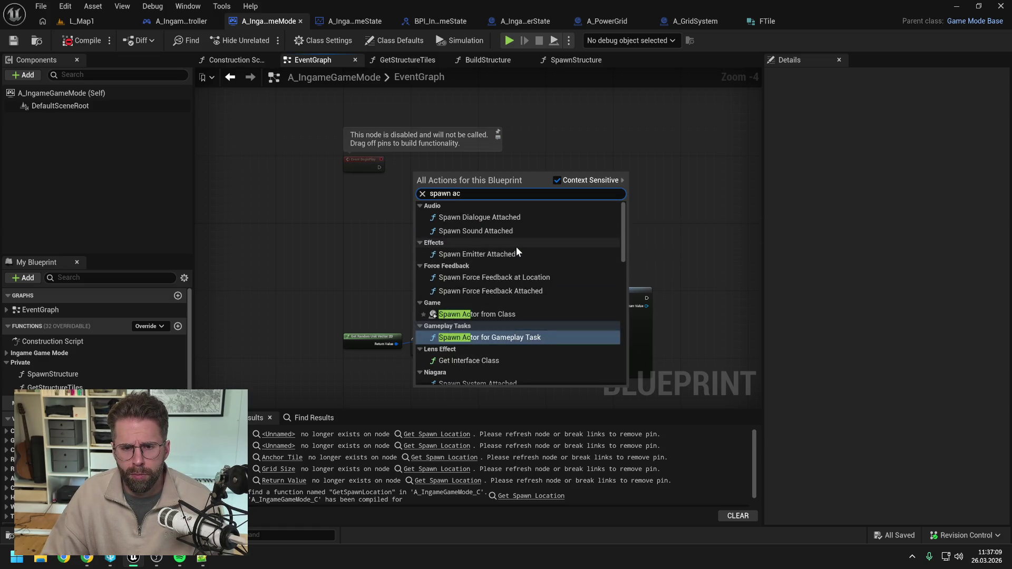
left_click(509, 314)
left_click_drag(442, 176, 468, 169)
left_click(81, 40)
key("ctrl+space")
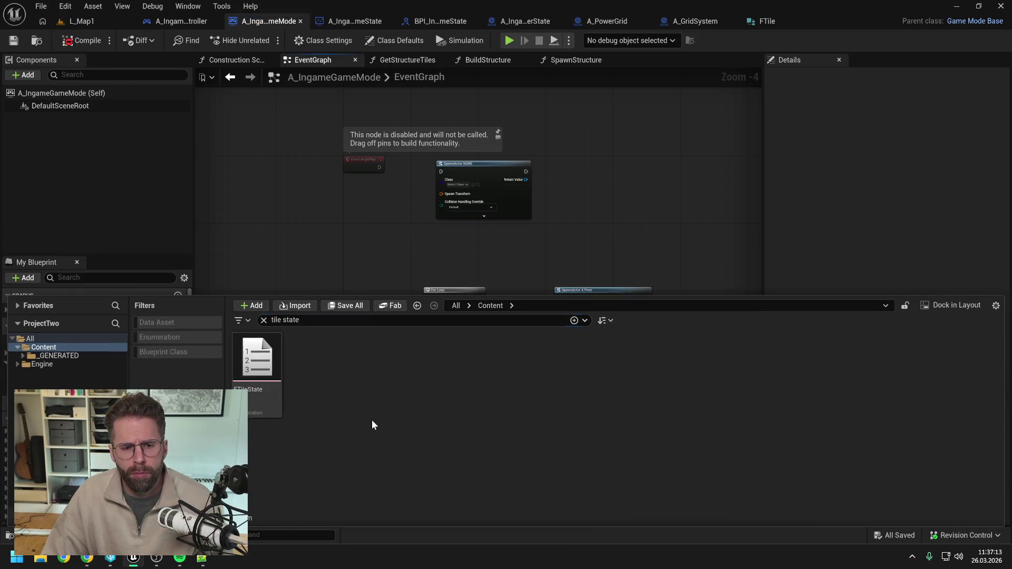
Create a new Actor Blueprint Class named A_StructureBase in the Content Drawer and save
right_click(372, 419)
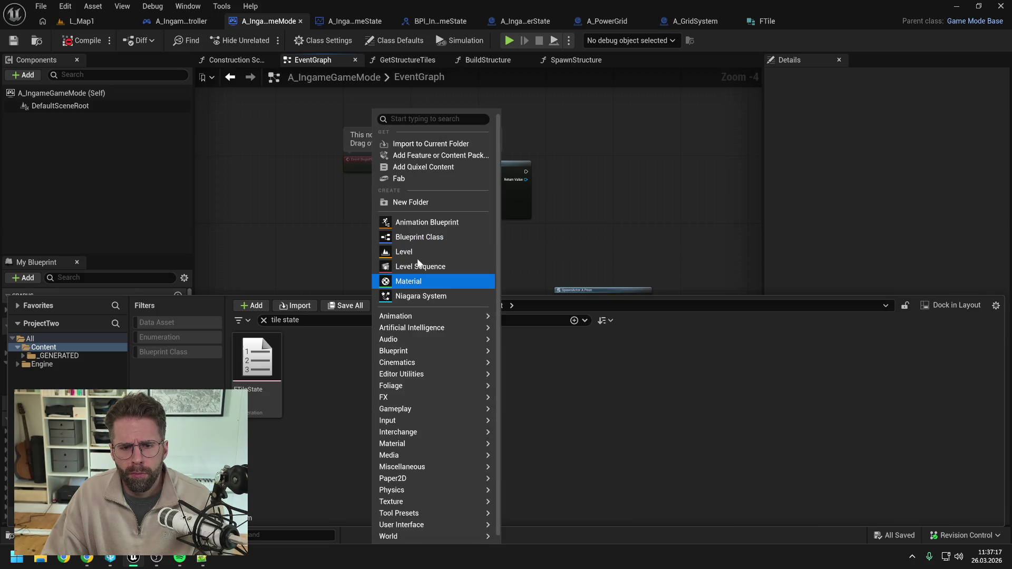
mouse_move(409, 357)
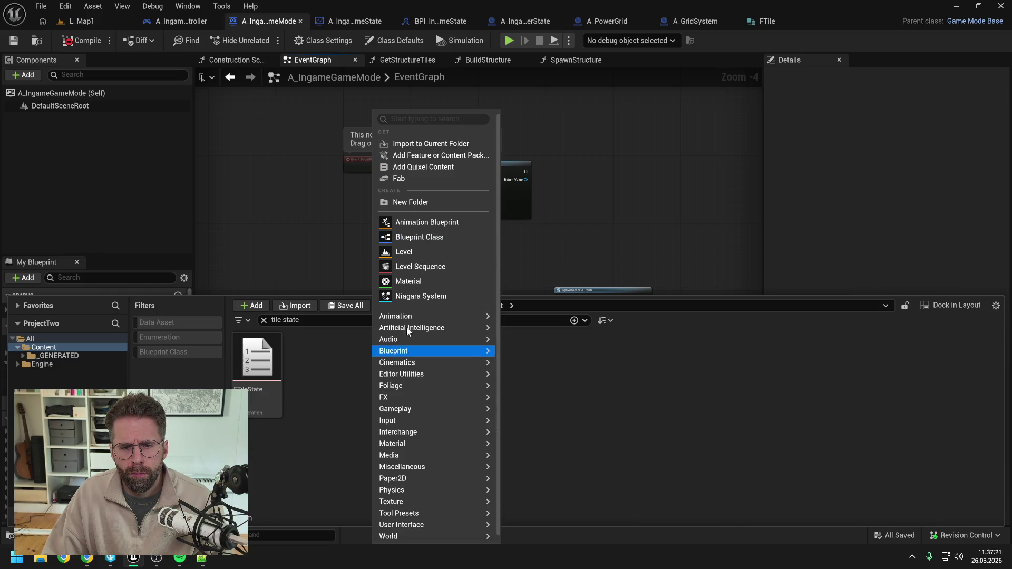
left_click(409, 238)
left_click(387, 381)
left_click(606, 504)
type("A")
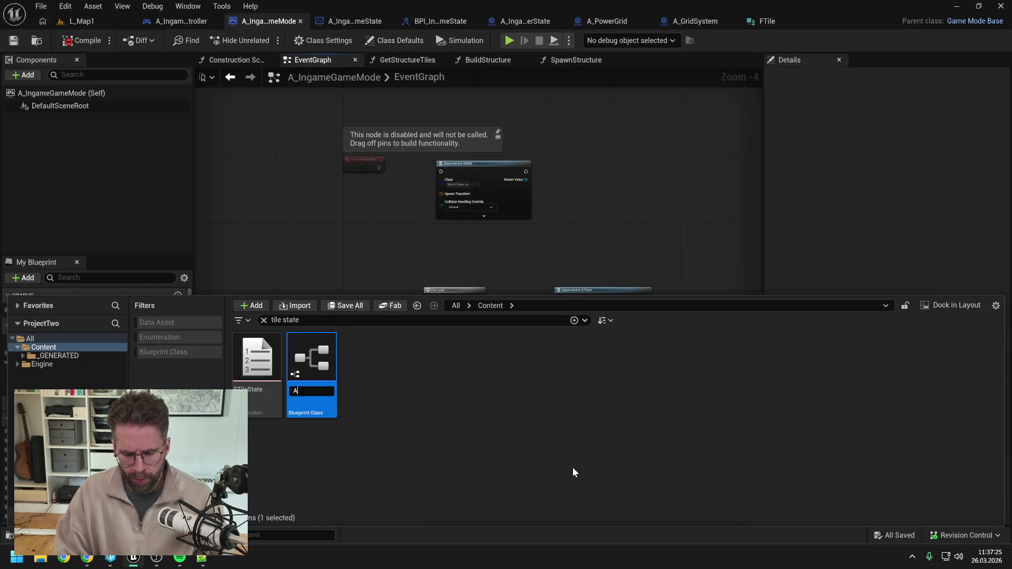
type("_StructureBase")
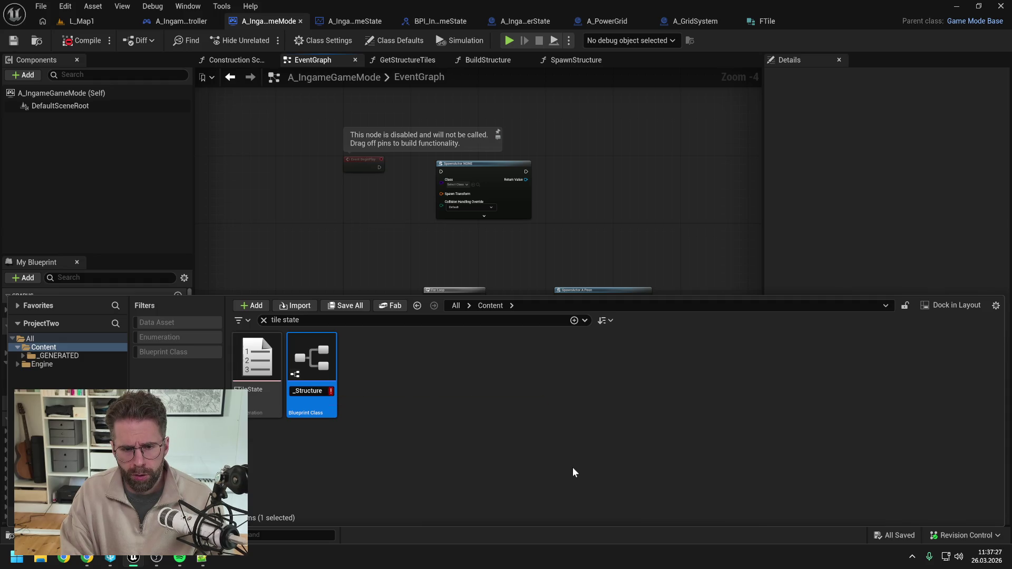
key("Return")
key("ctrl+s")
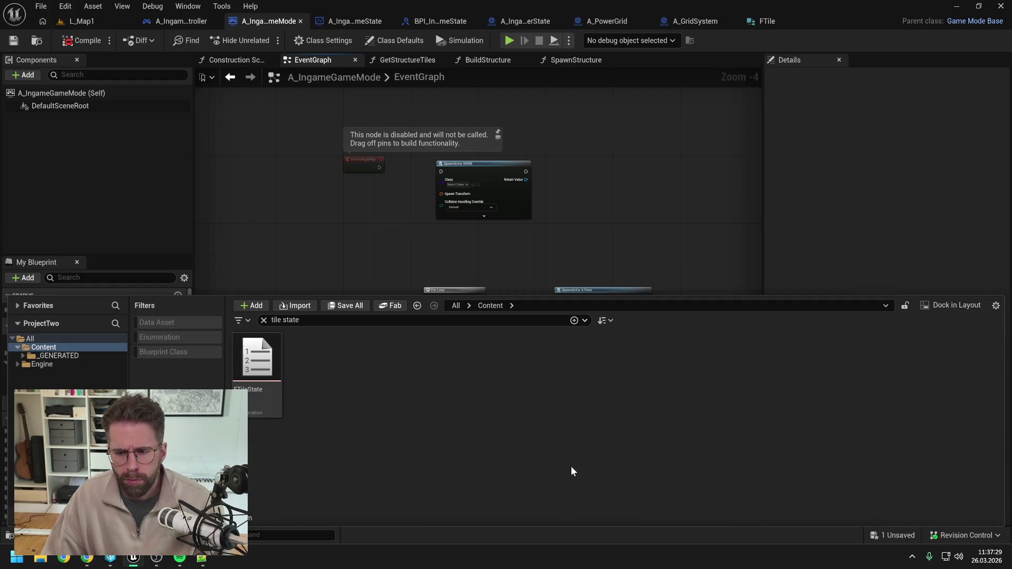
Set Spawn Actor's class to A_StructureController, wire it from BeginPlay, compile and save
left_click(325, 256)
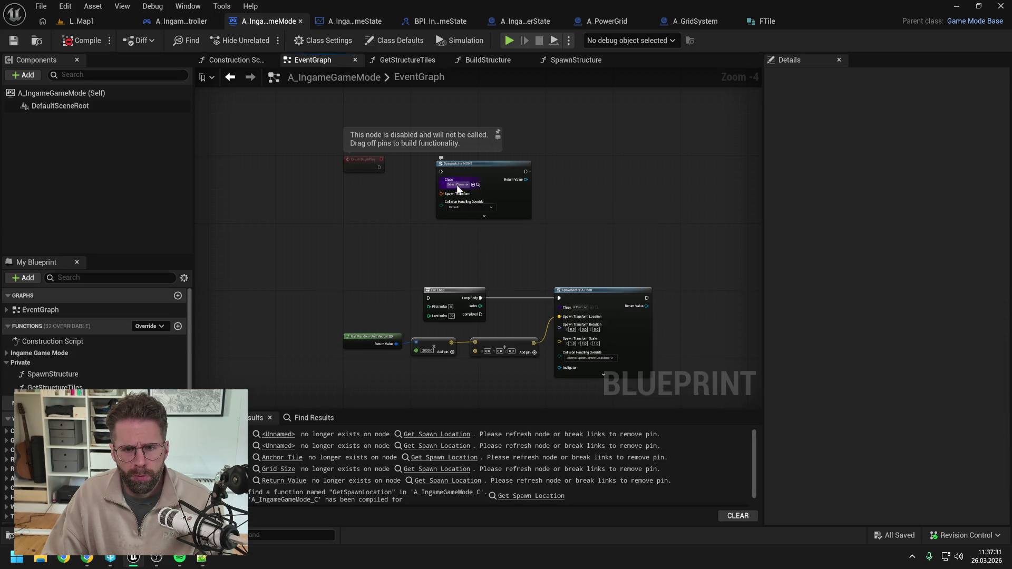
left_click(457, 185)
type("structure")
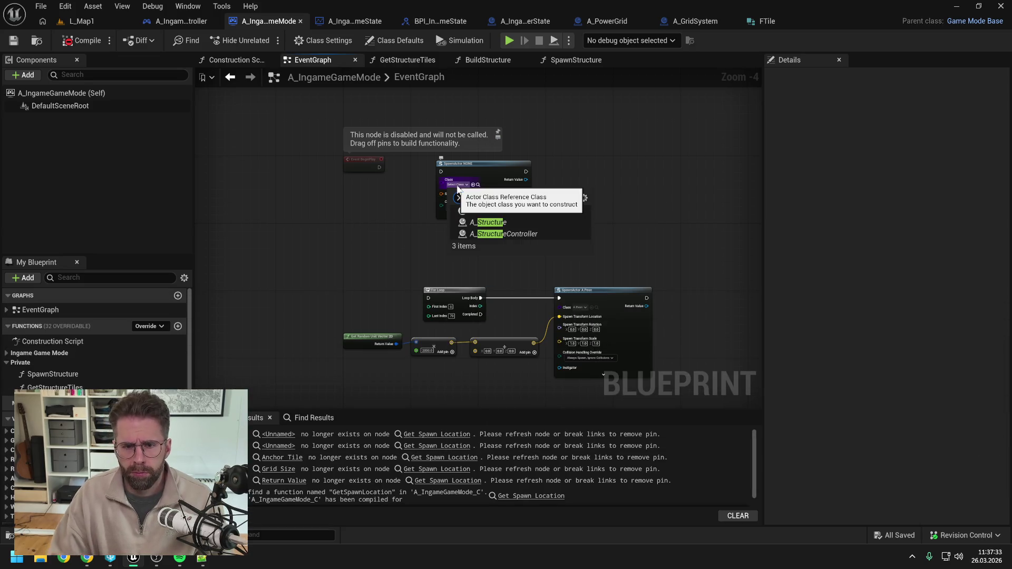
left_click(498, 235)
scroll(394, 188, "up", 1)
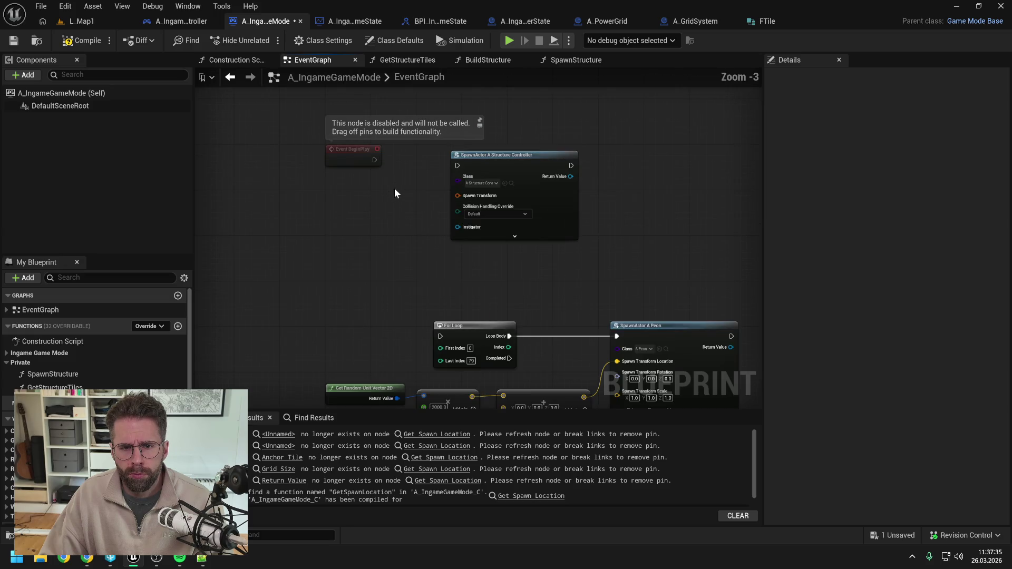
mouse_move(375, 160)
left_mouse_down()
mouse_move(457, 168)
mouse_move(479, 152)
left_mouse_up()
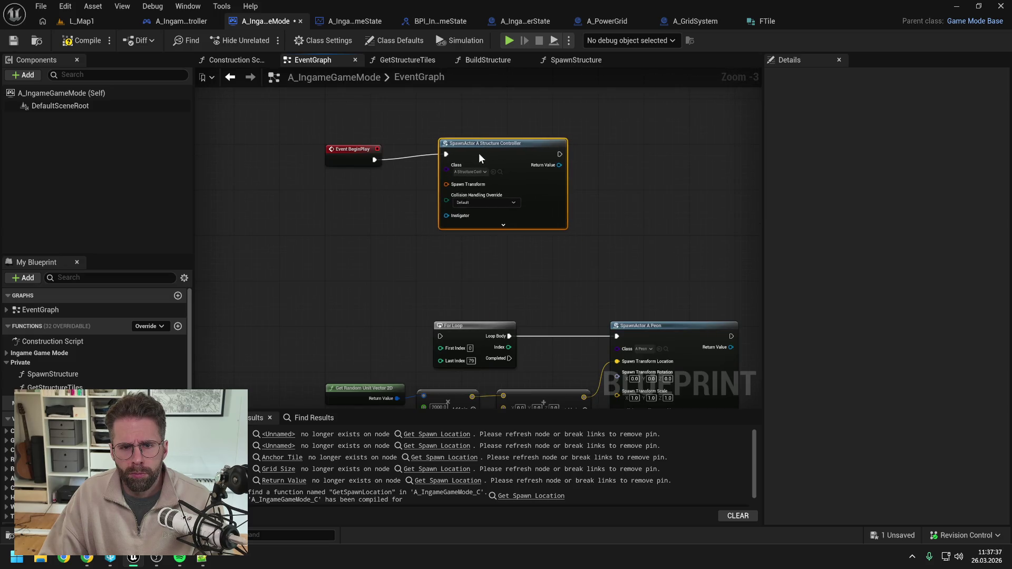
key("F7")
key("ctrl+s")
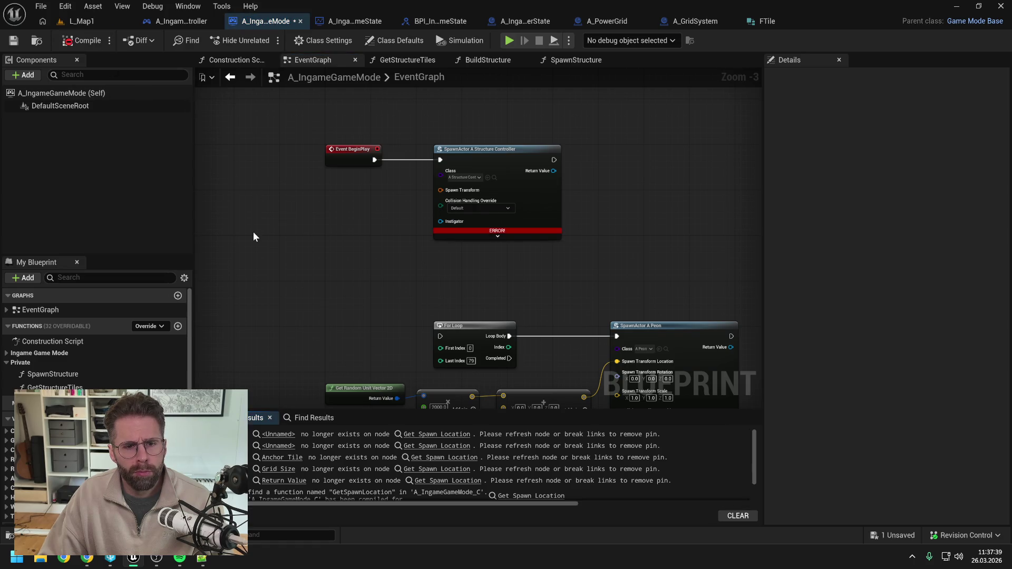
left_click(87, 558)
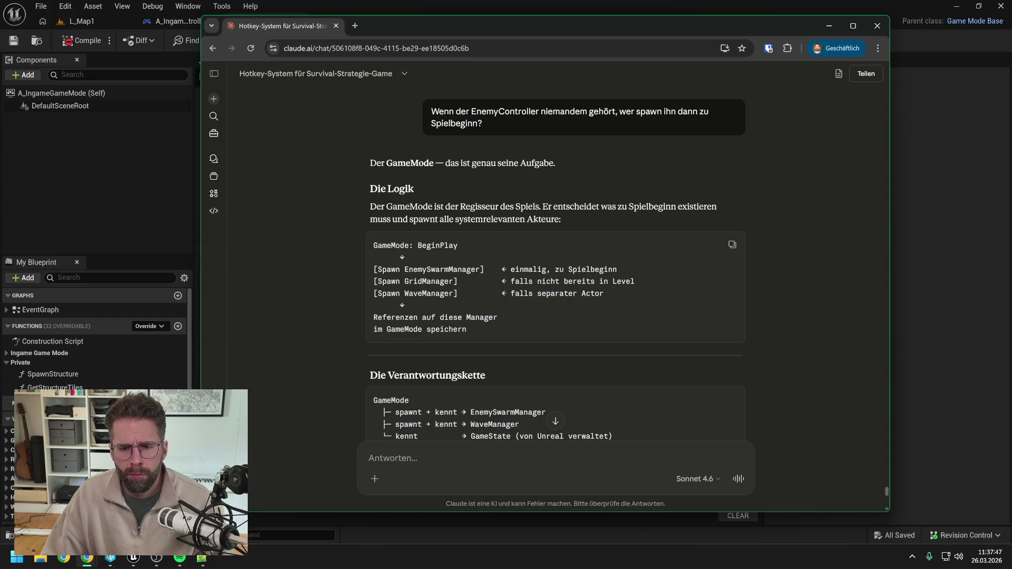
scroll(555, 264, "up", 1)
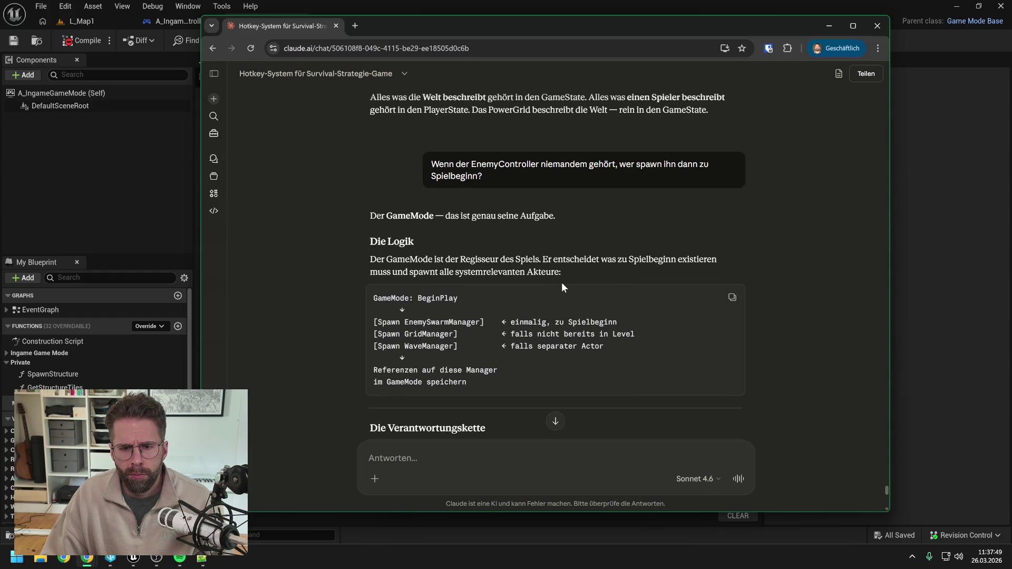
scroll(568, 282, "down", 3)
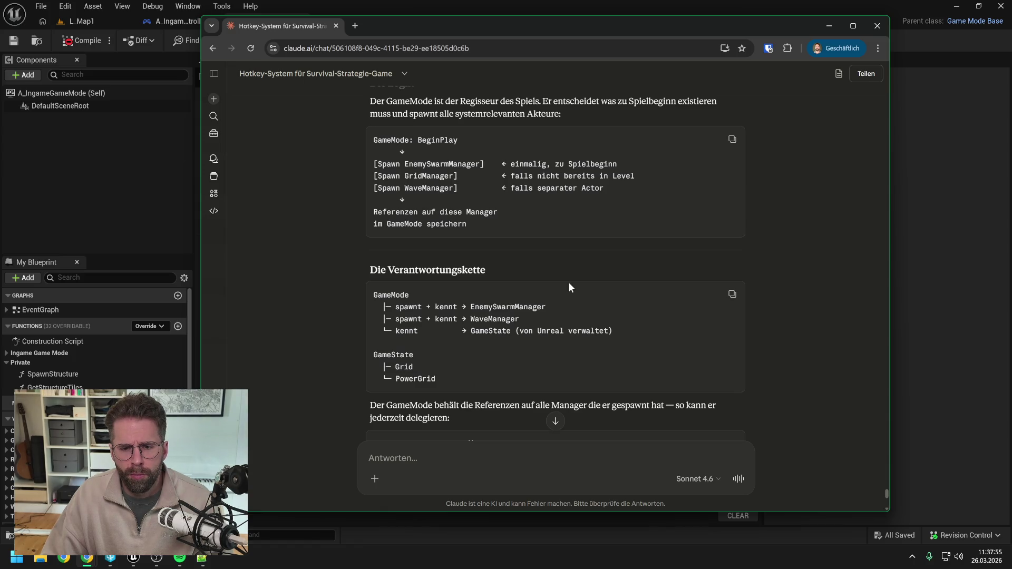
scroll(568, 282, "down", 1)
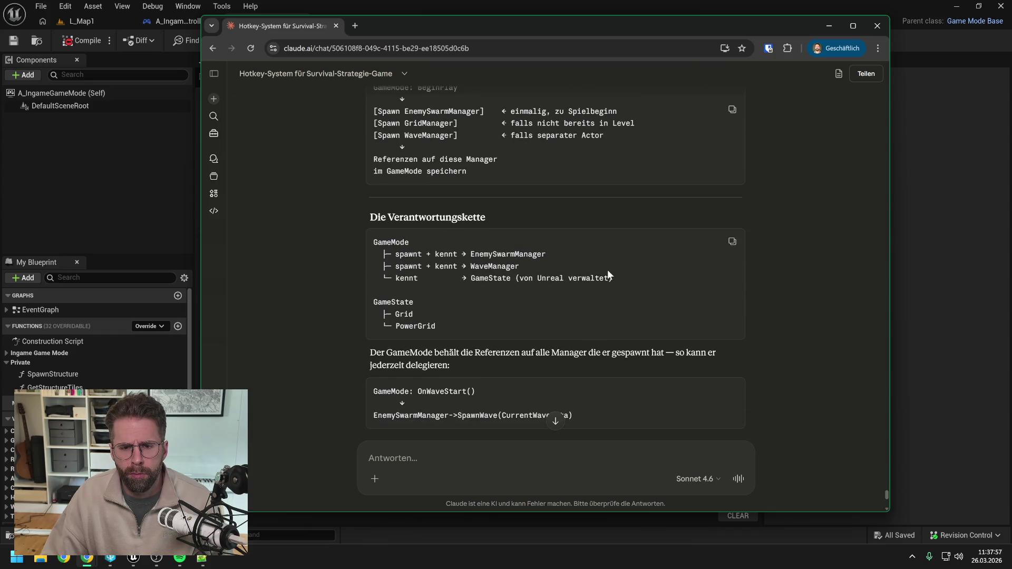
scroll(607, 273, "down", 1)
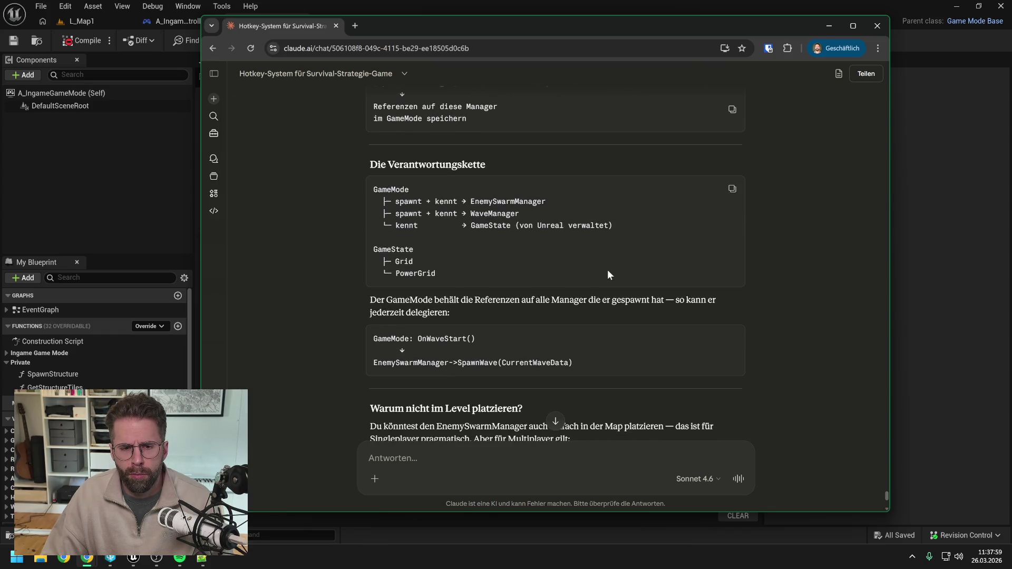
Promote the spawned actor's Return Value to a variable named StructureController and save
left_click(928, 239)
left_click_drag(528, 192, 587, 186)
left_click(632, 257)
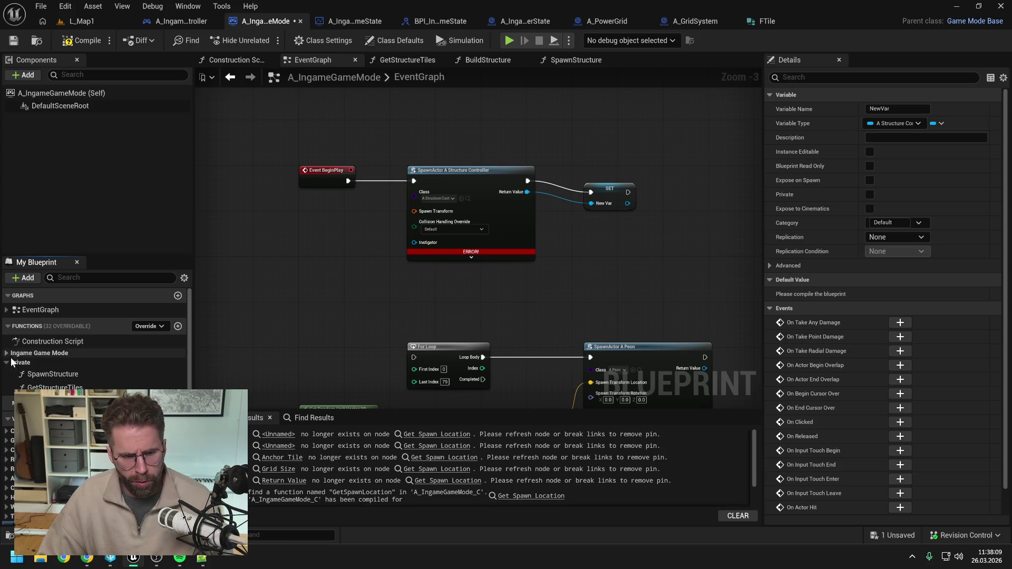
scroll(57, 383, "down", 2)
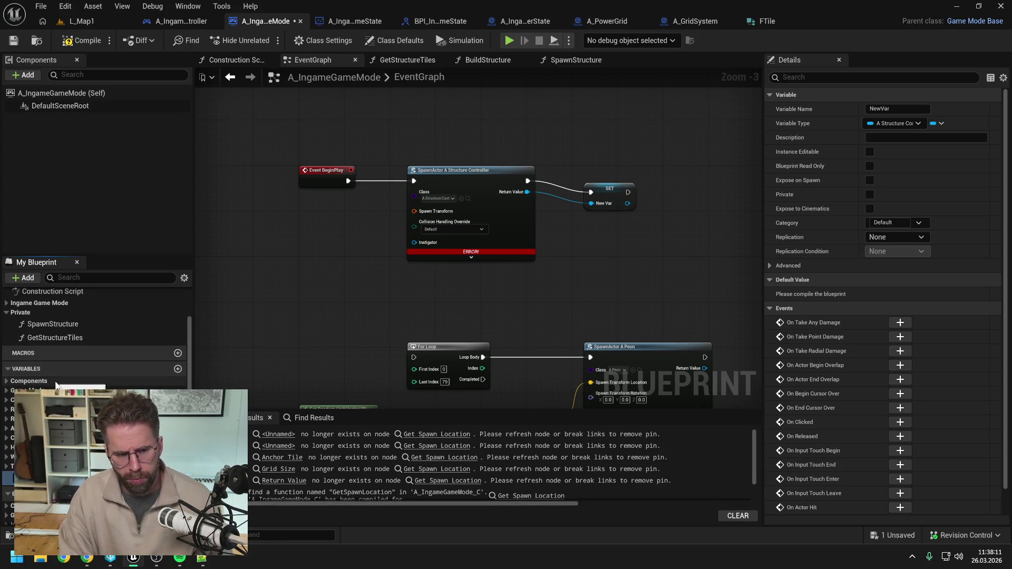
type("StructureController")
key("Return")
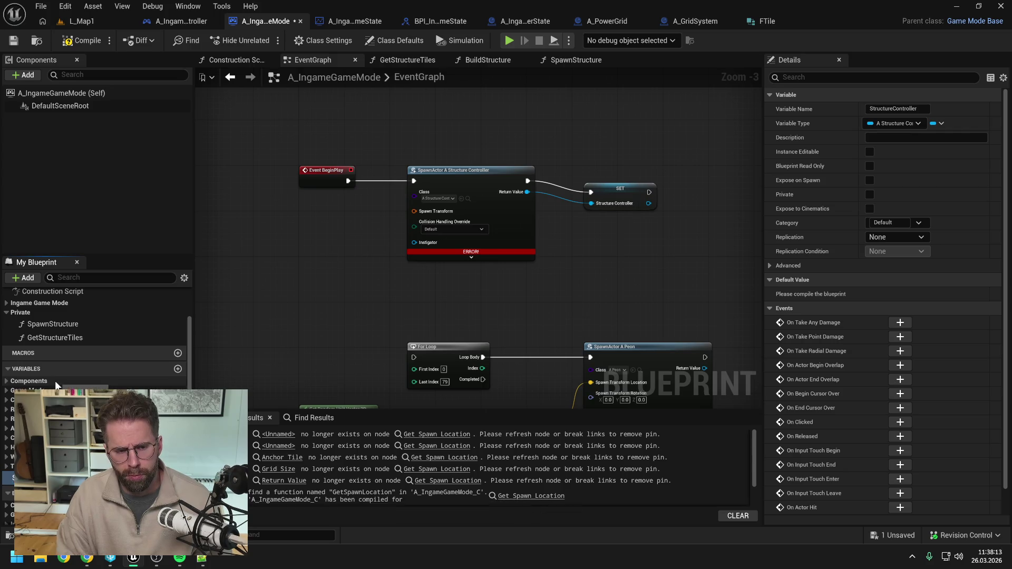
key("ctrl+s")
left_click_drag(620, 193, 609, 181)
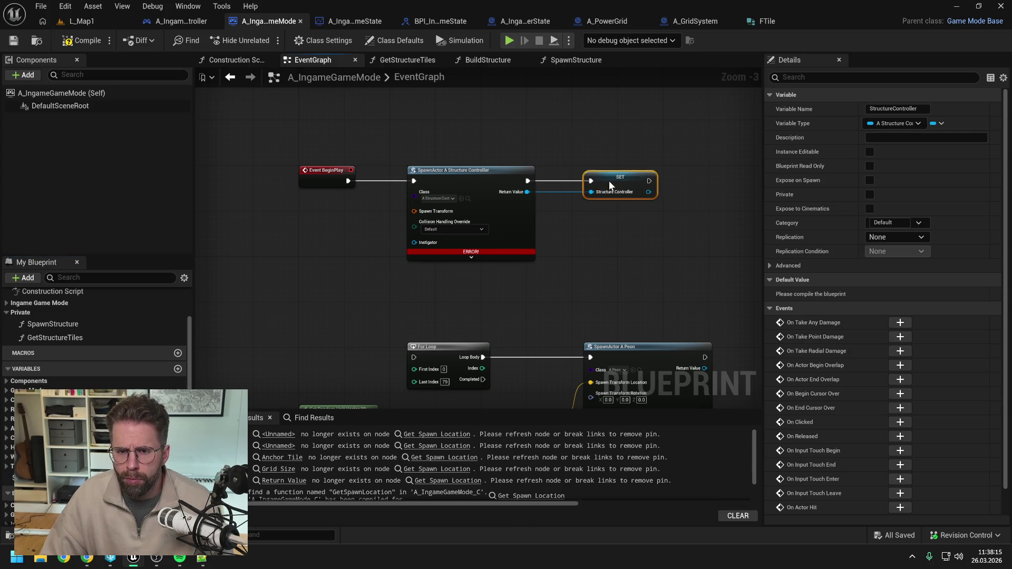
left_click(598, 241)
Split the Spawn Transform pin, set collision handling to Always Spawn, Ignore Collisions, compile and save
right_click(421, 211)
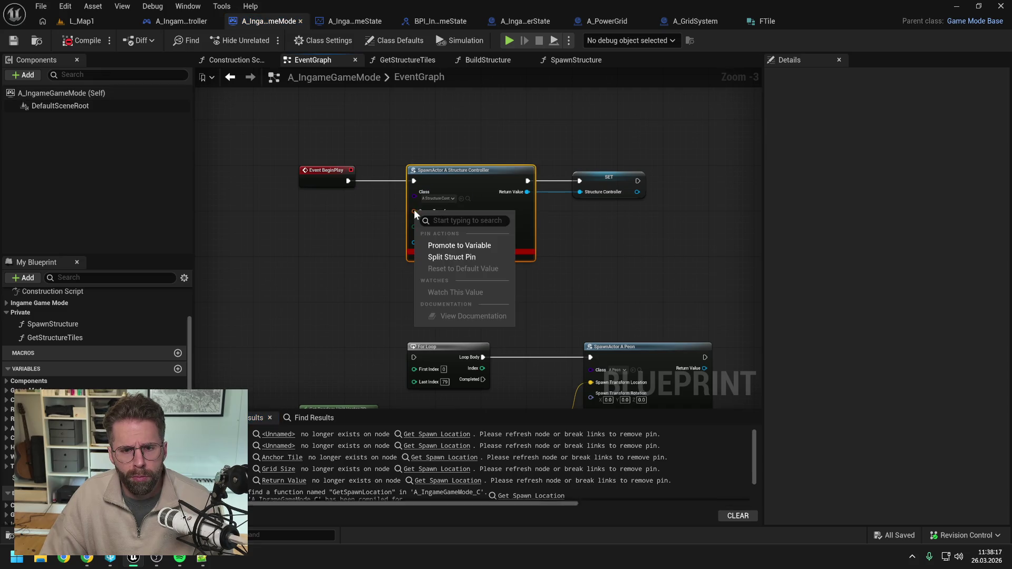
left_click(445, 256)
left_click(453, 276)
left_click(448, 294)
left_click(81, 40)
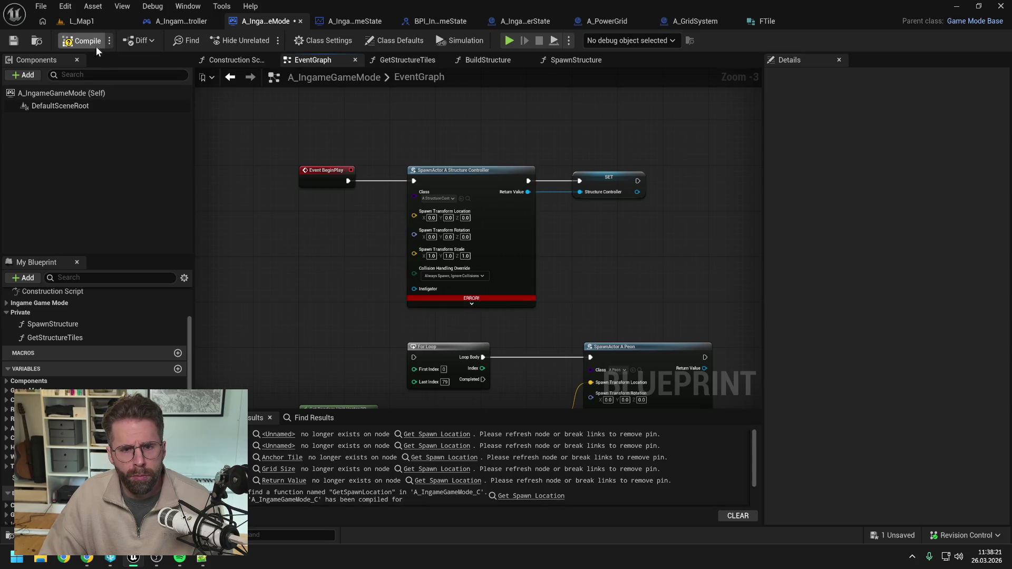
key("ctrl+s")
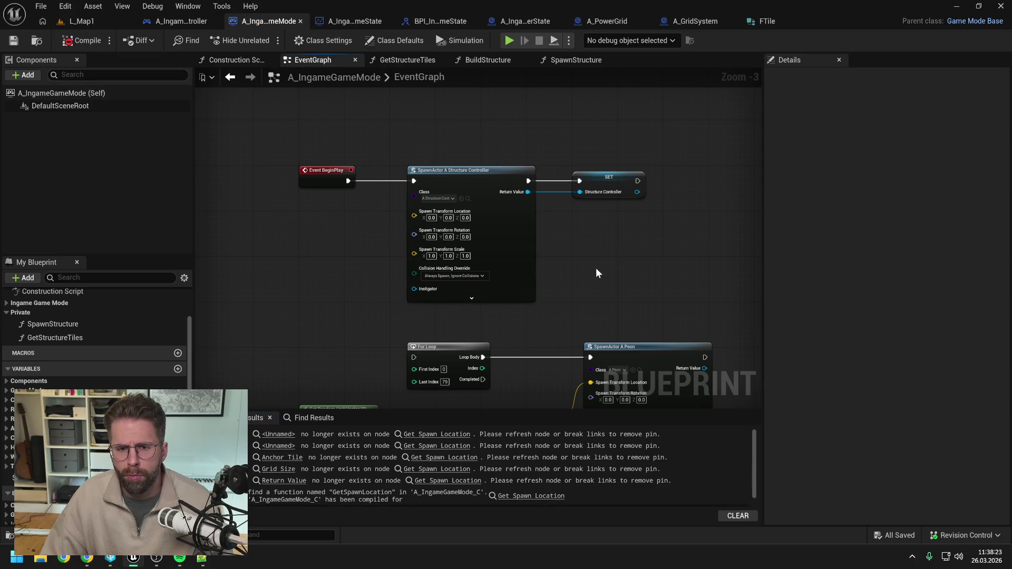
Place a Structure Controller getter in the GameMode's SpawnStructure graph
left_click(579, 61)
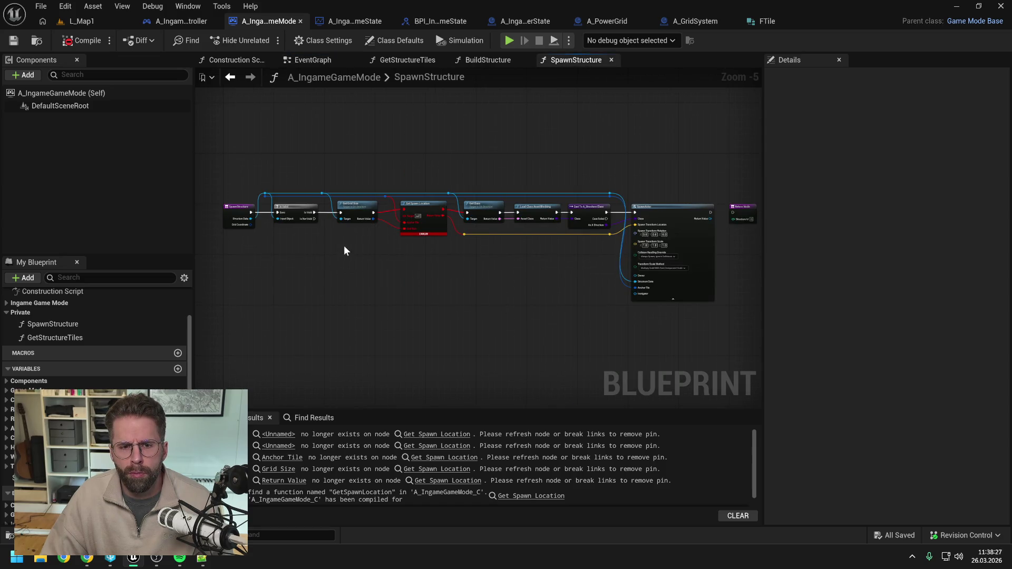
scroll(345, 245, "up", 1)
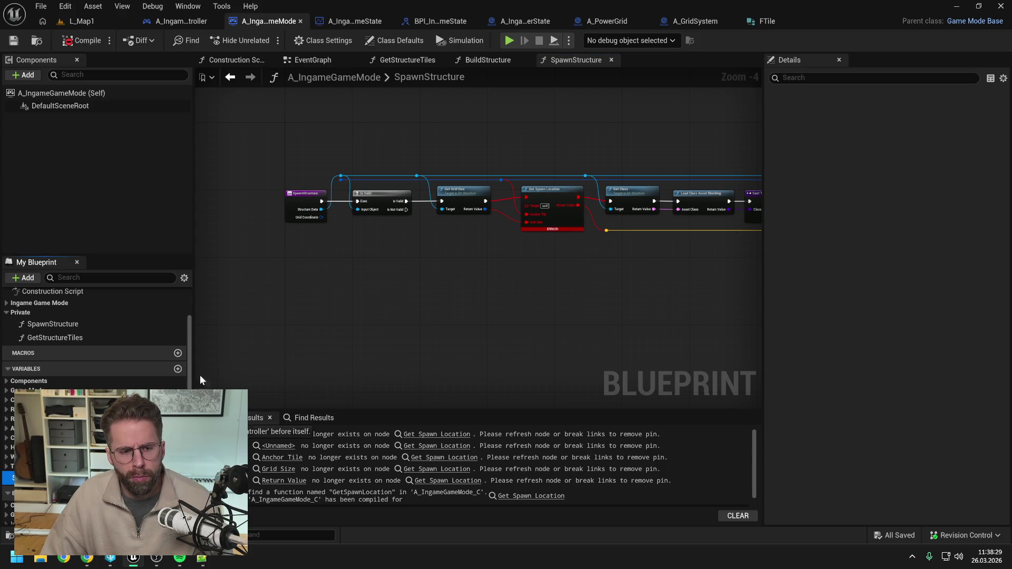
left_click_drag(52, 477, 324, 252)
left_click(363, 258)
Search the content browser for 'struc' and open the A_StructureController blueprint
key("ctrl+space")
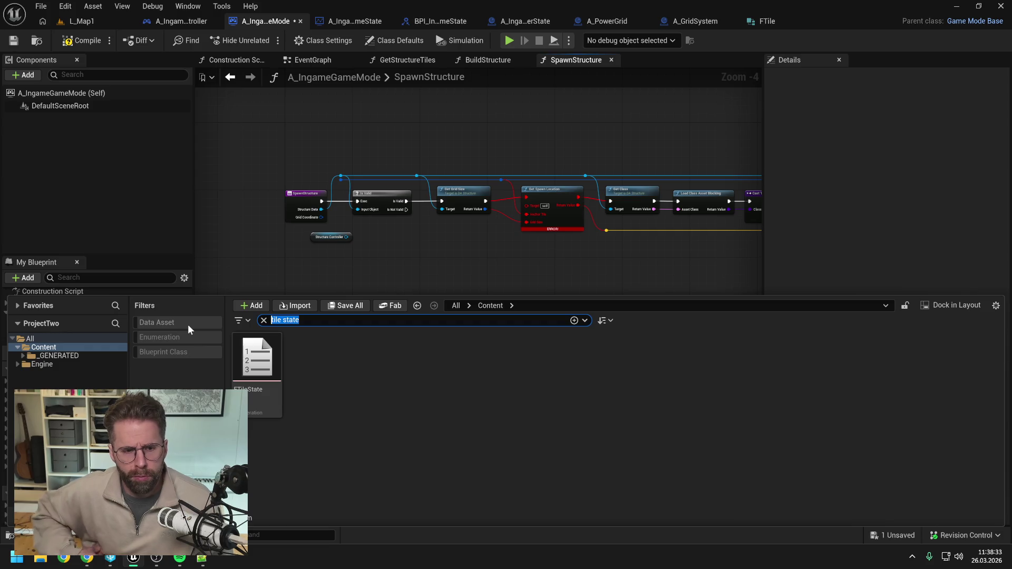
type("struc")
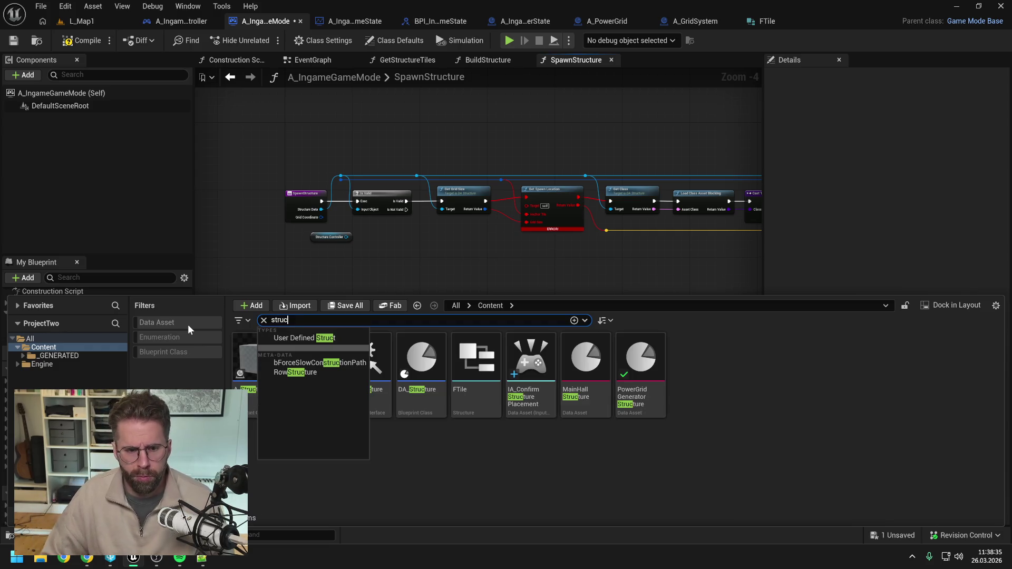
left_click(322, 398)
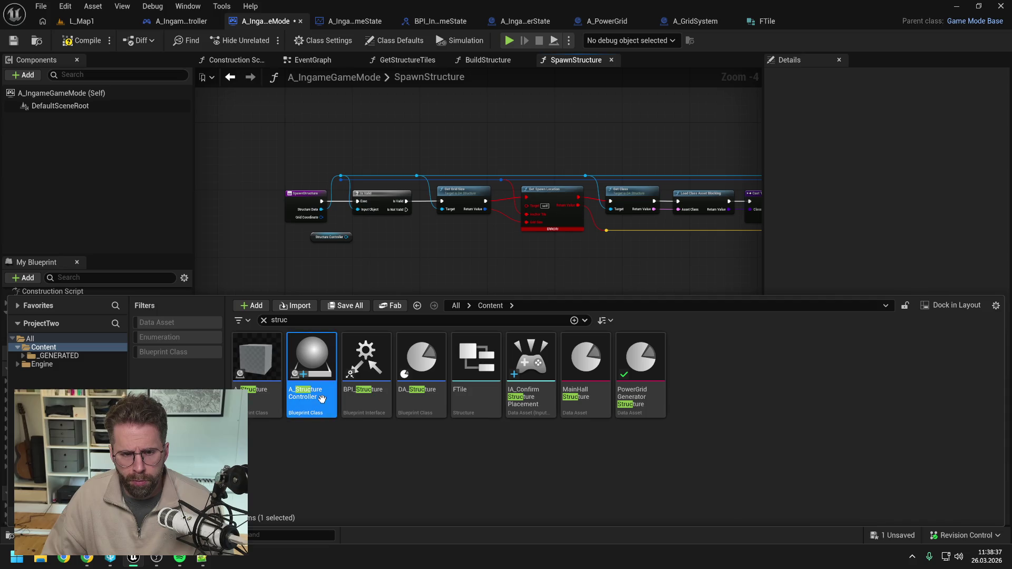
double_click(321, 398)
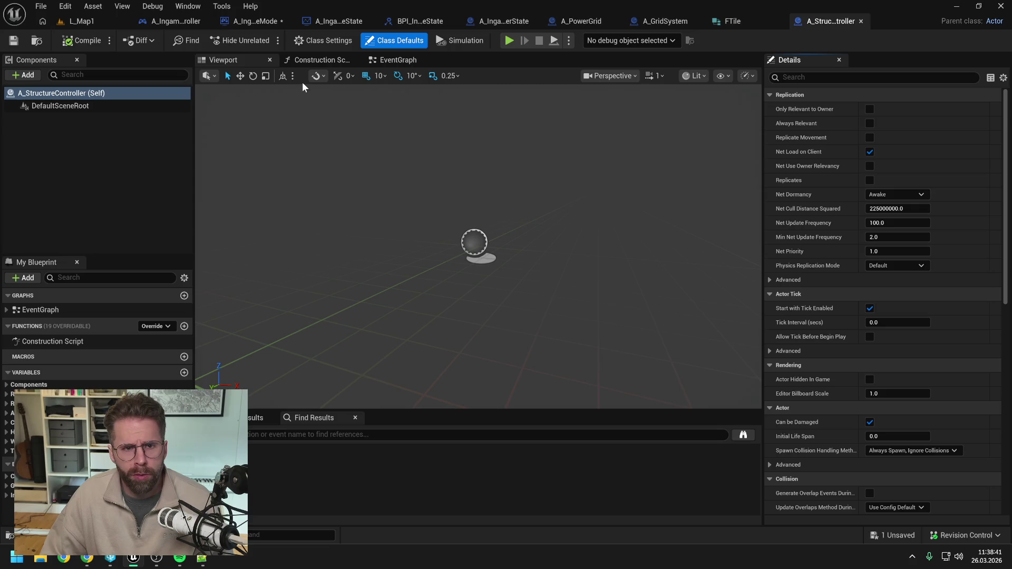
Add a SpawnStructure function to A_StructureController, save and compile, then view the player state's SpawnStructure graph
left_click(184, 326)
type("Spawn")
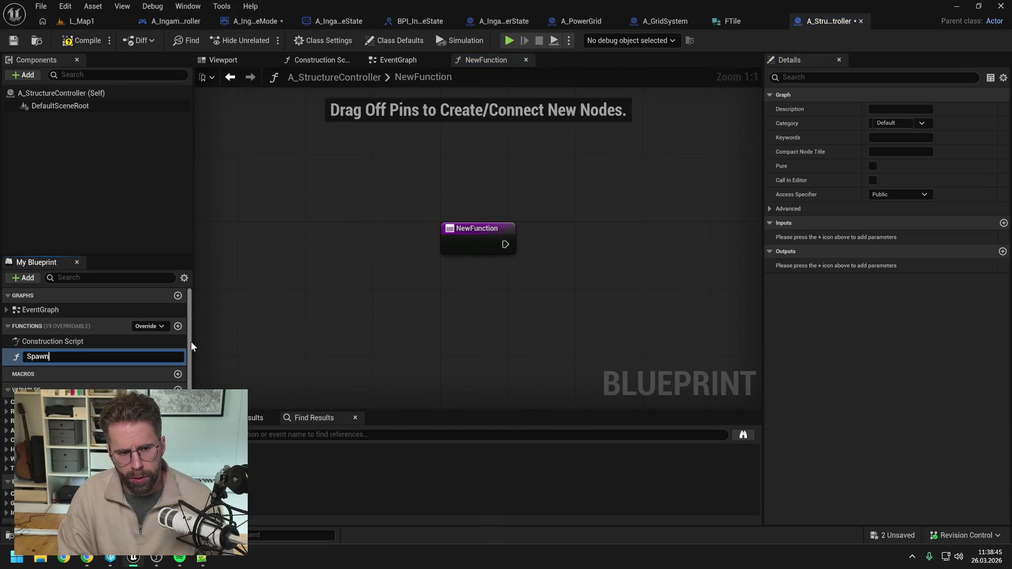
type("Struct")
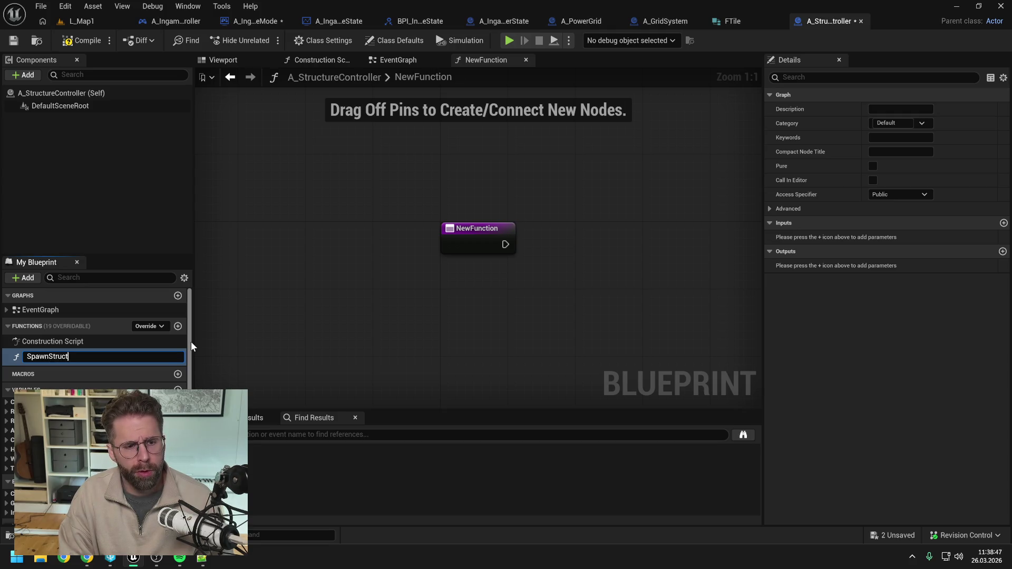
type("ure")
key("Return")
key("ctrl+s")
left_click(72, 44)
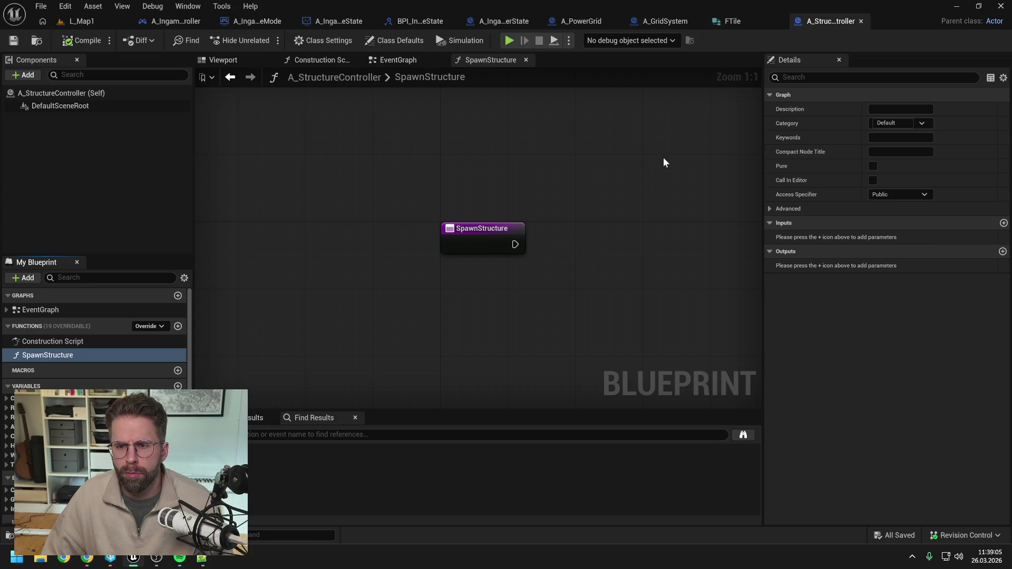
left_click(571, 21)
left_click(493, 20)
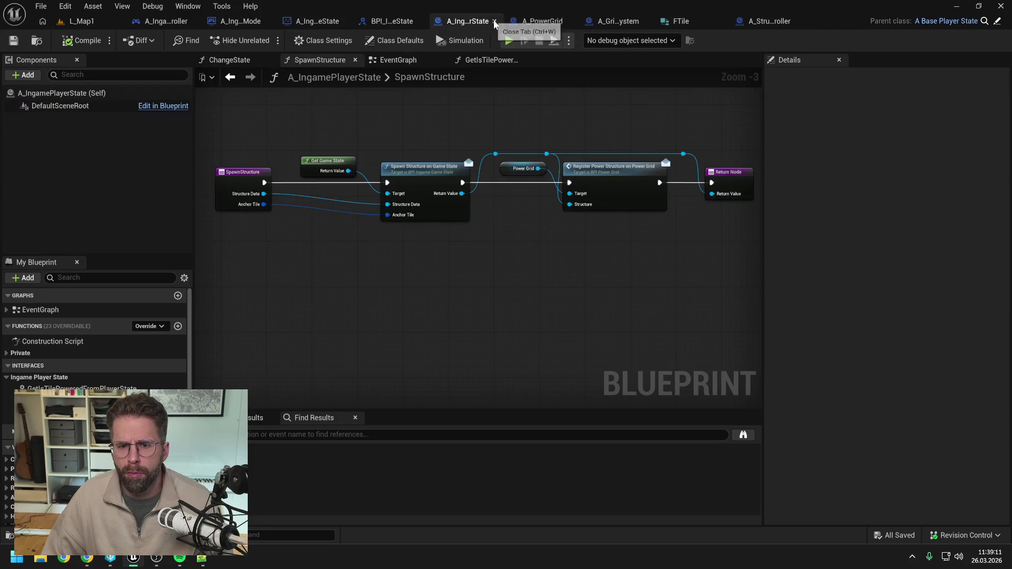
Pan through the GameMode's BuildStructure graph, from its entry past Get Structure Tiles, the loop and the Branch
left_click(248, 20)
left_click(472, 60)
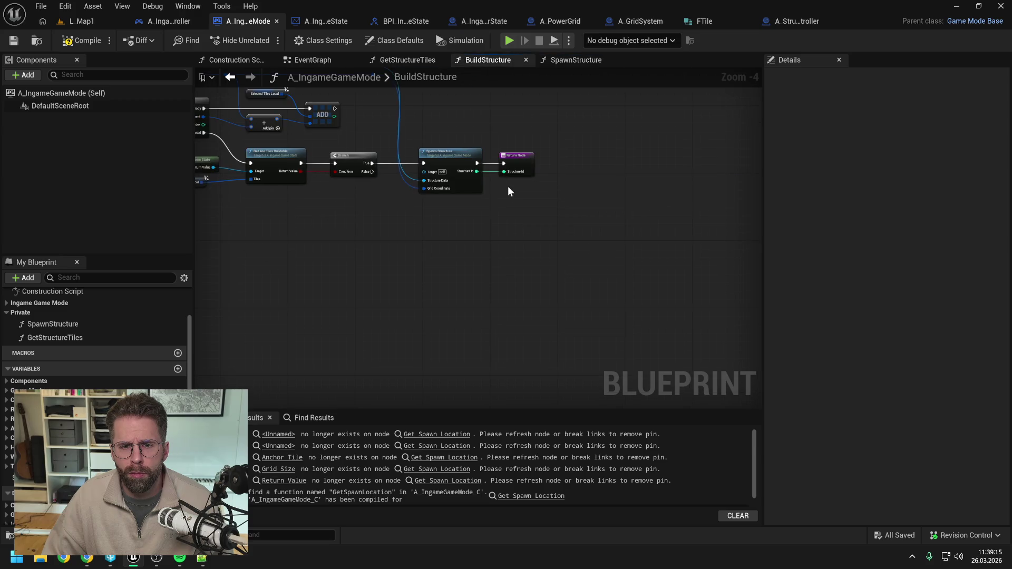
scroll(503, 192, "up", 1)
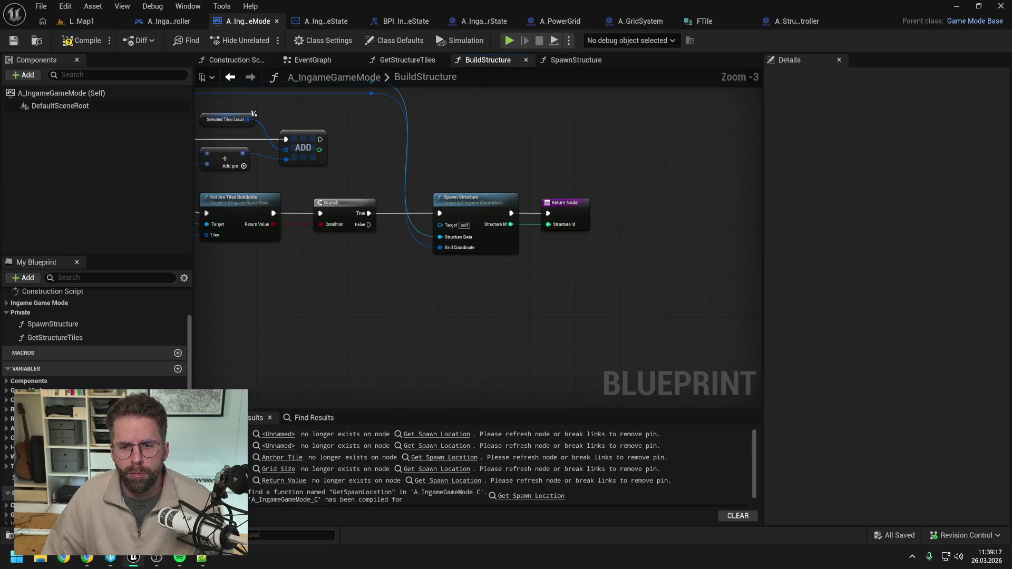
left_click_drag(509, 167, 574, 182)
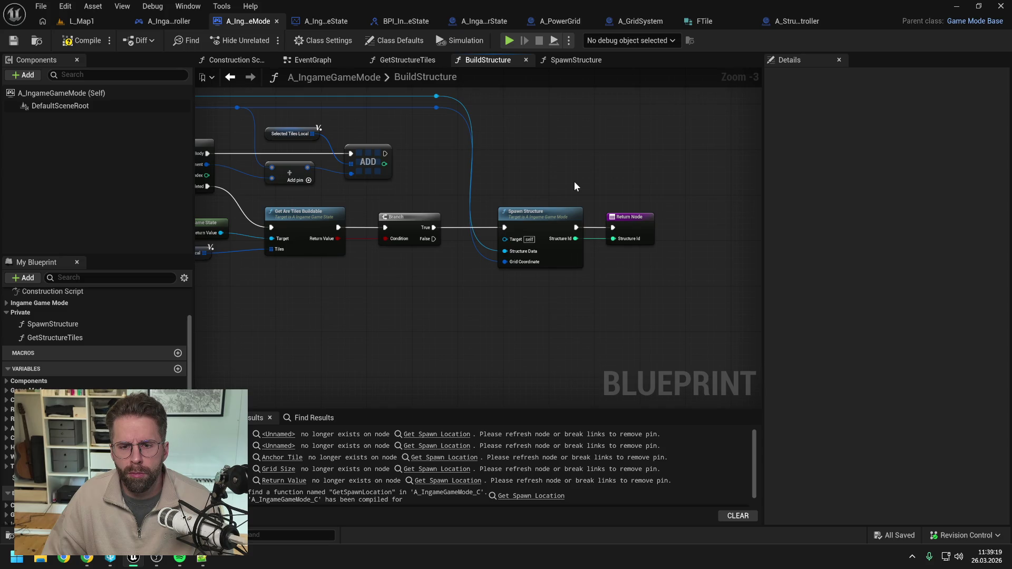
left_click_drag(575, 181, 586, 182)
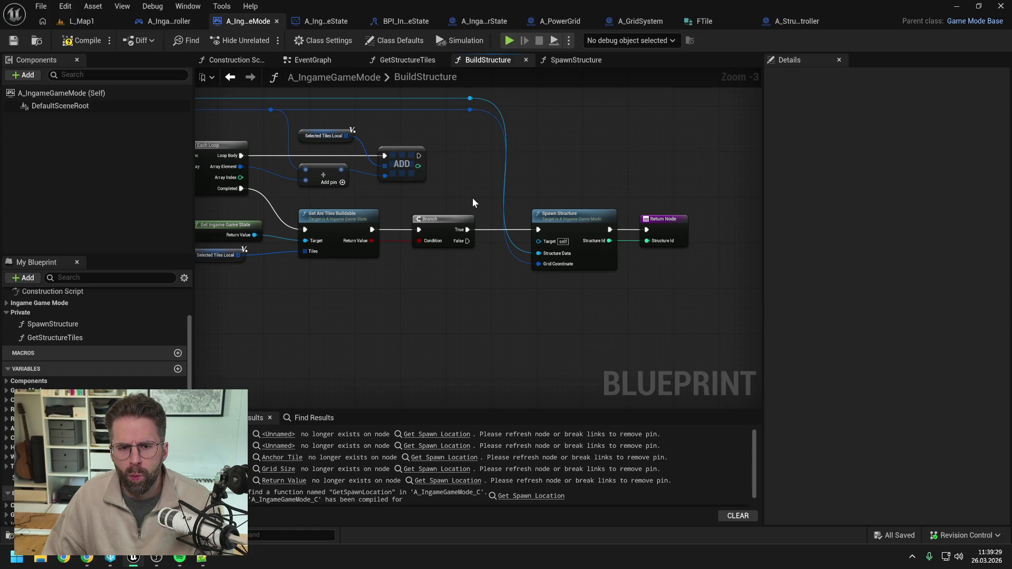
left_click_drag(468, 194, 602, 181)
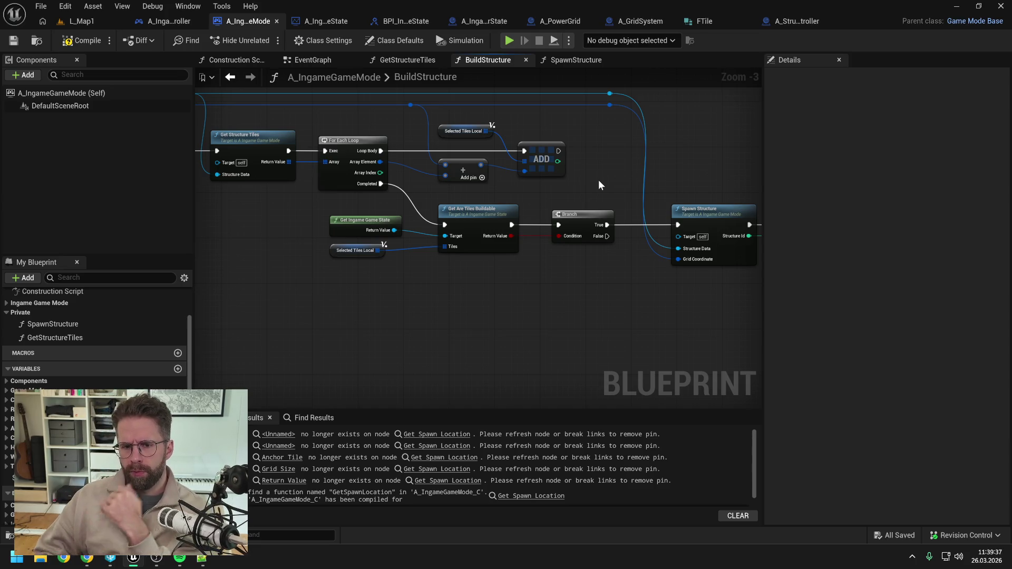
left_click_drag(584, 177, 734, 163)
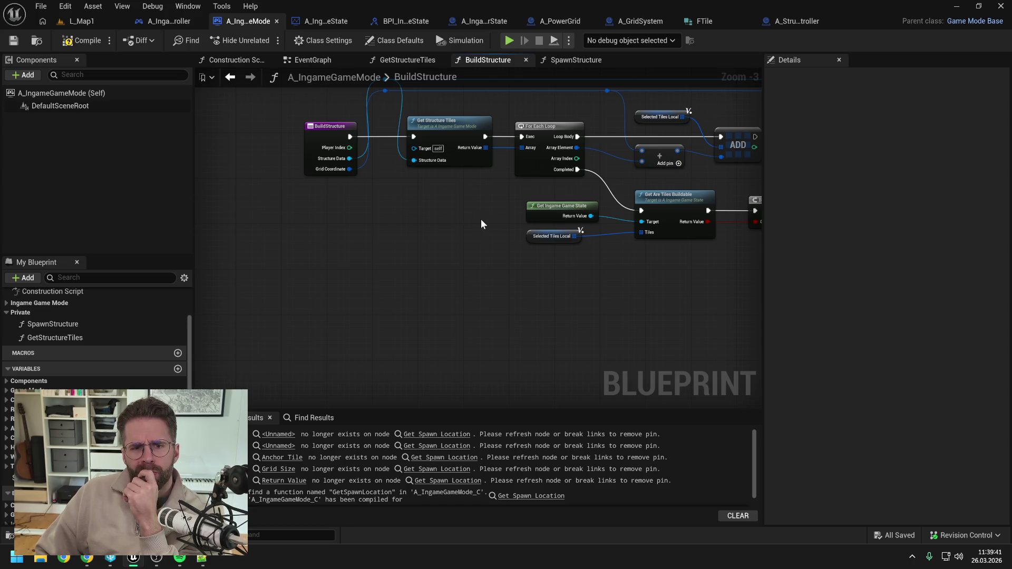
left_click_drag(481, 207, 426, 227)
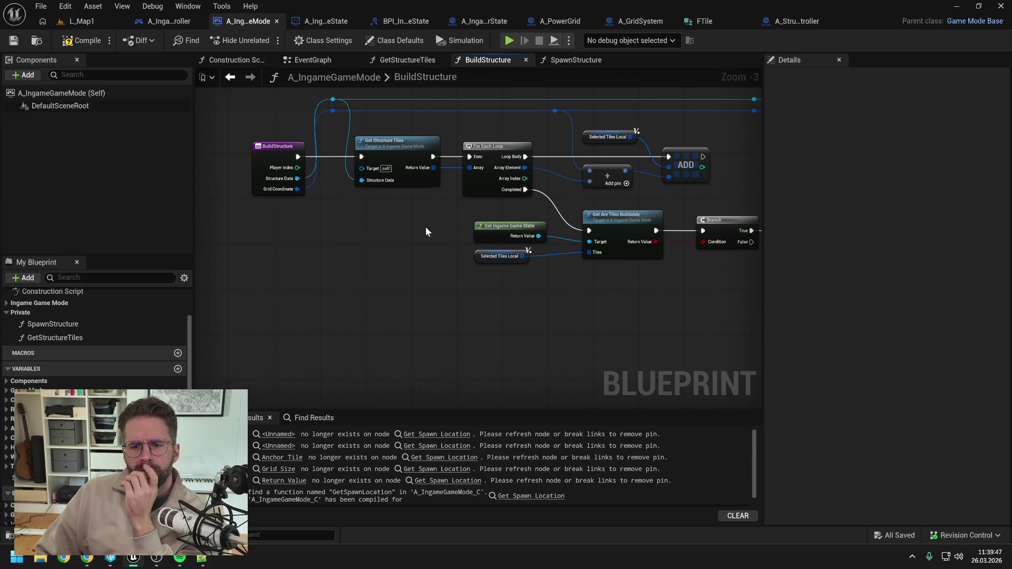
left_click_drag(425, 227, 393, 229)
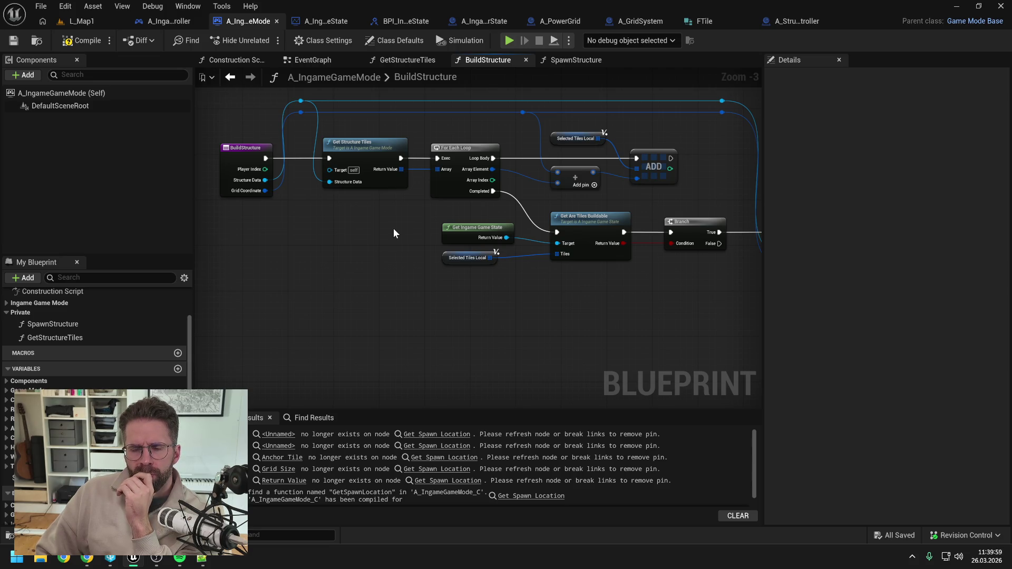
left_click_drag(394, 230, 421, 230)
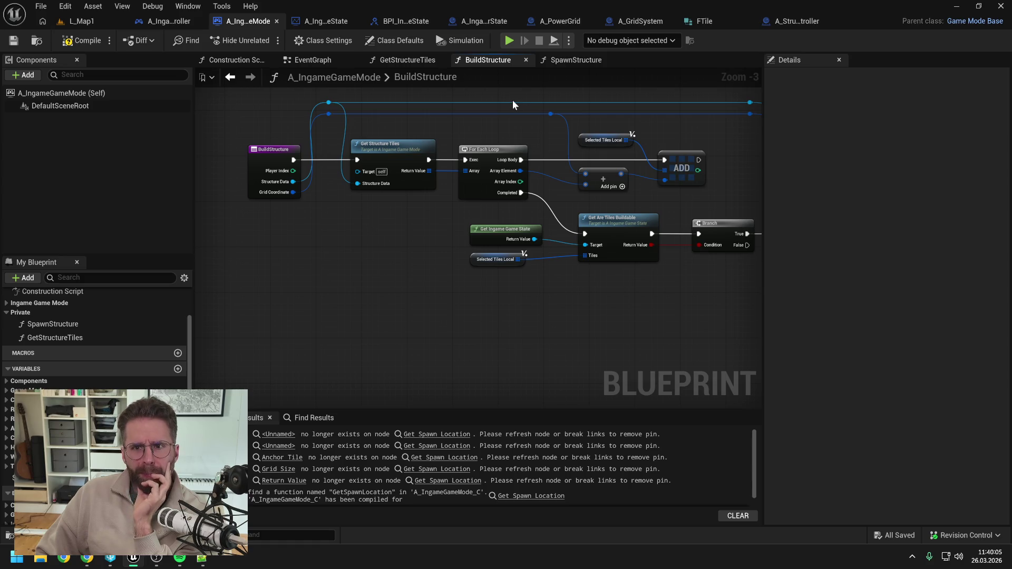
left_click(185, 21)
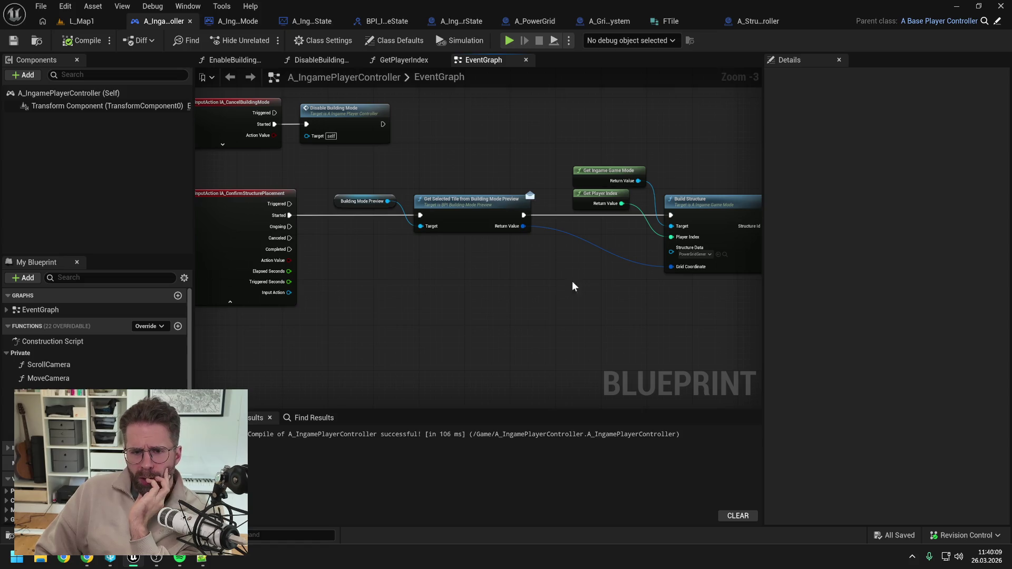
Select the player controller's Build Structure call and jump to its function definition
left_click_drag(577, 281, 526, 280)
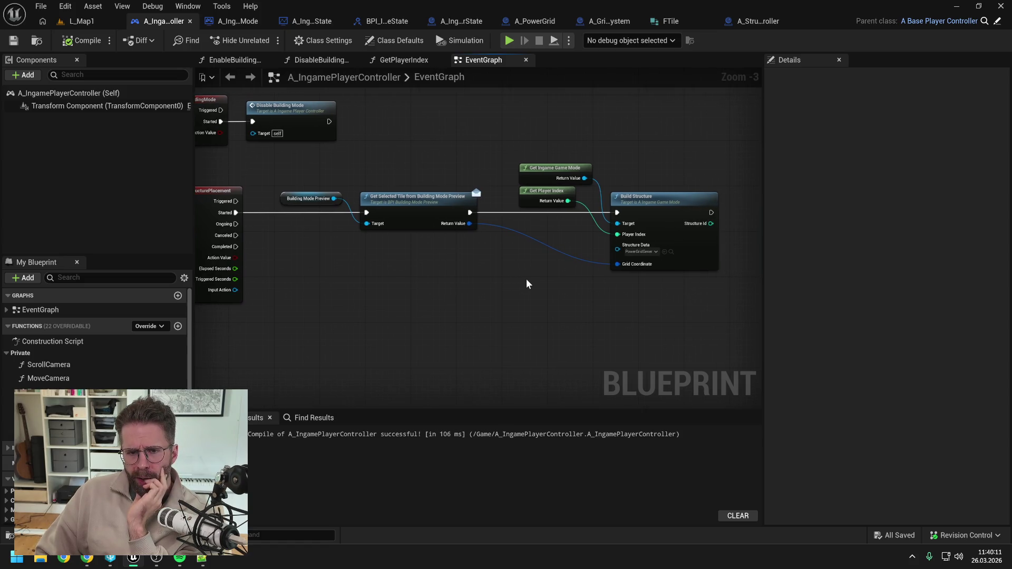
left_click(652, 199)
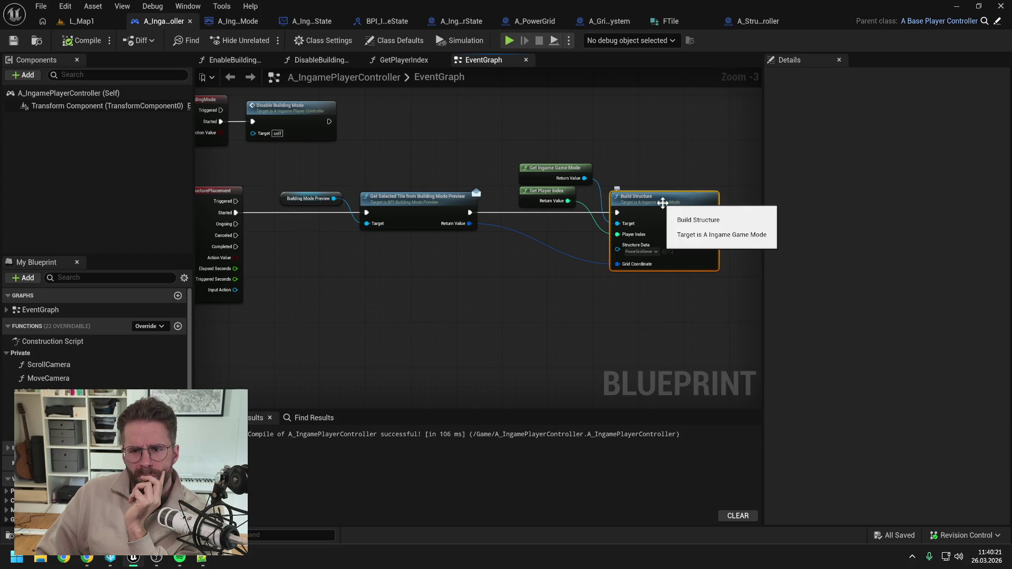
double_click(663, 205)
left_click(264, 169)
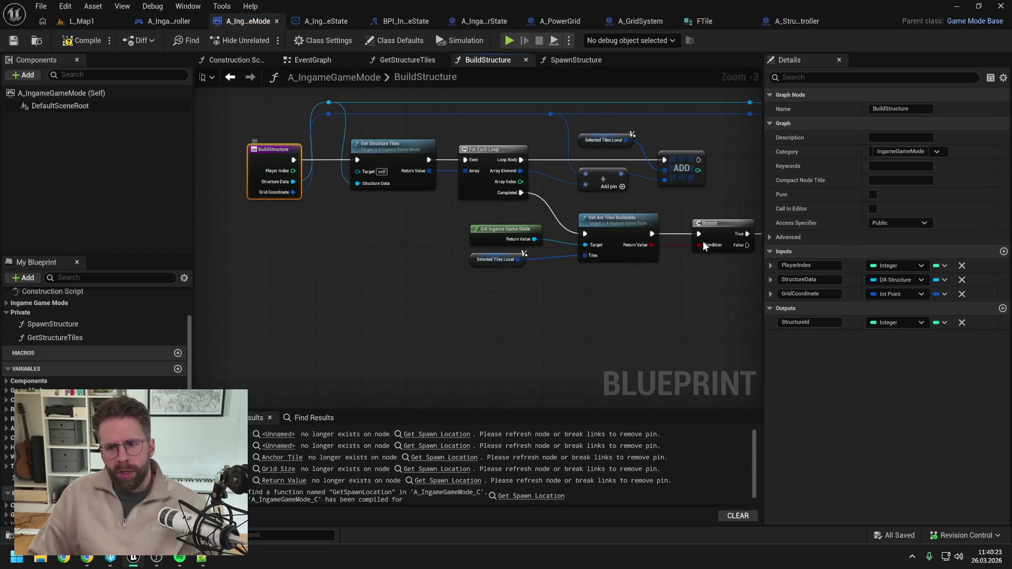
left_click(807, 294)
type("Sel")
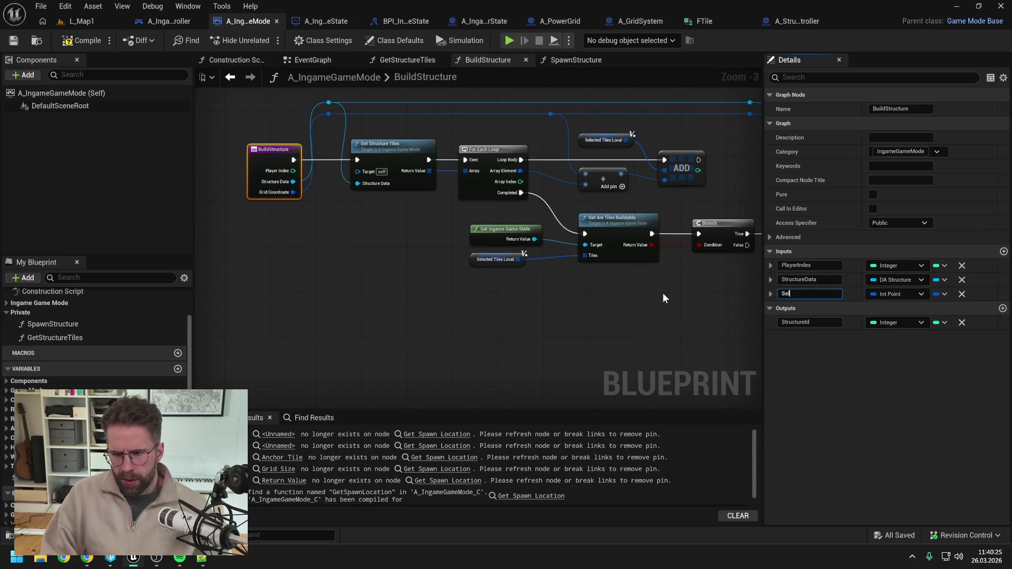
type("ectedTile")
key("Return")
key("ctrl+shift+s")
left_click(82, 40)
left_click(609, 297)
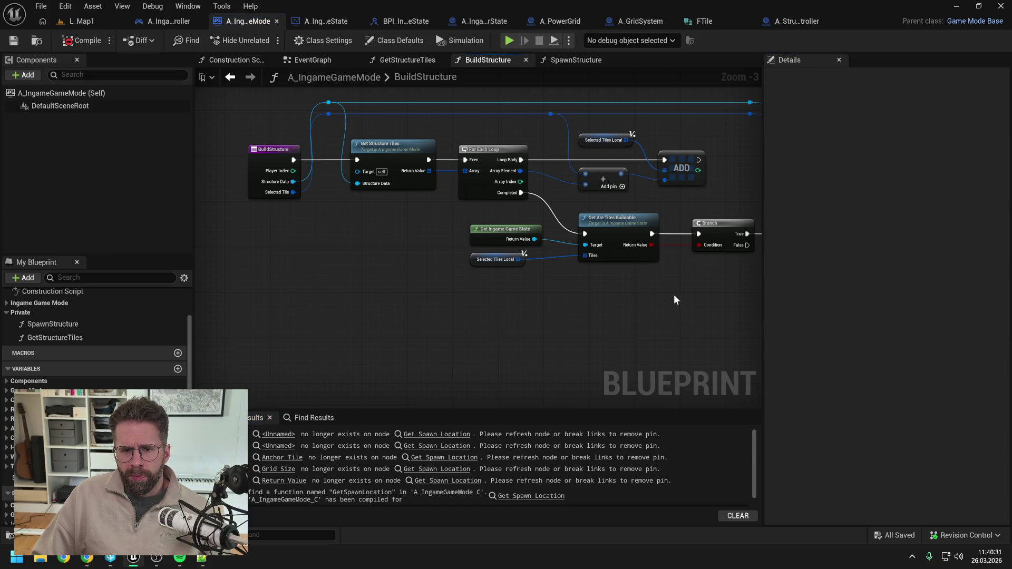
mouse_move(678, 300)
left_mouse_down()
mouse_move(655, 290)
mouse_move(591, 297)
left_mouse_up()
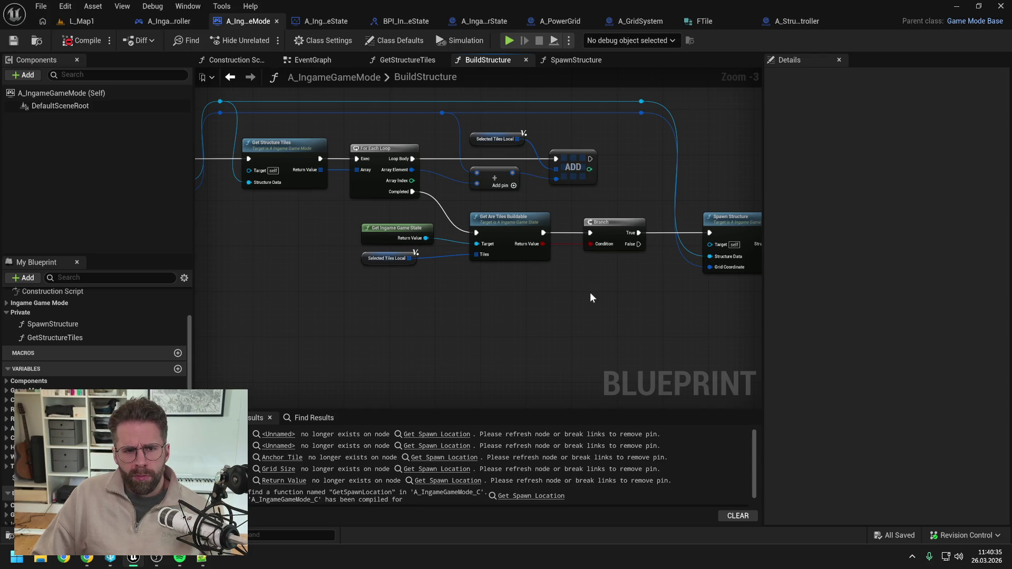
left_click_drag(590, 297, 646, 299)
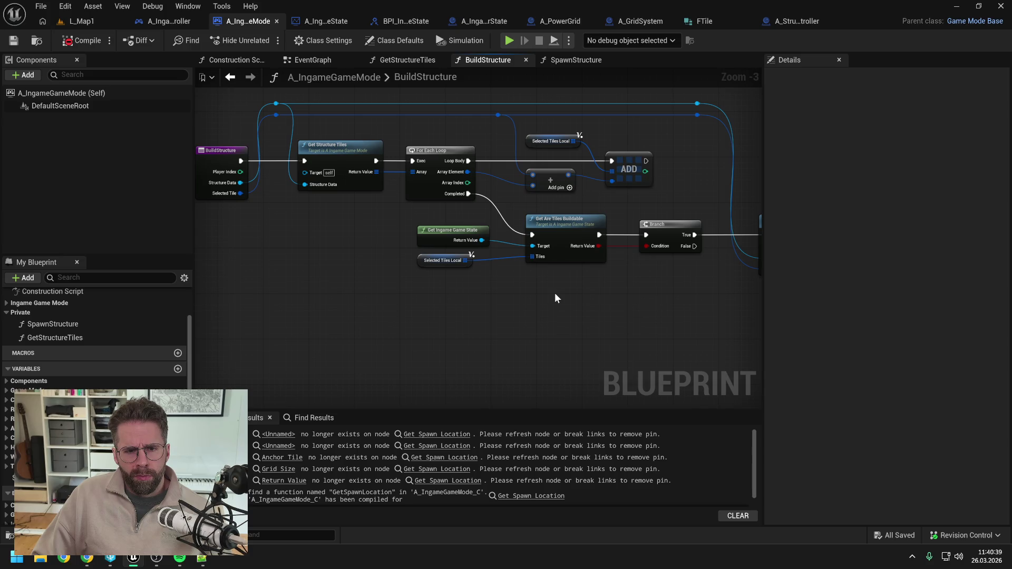
Select the GetStructureTiles function, leave its name unchanged, and recompile the blueprint
left_click(336, 150)
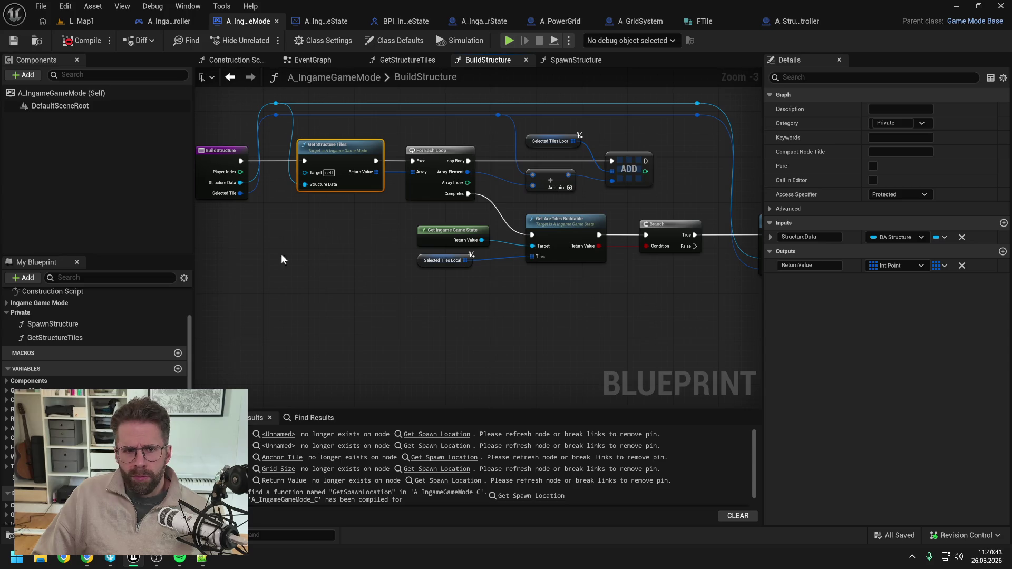
left_click(65, 337)
key("F2")
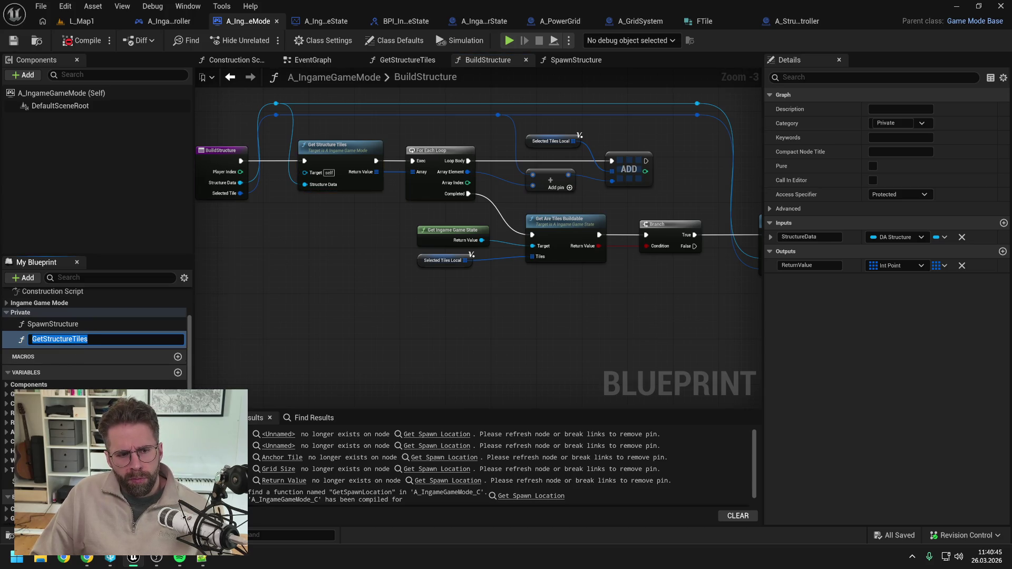
left_click(354, 265)
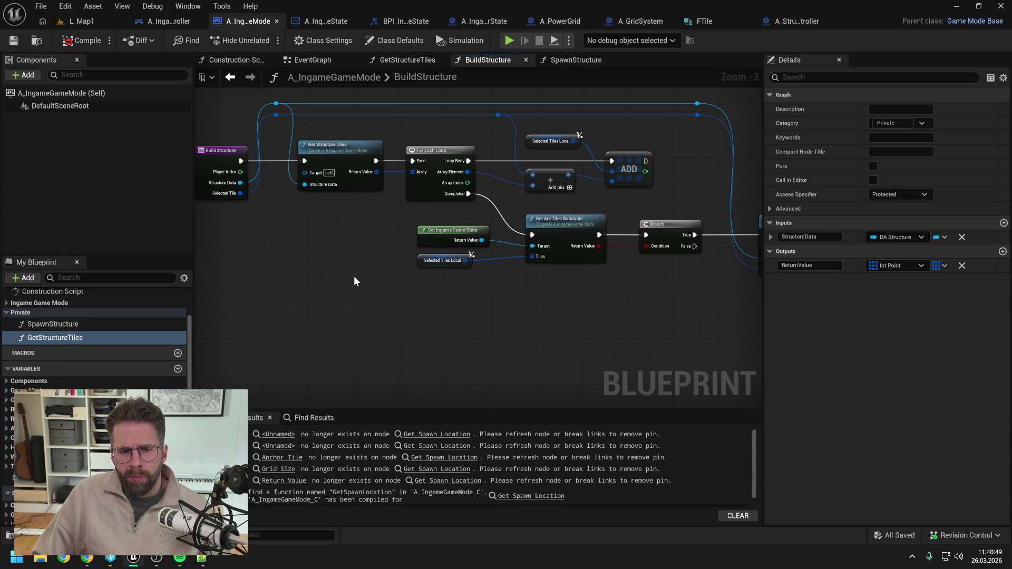
left_click(85, 41)
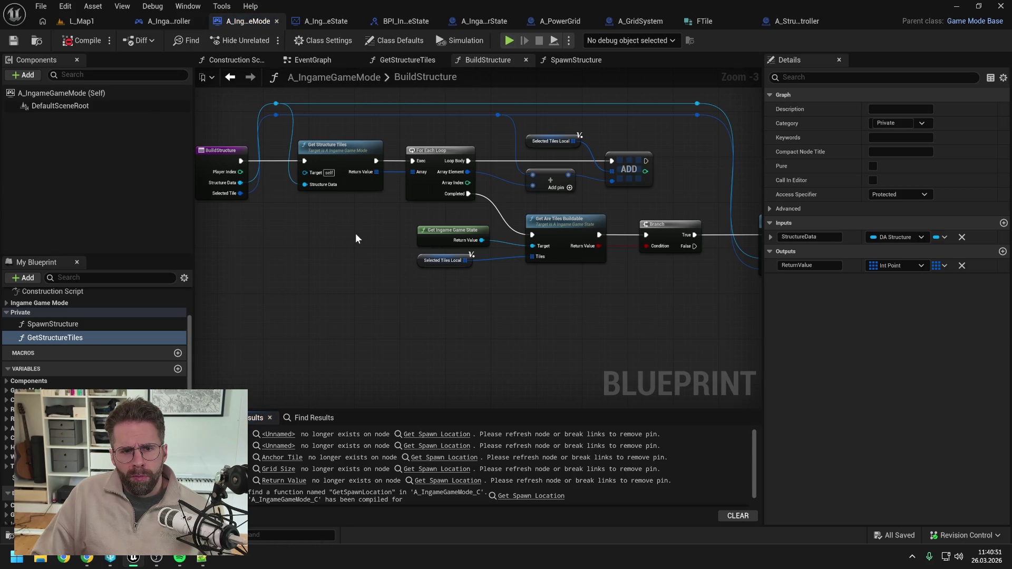
left_click_drag(374, 246, 314, 252)
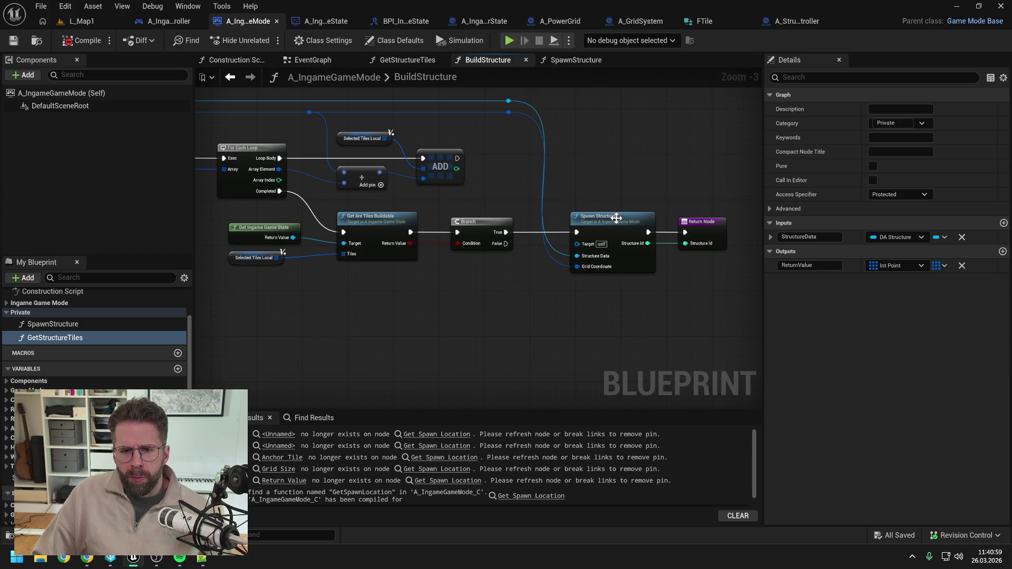
Change Spawn Structure's GridCoordinate input to a Vector named Location and save
left_click(604, 264)
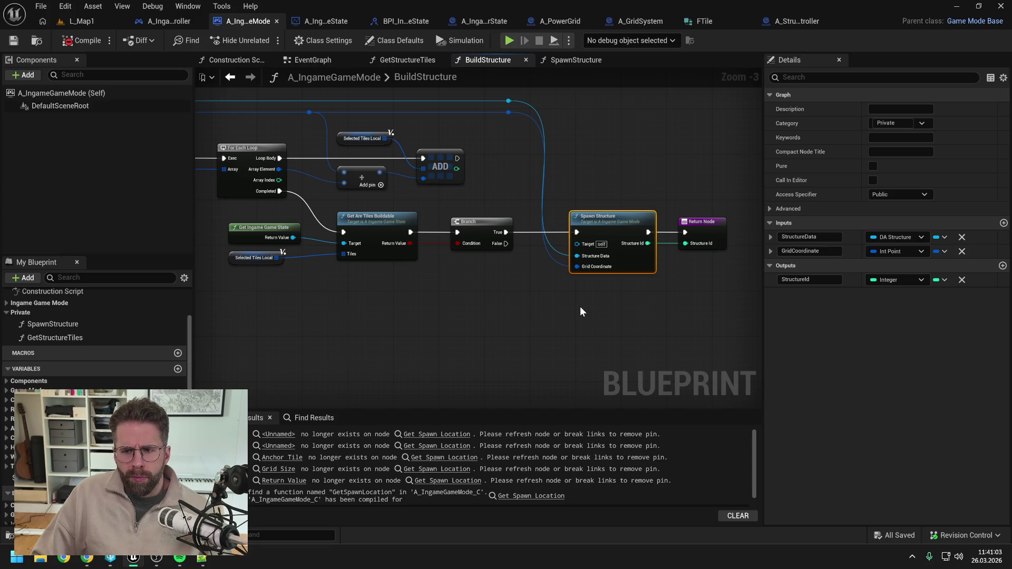
left_click(892, 251)
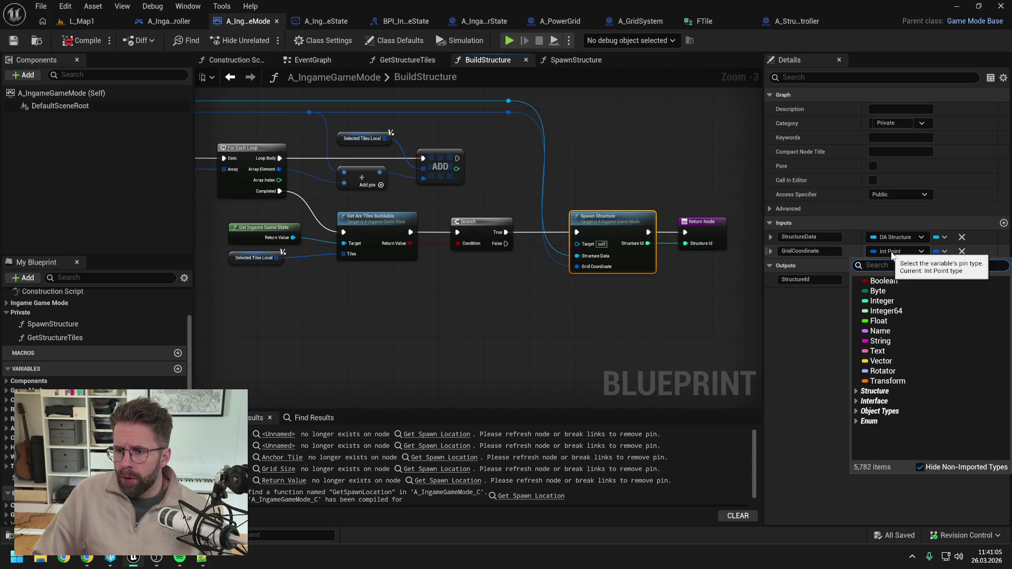
left_click(880, 361)
left_click(810, 251)
type("Location")
key("Return")
key("ctrl+s")
left_click(643, 308)
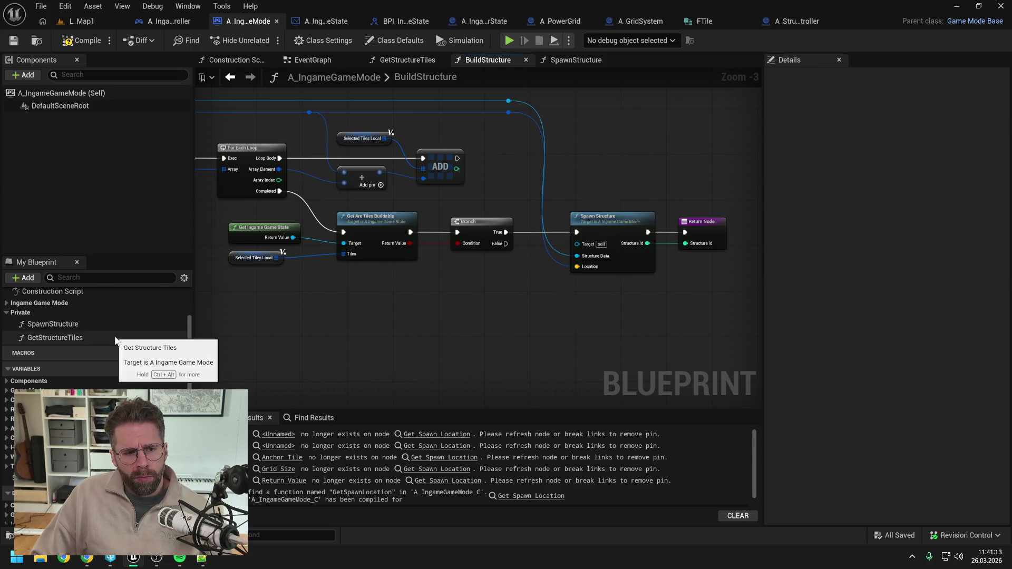
scroll(121, 327, "up", 1)
left_click(178, 310)
Name the new function GetStructureSpawnLocation, move it into the Private category and set its access to Private
type("Get")
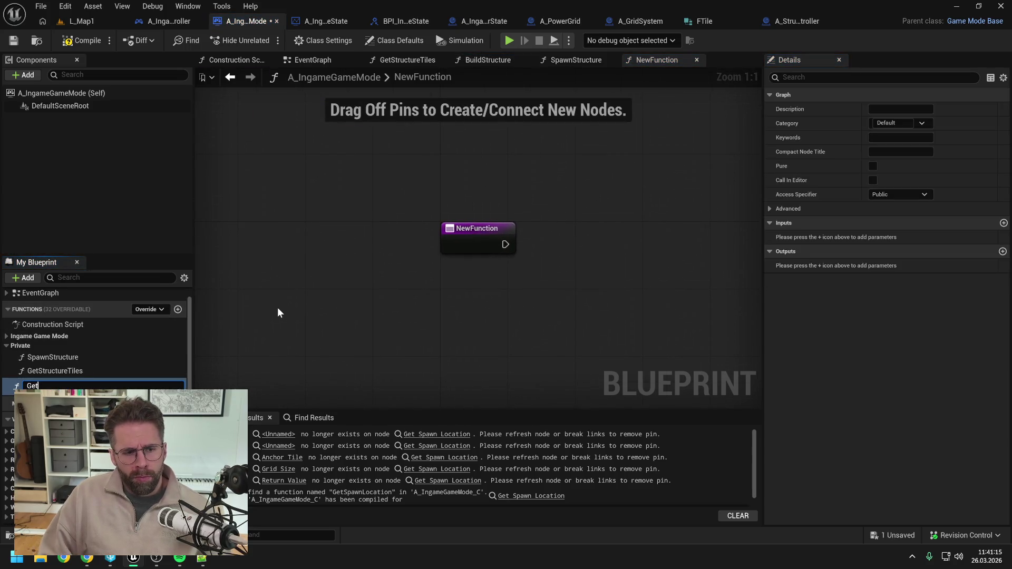
type("SpawnLocation")
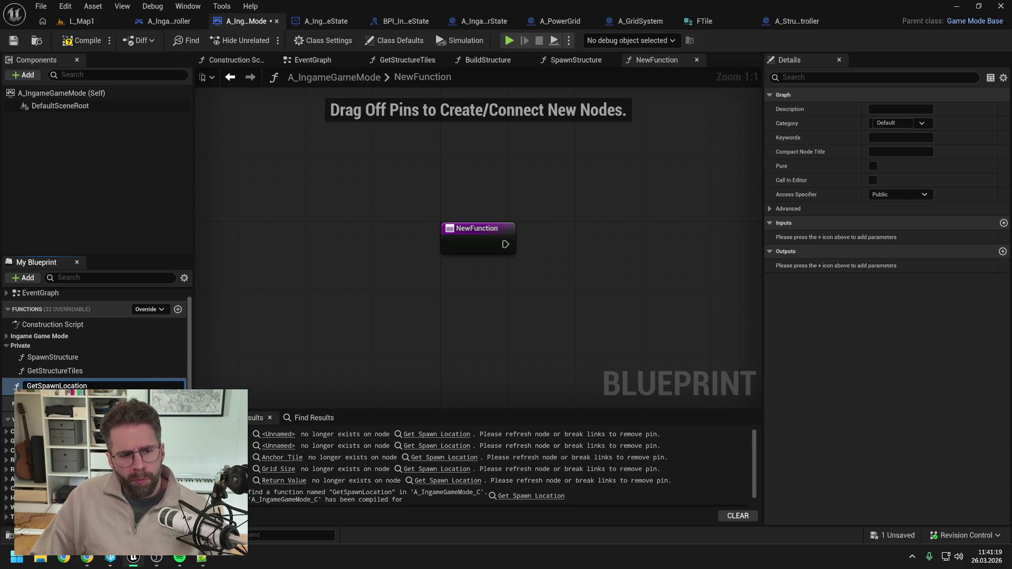
type("Stru")
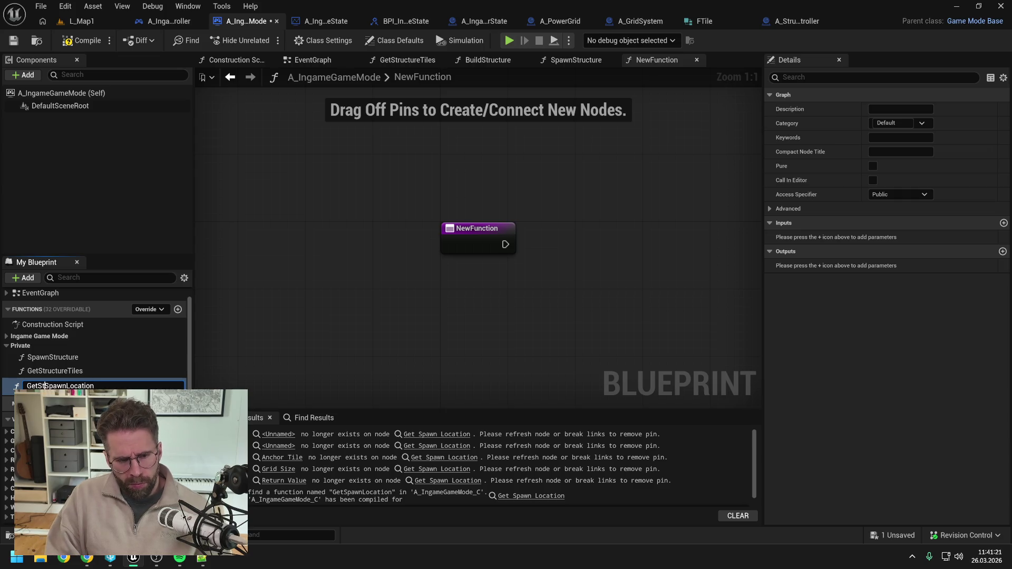
type("cture")
key("Return")
key("ctrl+s")
left_click_drag(63, 385, 30, 346)
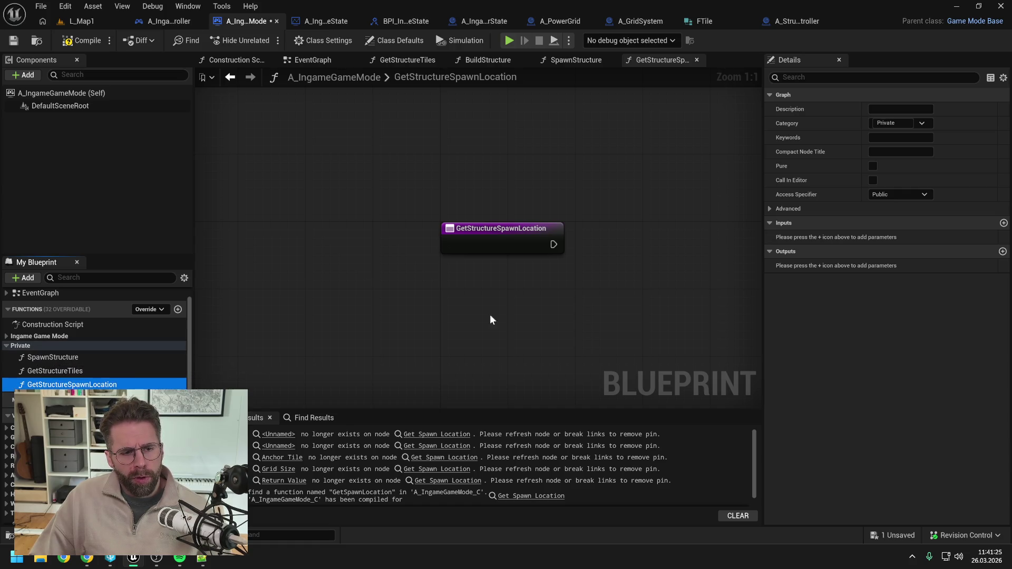
left_click(896, 196)
left_click(887, 221)
key("ctrl+s")
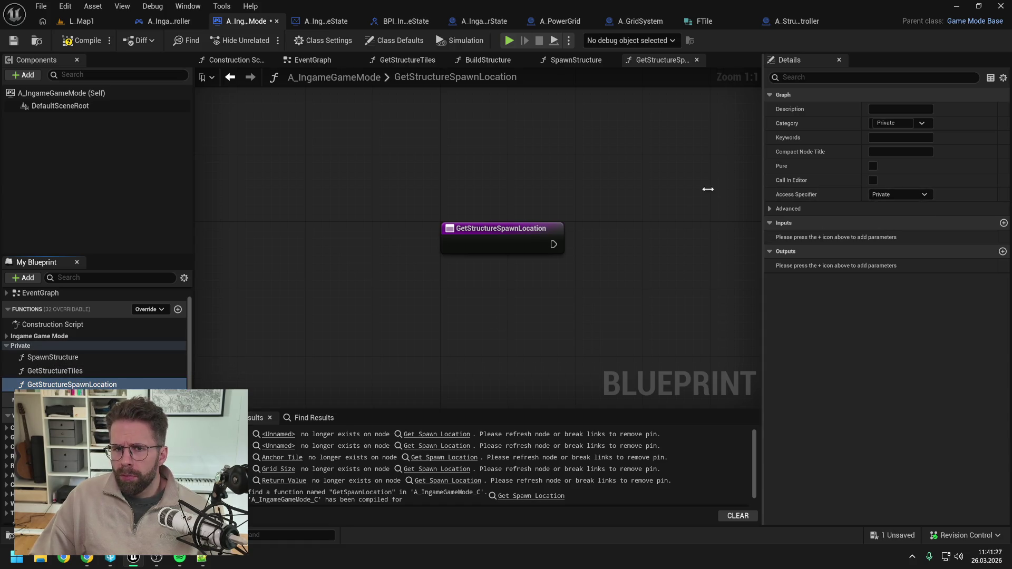
left_click(488, 61)
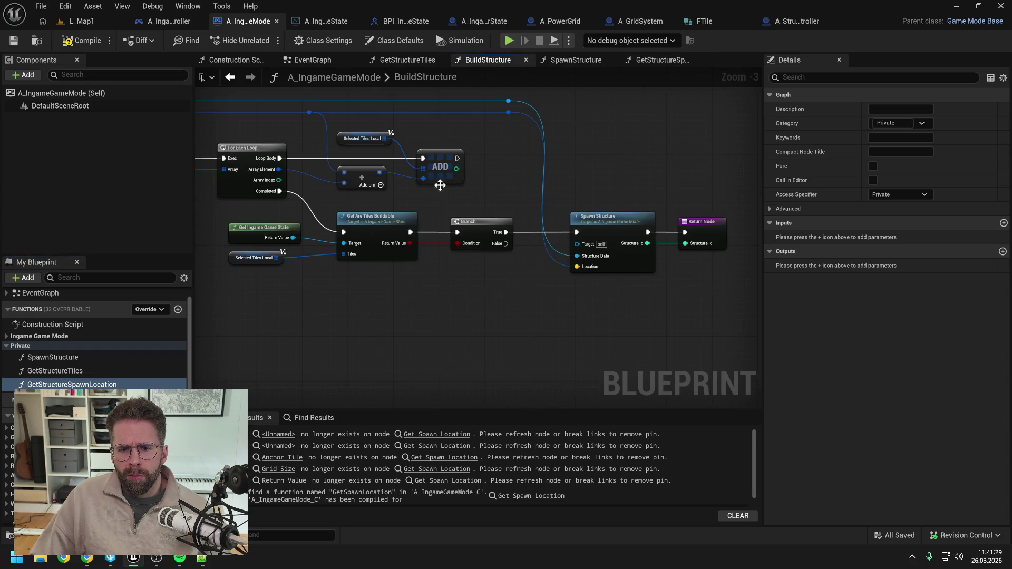
Place a GetStructureSpawnLocation call between Branch True and Spawn Structure, wiring its exec pins
left_click_drag(90, 385, 493, 306)
mouse_move(425, 106)
left_mouse_down()
mouse_move(599, 262)
mouse_move(715, 262)
left_mouse_up()
mouse_move(471, 337)
left_mouse_down()
mouse_move(516, 240)
mouse_move(528, 245)
left_mouse_up()
left_click_drag(434, 248, 483, 249)
left_click(579, 304)
left_click_drag(554, 248, 620, 249)
Give the function a ReturnValue output, connect it to Spawn Structure's Location, and save
left_click(528, 237)
left_click(1003, 251)
type("ReturnValue")
key("Return")
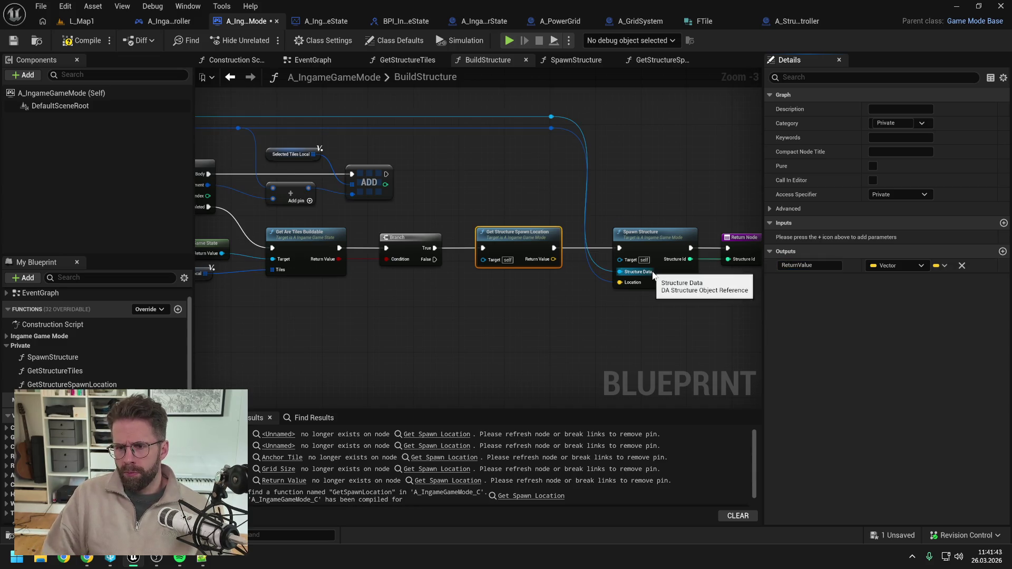
key("ctrl+s")
left_click_drag(550, 258, 619, 282)
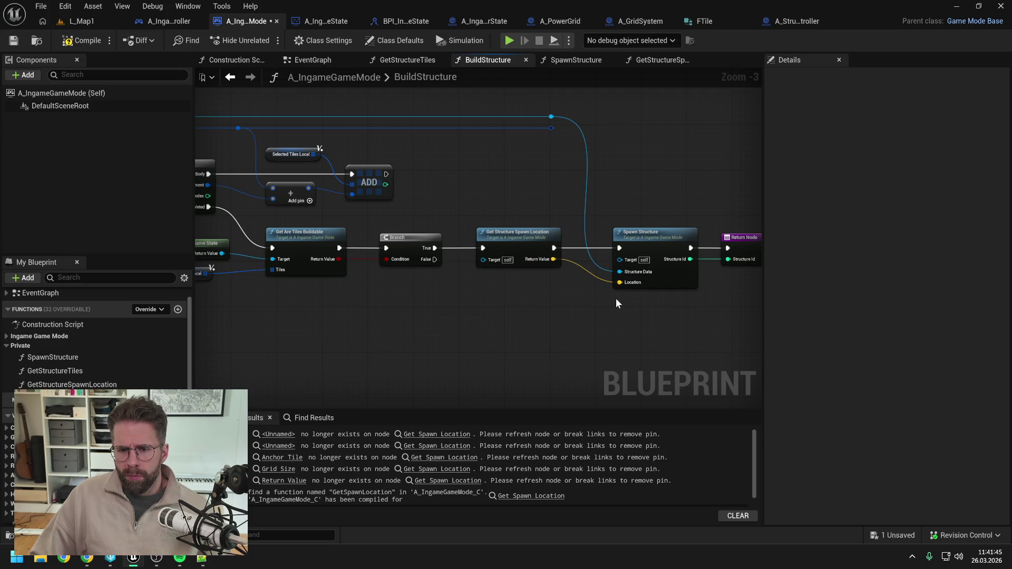
key("ctrl+s")
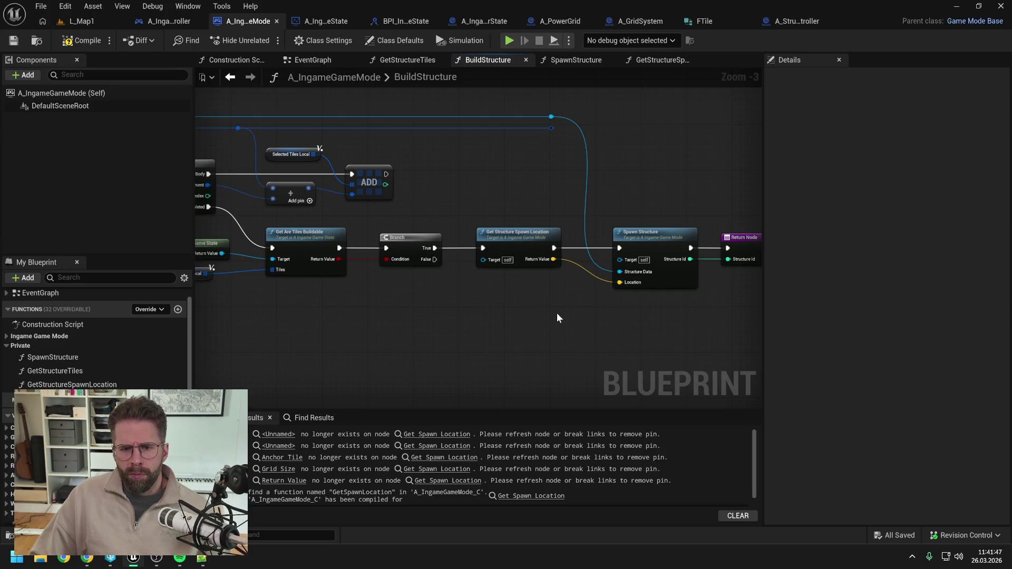
left_click(504, 238)
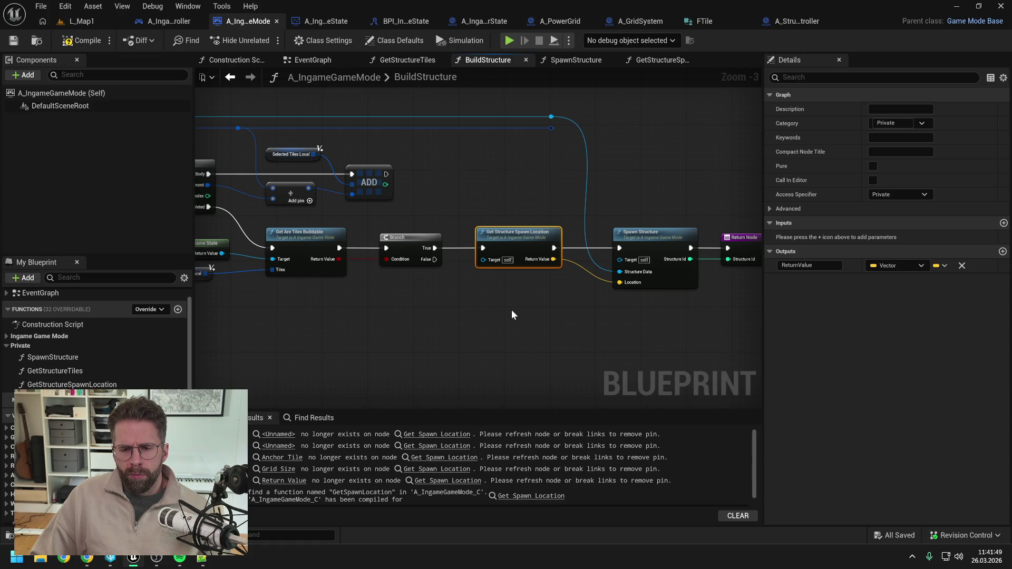
Change Spawn Structure's Location input to an Int Point named Selected Tile and save the blueprint
left_click(620, 283, "alt")
left_click(641, 239)
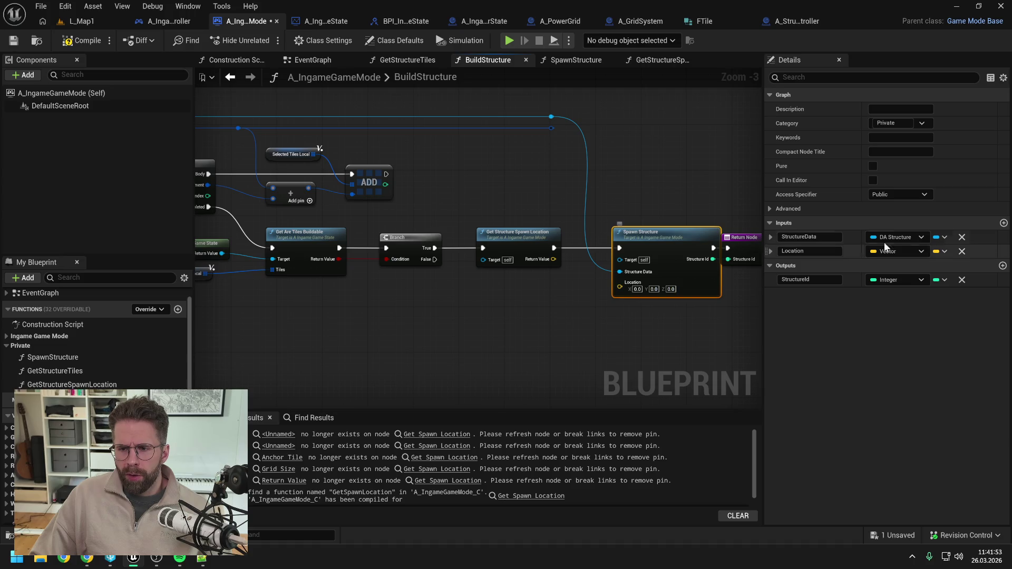
left_click(903, 251)
type("int po")
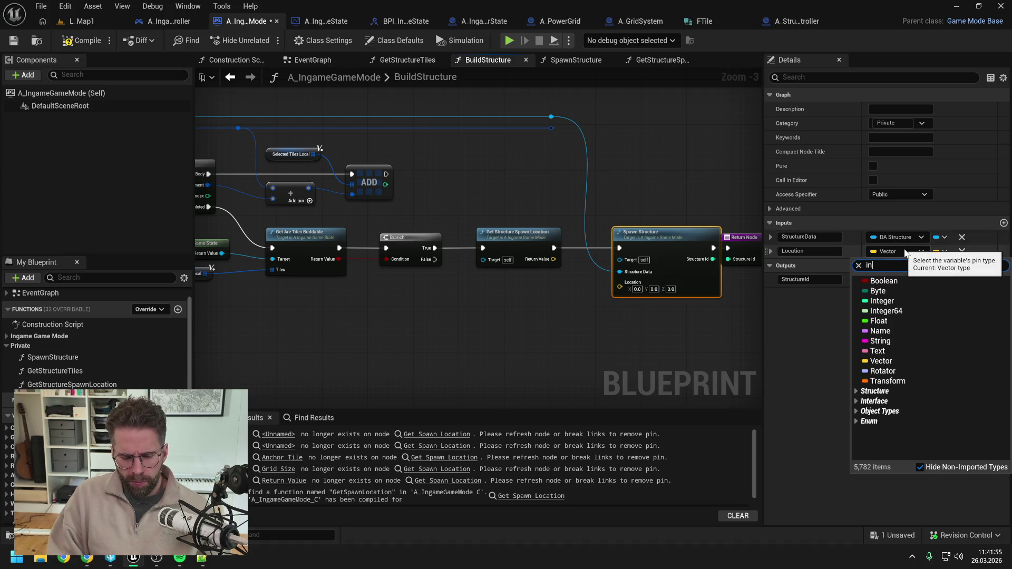
left_click(891, 401)
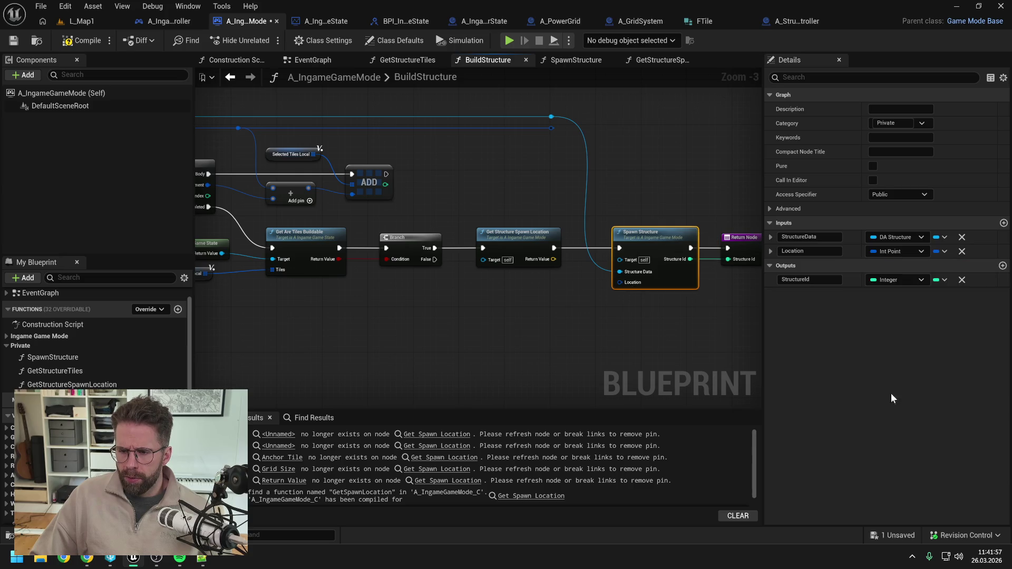
type("Sel")
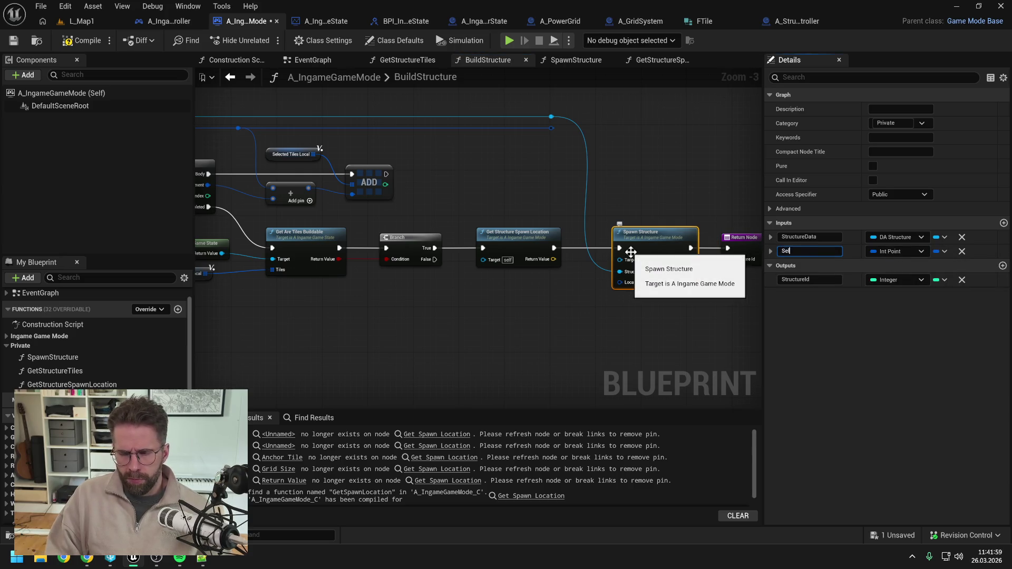
type("ected Tile")
key("Return")
key("ctrl+s")
Delete Get Structure Spawn Location, wiring Branch True and the tile into Spawn Structure's Selected Tile
left_click(534, 263)
key("Delete")
left_click_drag(432, 250, 618, 248)
left_click_drag(551, 128, 619, 283)
left_click_drag(464, 124, 683, 314)
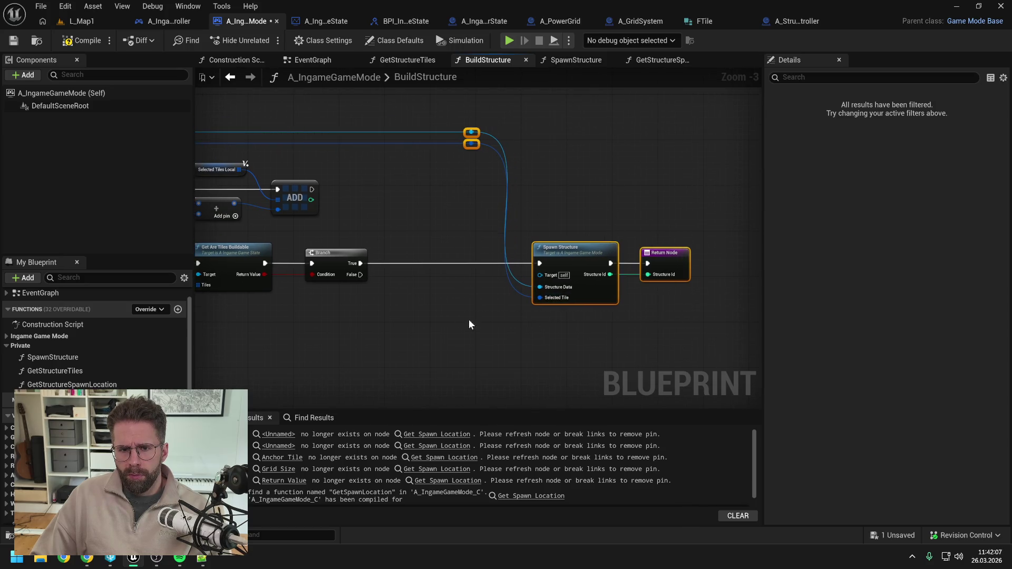